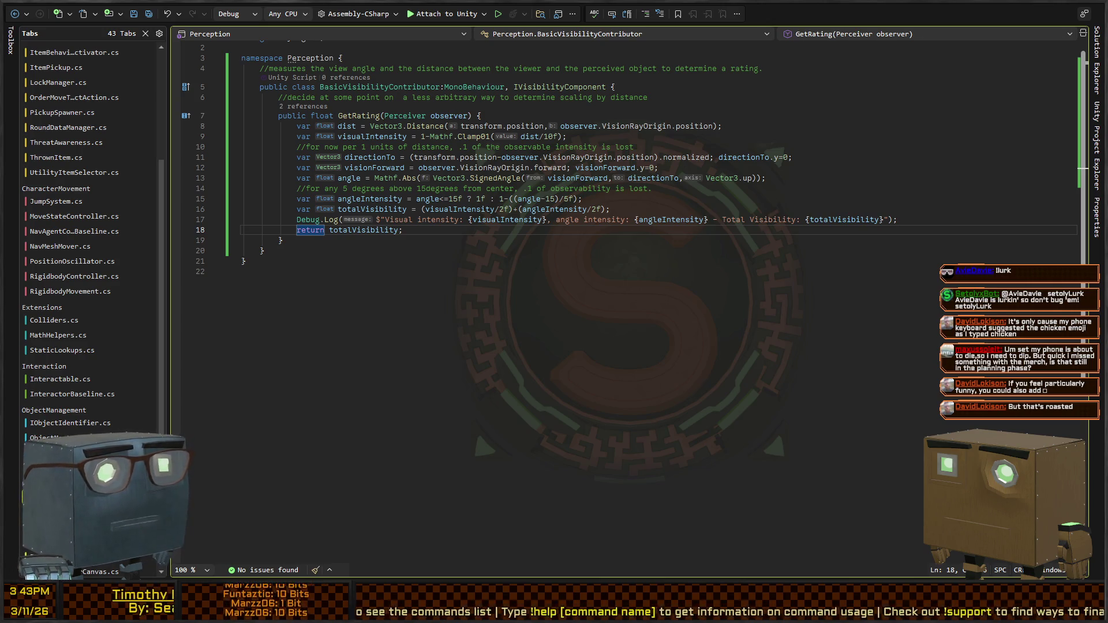
Review the distance and visual intensity lines of GetRating in BasicVisibilityContributor.cs
{"action": "key", "text": "Down"}
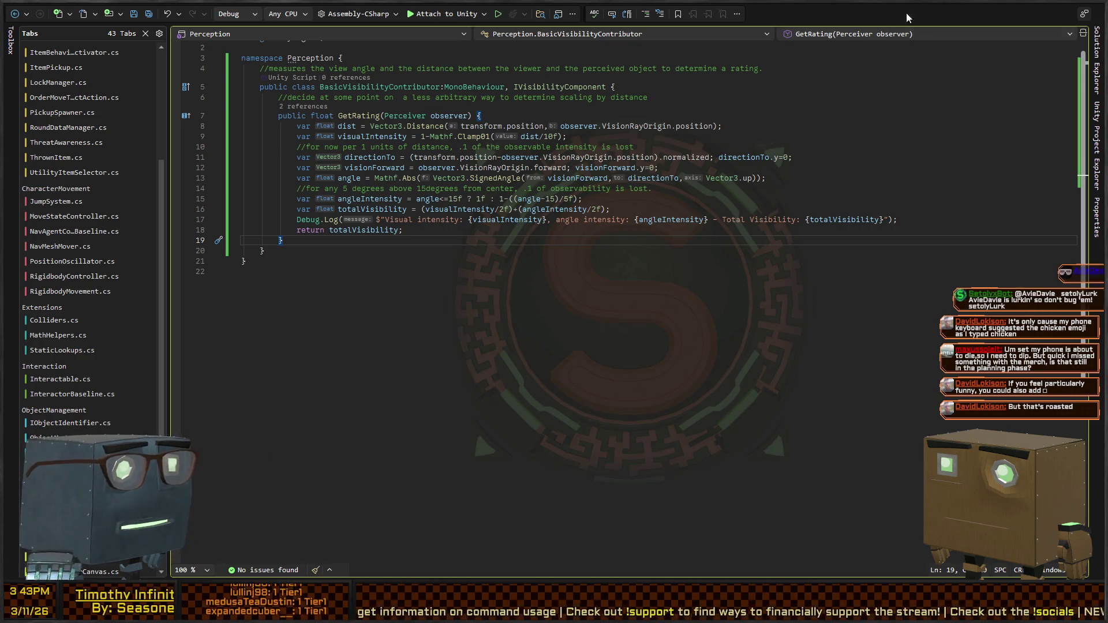
{"action": "left_click", "coordinate": [687, 126]}
{"action": "left_click", "coordinate": [544, 136]}
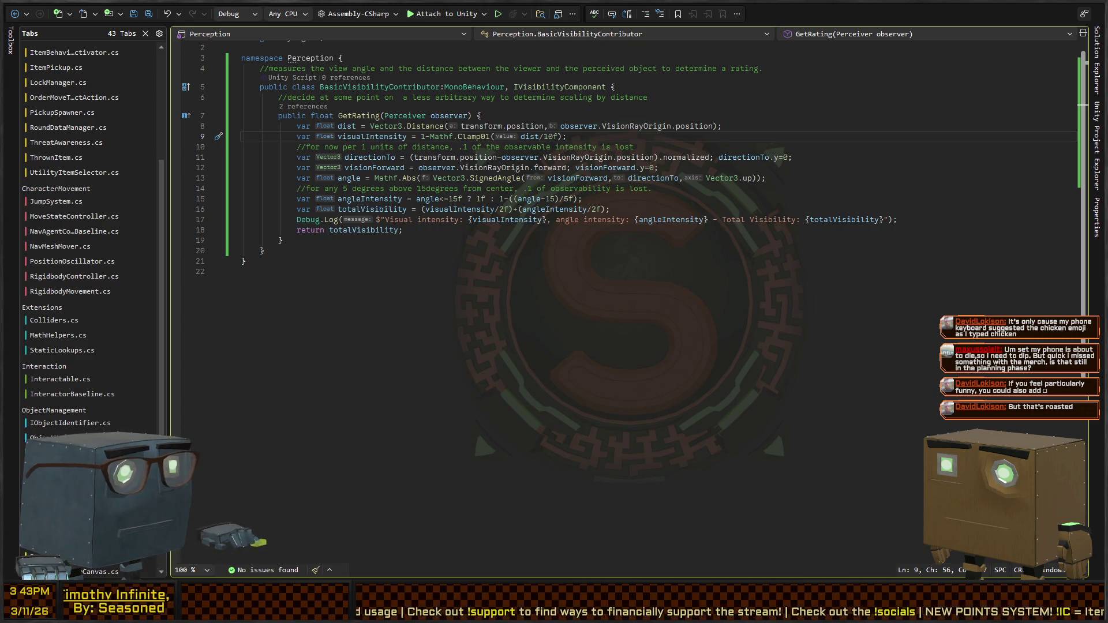
Reframe the sphere in Unity's Scene view and start playing the Perception scene
{"action": "key", "text": "alt+Tab"}
{"action": "left_click_drag", "start_coordinate": [788, 191], "coordinate": [778, 121]}
{"action": "left_click_drag", "start_coordinate": [707, 118], "coordinate": [745, 168]}
{"action": "key", "text": "ctrl+p"}
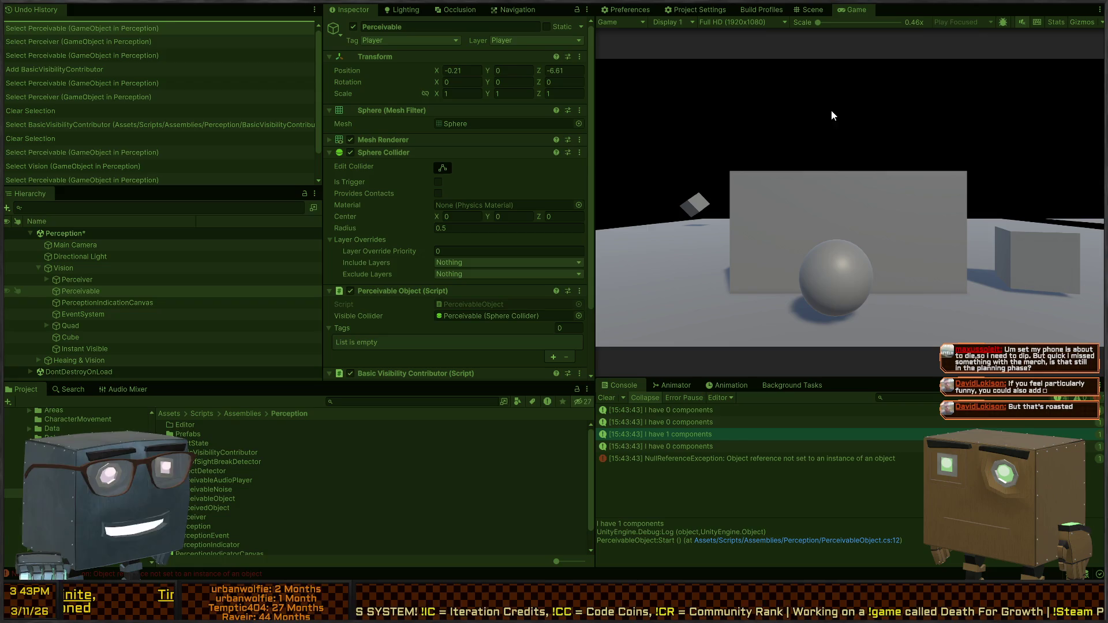
Drag the Perceivable sphere down and left to log visibility values, then stop play
{"action": "left_click", "coordinate": [811, 10]}
{"action": "left_click_drag", "start_coordinate": [796, 147], "coordinate": [747, 153]}
{"action": "left_click_drag", "start_coordinate": [782, 118], "coordinate": [785, 183]}
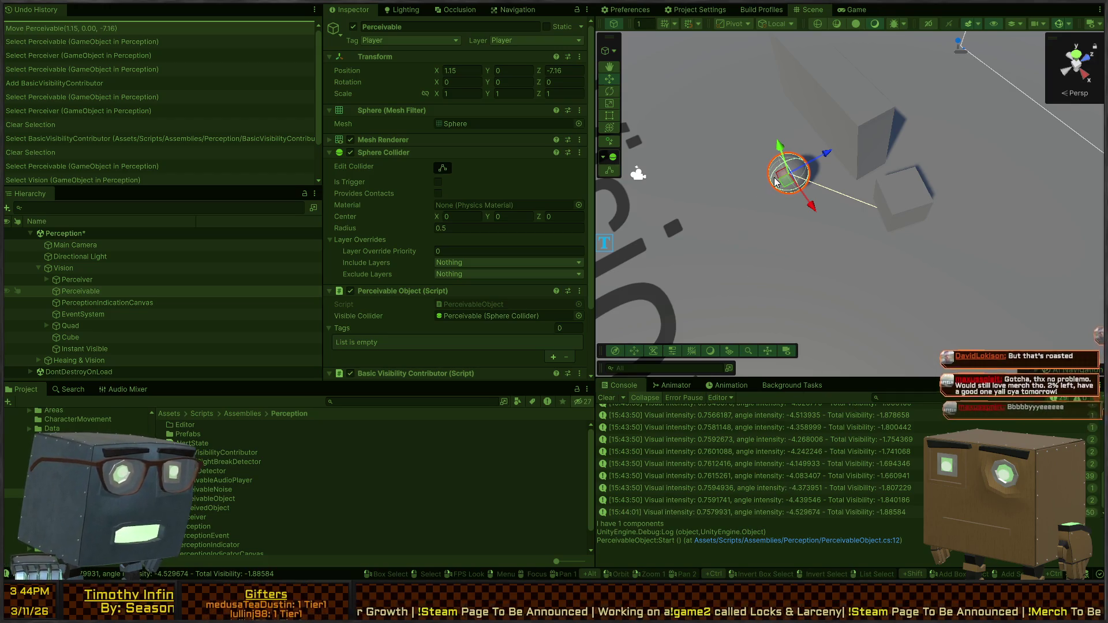
{"action": "mouse_move", "coordinate": [784, 175]}
{"action": "left_mouse_down"}
{"action": "mouse_move", "coordinate": [664, 188]}
{"action": "mouse_move", "coordinate": [638, 179]}
{"action": "mouse_move", "coordinate": [704, 191]}
{"action": "mouse_move", "coordinate": [680, 191]}
{"action": "mouse_move", "coordinate": [691, 190]}
{"action": "left_mouse_up"}
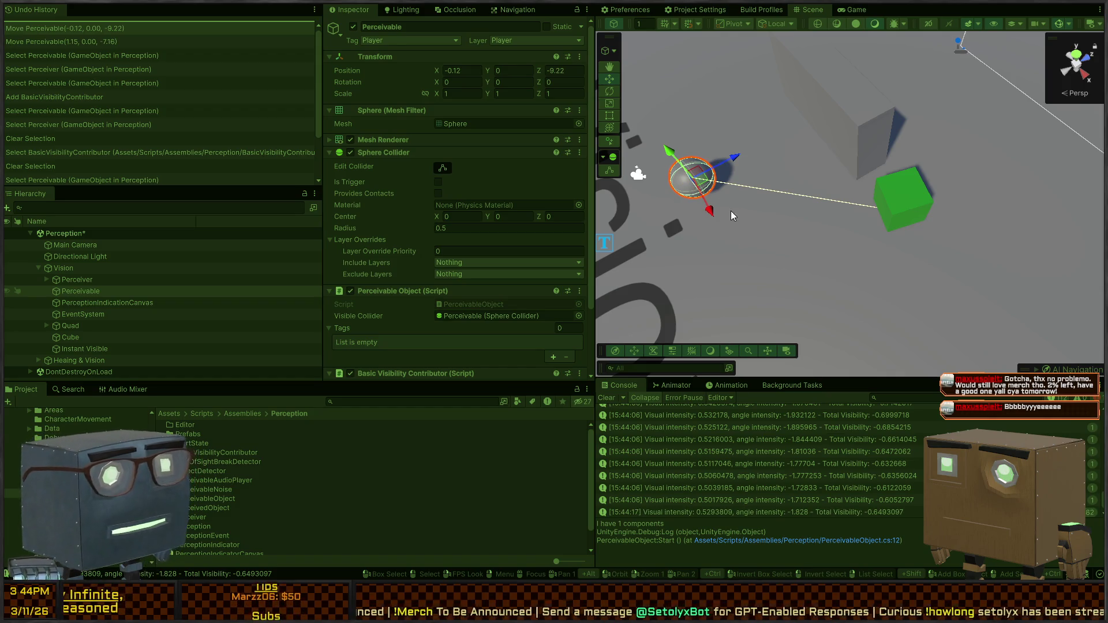
{"action": "key", "text": "ctrl+p"}
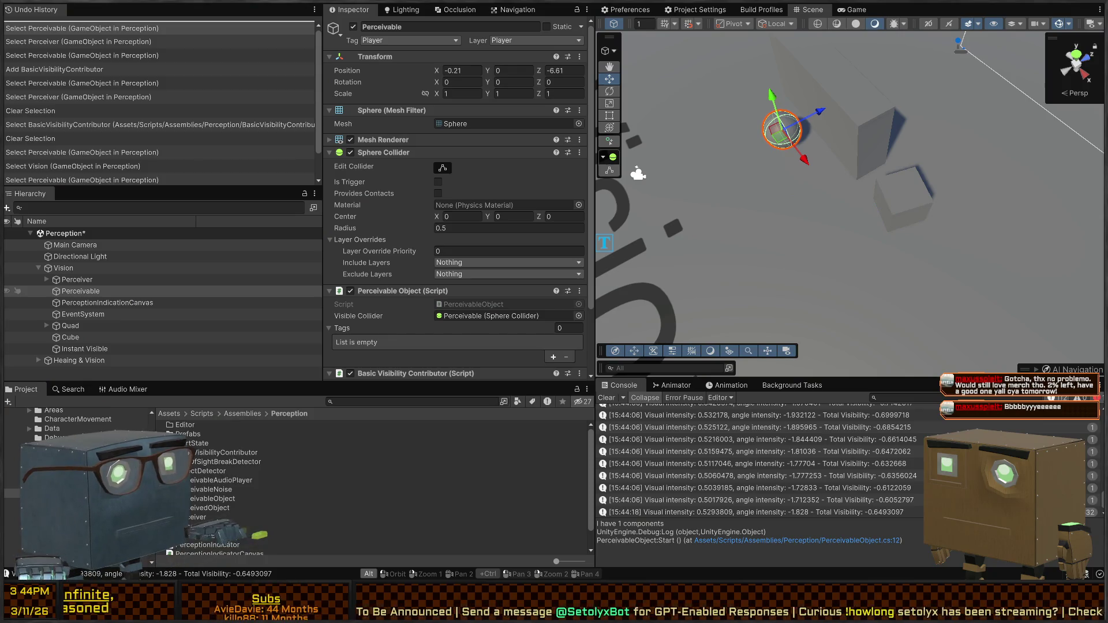
{"action": "key", "text": "alt+Tab"}
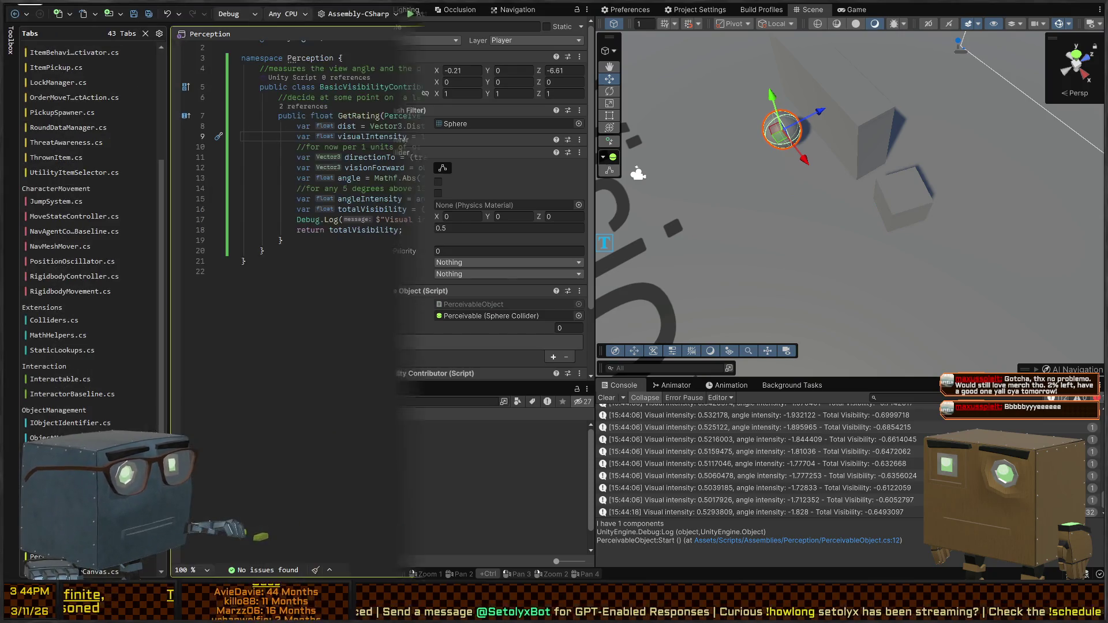
Inspect the Mathf.SignedAngle calculation on line 13
{"action": "left_click", "coordinate": [353, 178]}
{"action": "left_click", "coordinate": [398, 178]}
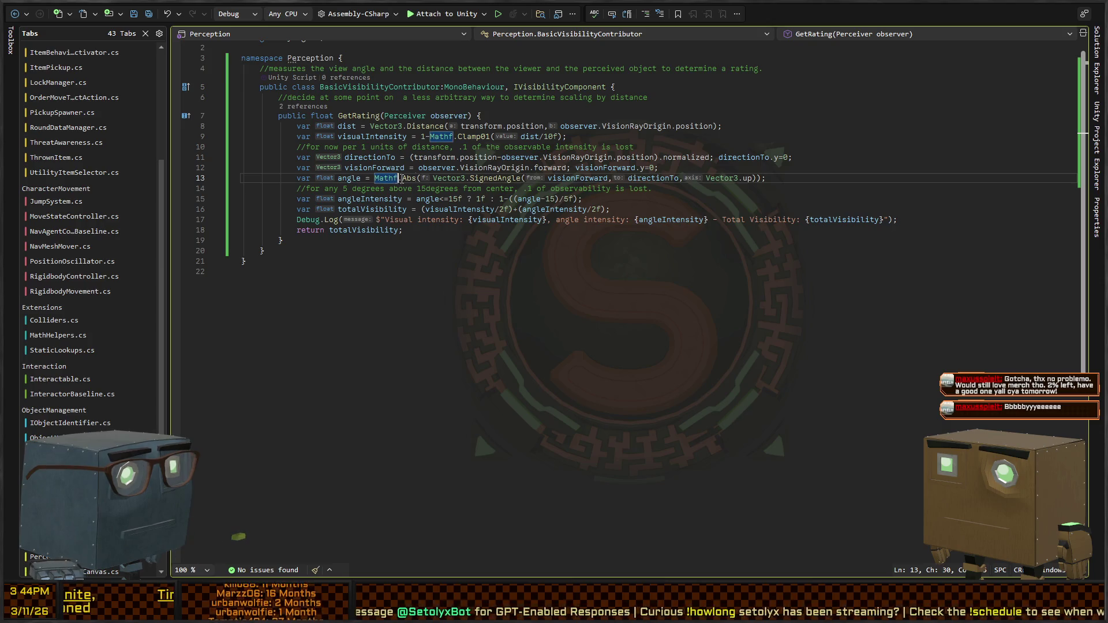
{"action": "key", "text": "Right"}
{"action": "key", "text": "Right"}
{"action": "key", "text": "Right"}
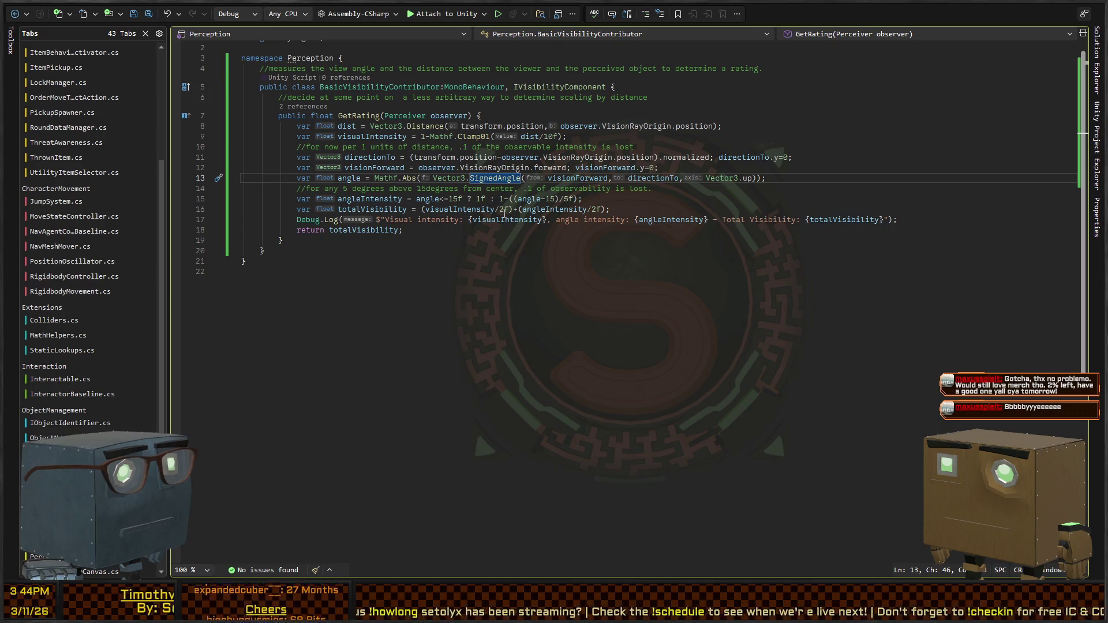
Change the angle intensity falloff on line 15 to 1-((angle-15)/5f*.1f)
{"action": "left_click", "coordinate": [590, 200]}
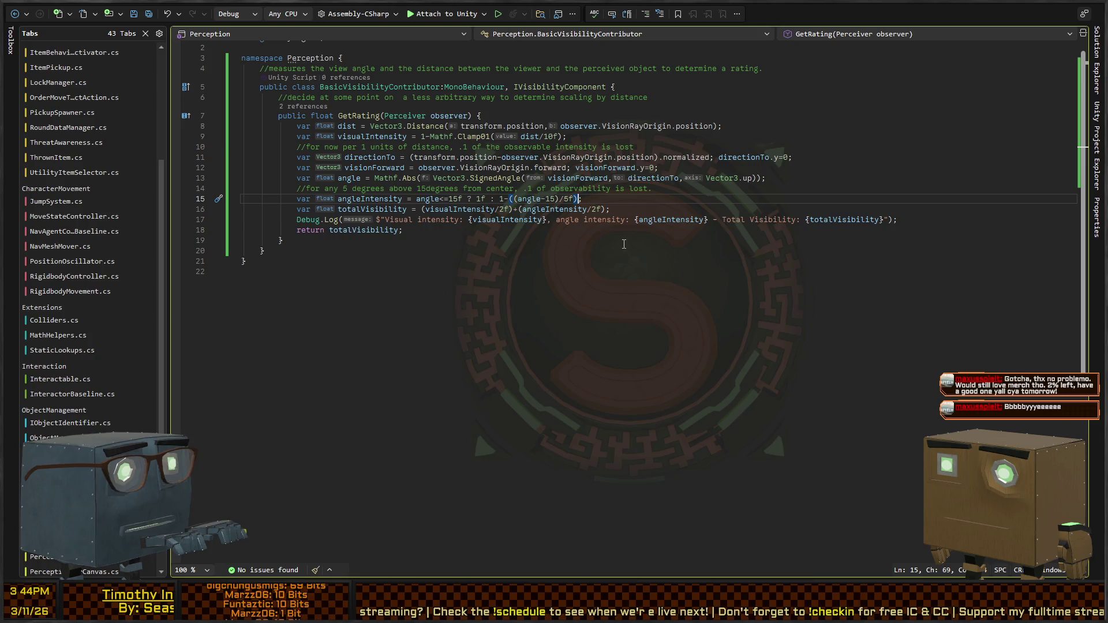
{"action": "type", "text": "*.1"}
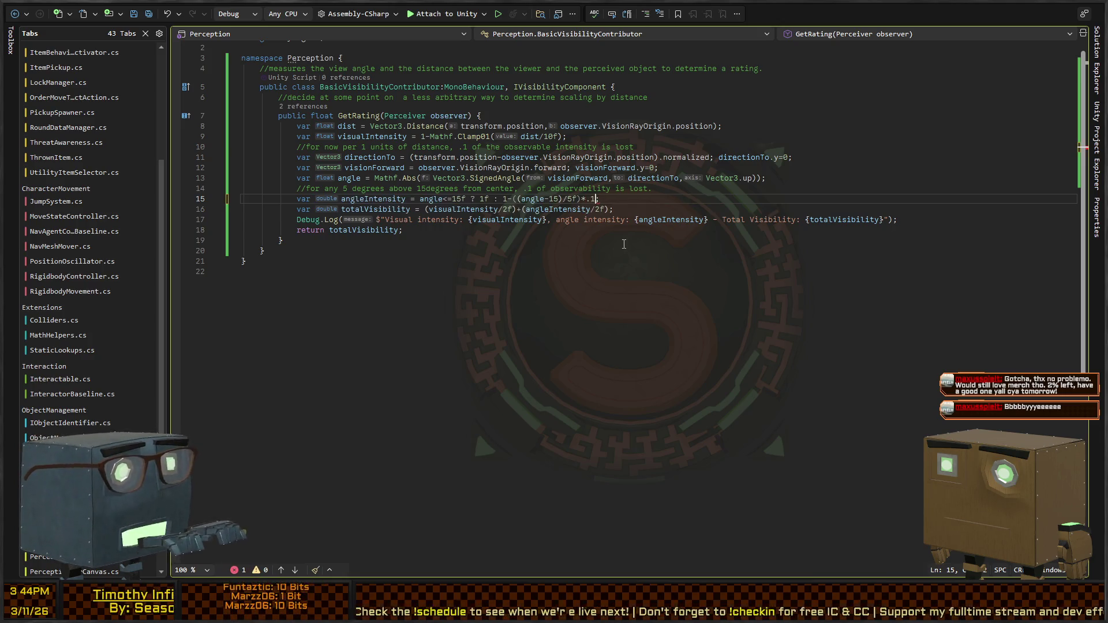
{"action": "type", "text": "f"}
{"action": "key", "text": "shift+Left"}
{"action": "key", "text": "shift+Left"}
{"action": "key", "text": "shift+Left"}
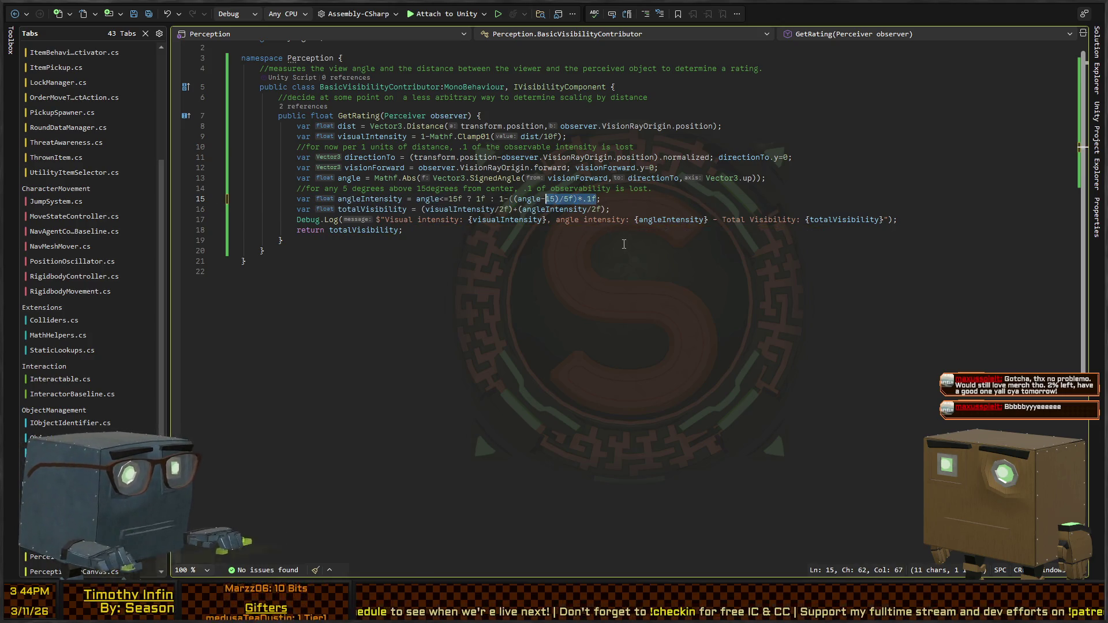
{"action": "type", "text": "("}
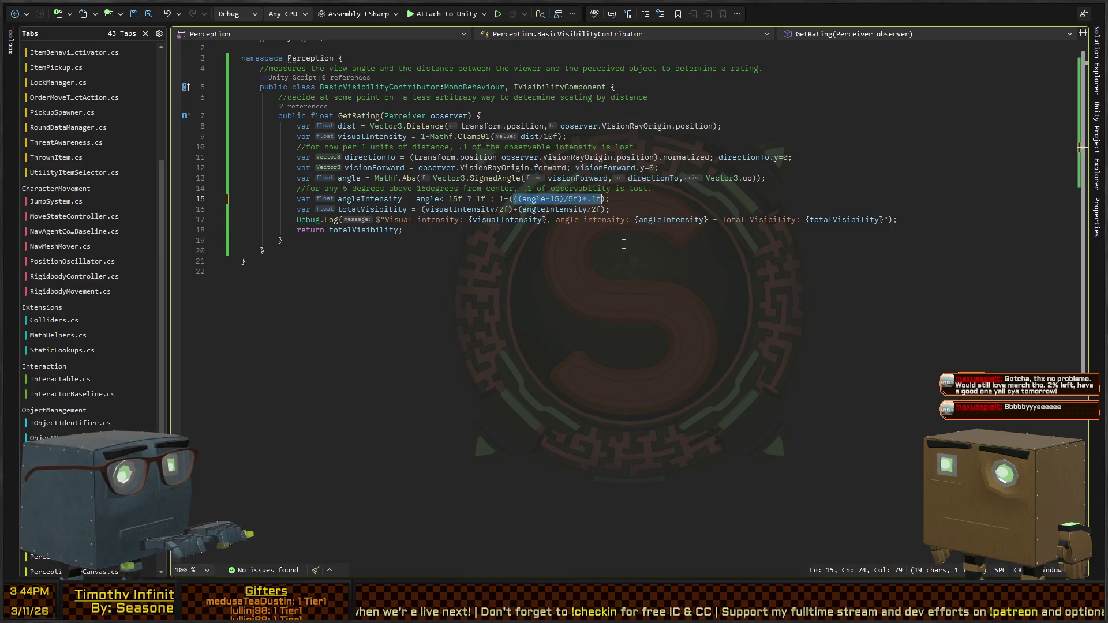
{"action": "key", "text": "ctrl+z"}
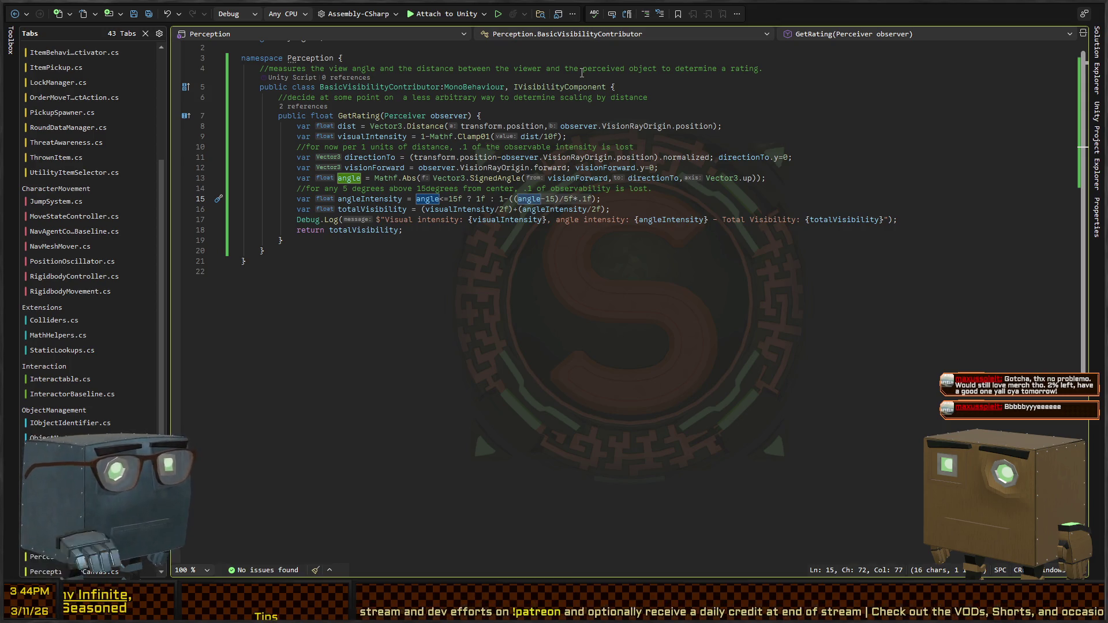
{"action": "key", "text": "alt+Tab"}
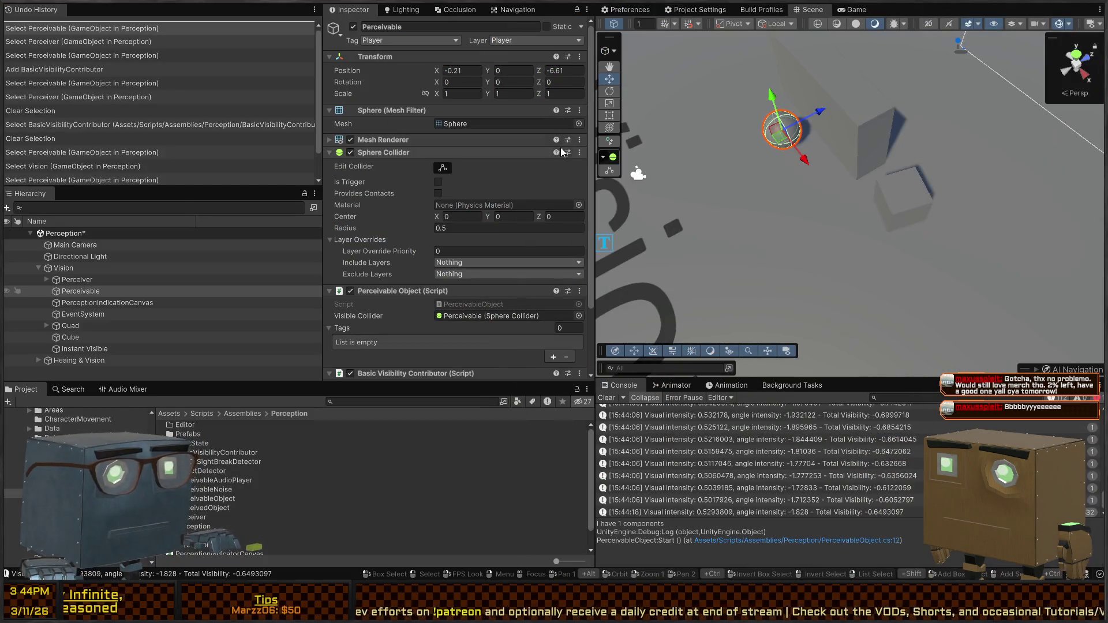
Replay with a cleared Console and move the sphere to log total visibility up to 0.6189
{"action": "key", "text": "ctrl+p"}
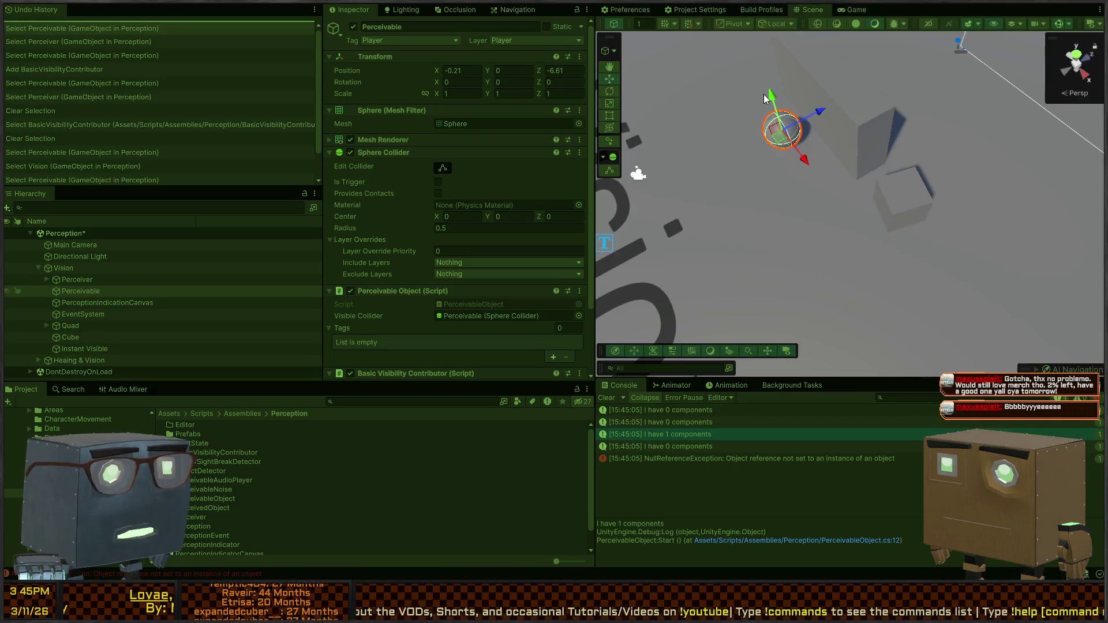
{"action": "left_click", "coordinate": [607, 398]}
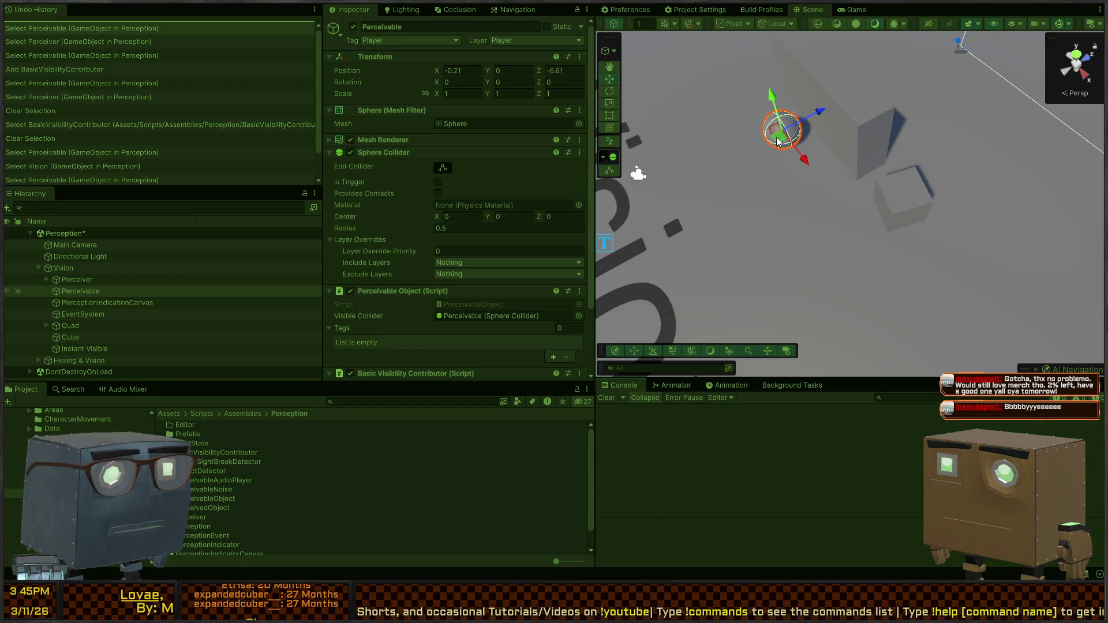
{"action": "left_click_drag", "start_coordinate": [779, 146], "coordinate": [774, 188]}
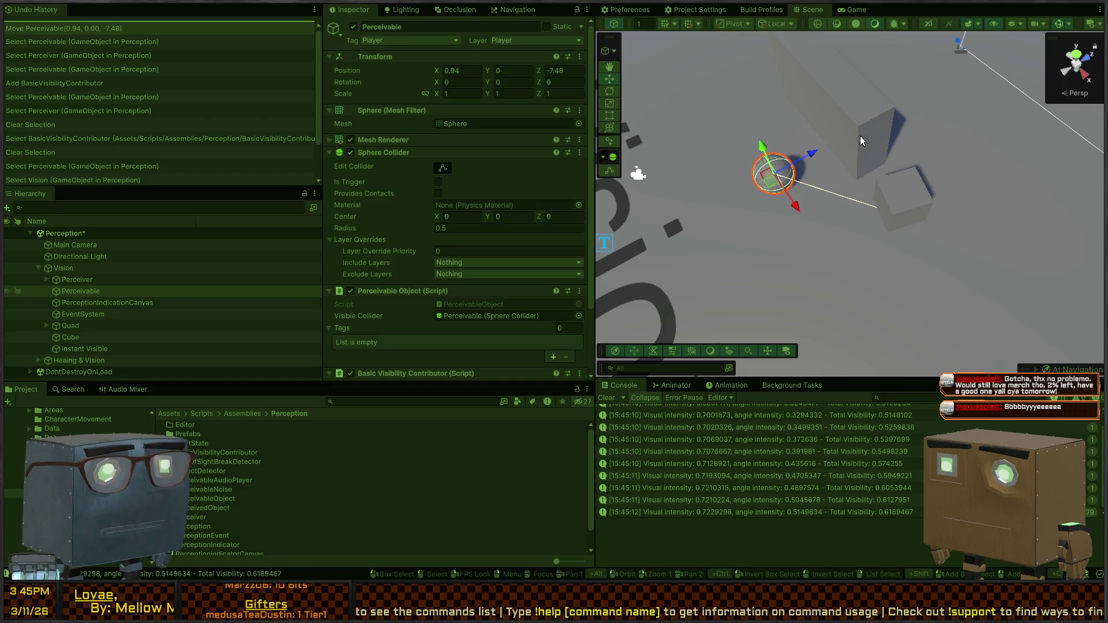
{"action": "key", "text": "alt+Tab"}
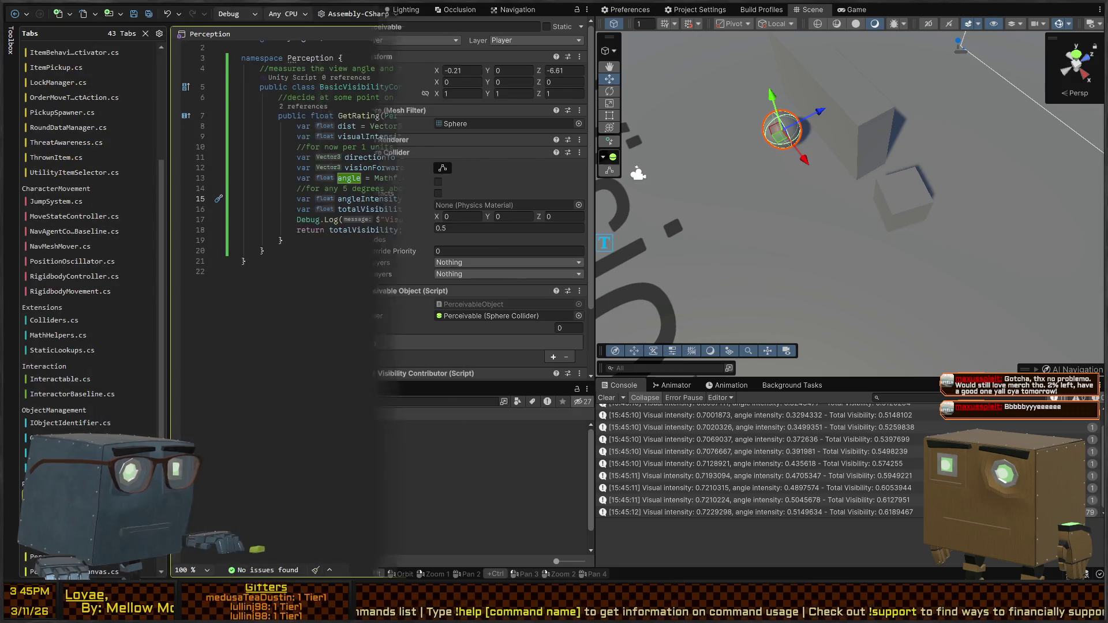
Inspect the Perceiver parameter and the SignedAngle visionForward argument in GetRating
{"action": "left_click", "coordinate": [414, 116]}
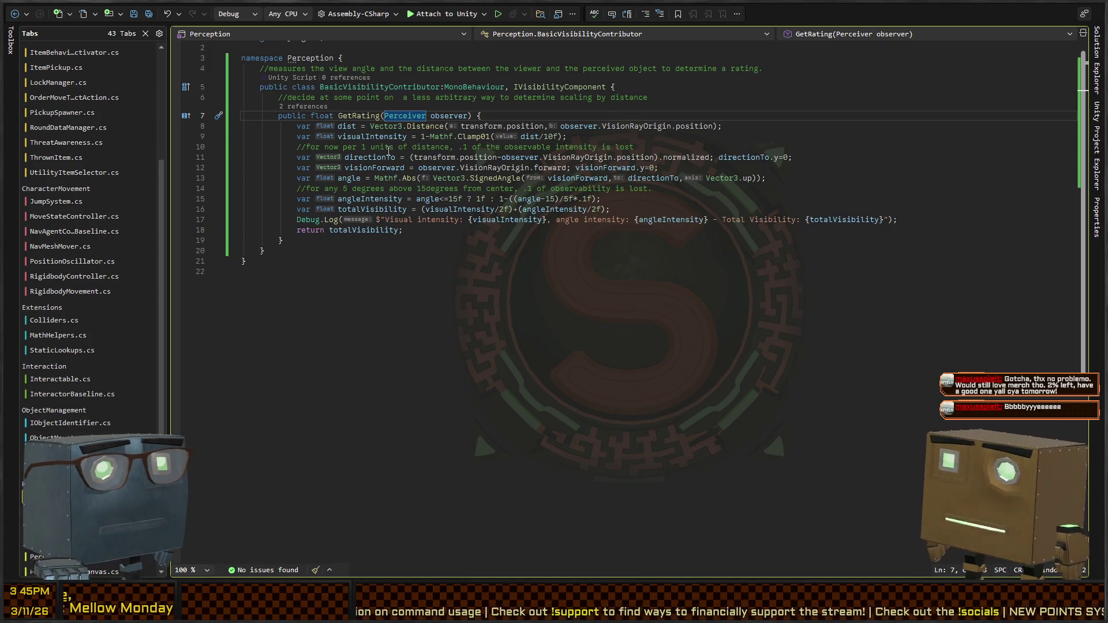
{"action": "left_click", "coordinate": [498, 178]}
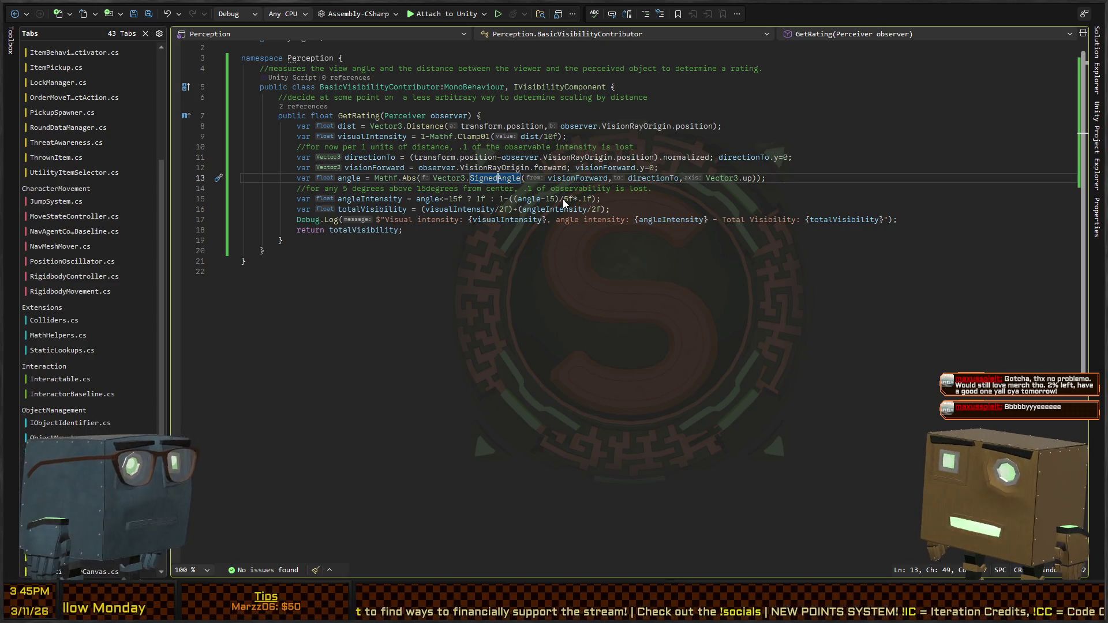
{"action": "key", "text": "Right"}
{"action": "key", "text": "Right"}
{"action": "key", "text": "Right"}
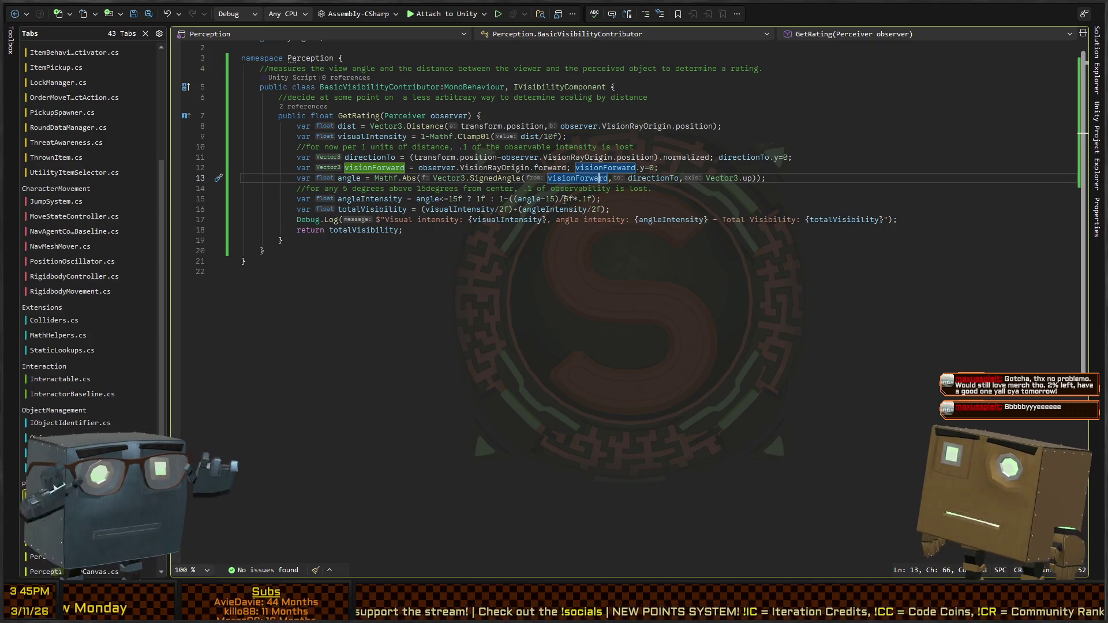
{"action": "key", "text": "Left"}
{"action": "key", "text": "Left"}
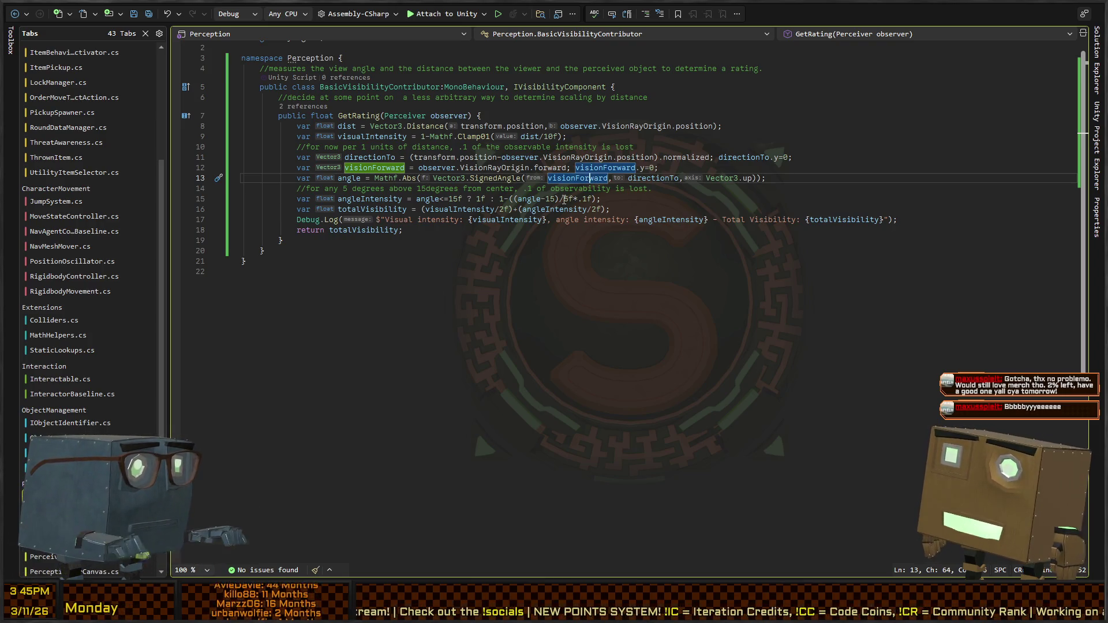
{"action": "key", "text": "Left"}
{"action": "key", "text": "Left"}
{"action": "key", "text": "Left"}
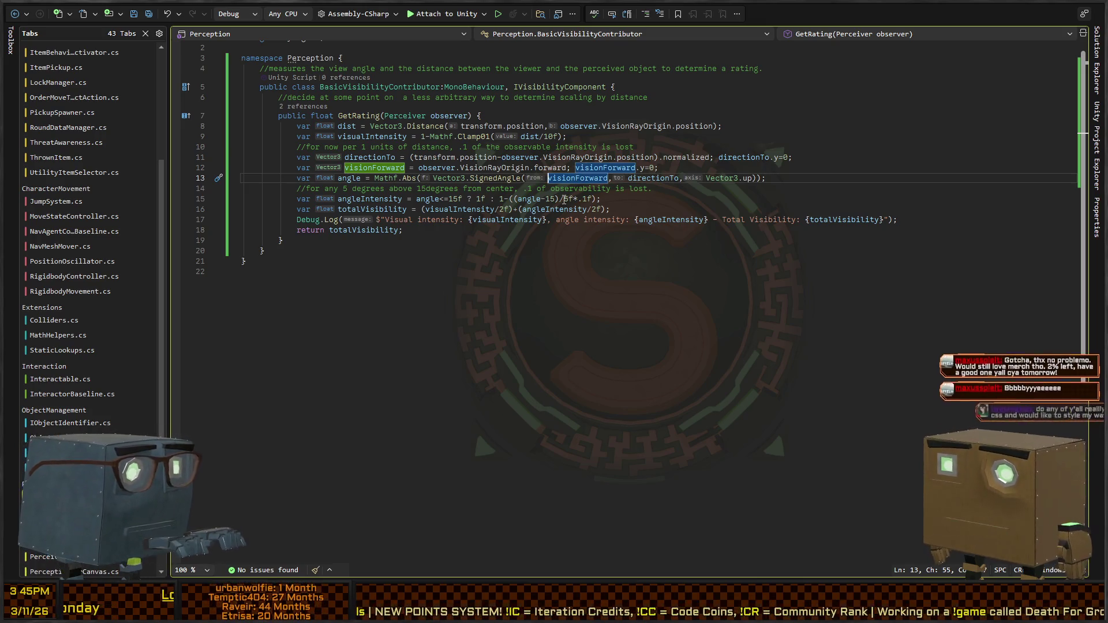
{"action": "key", "text": "Left"}
{"action": "key", "text": "Left"}
{"action": "key", "text": "Left"}
{"action": "key", "text": "Left"}
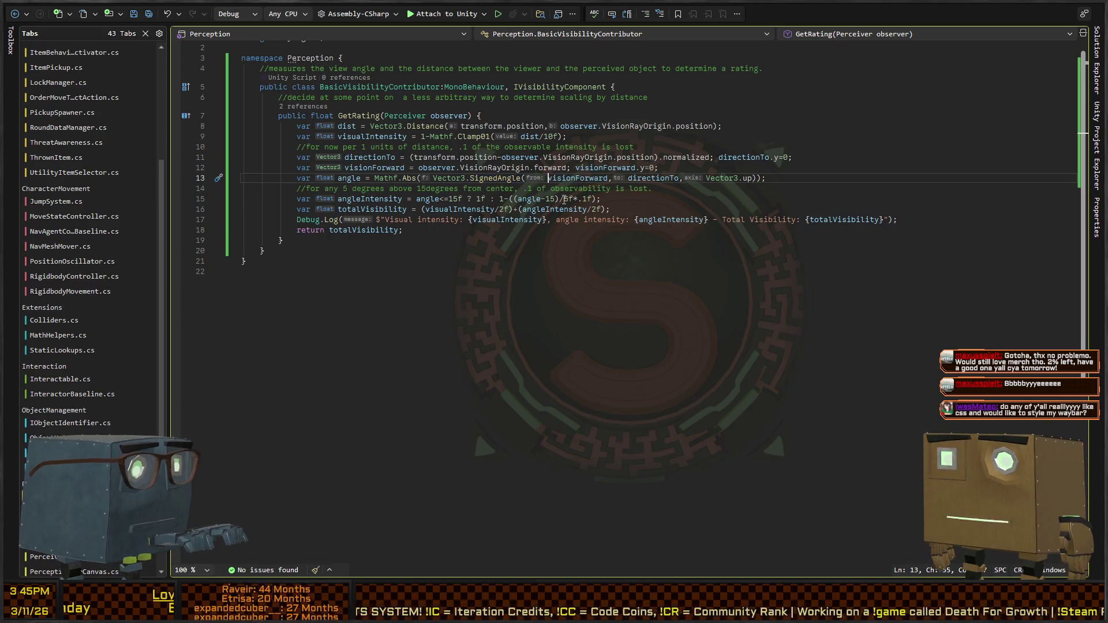
{"action": "key", "text": "Left"}
{"action": "key", "text": "Left"}
{"action": "key", "text": "Left"}
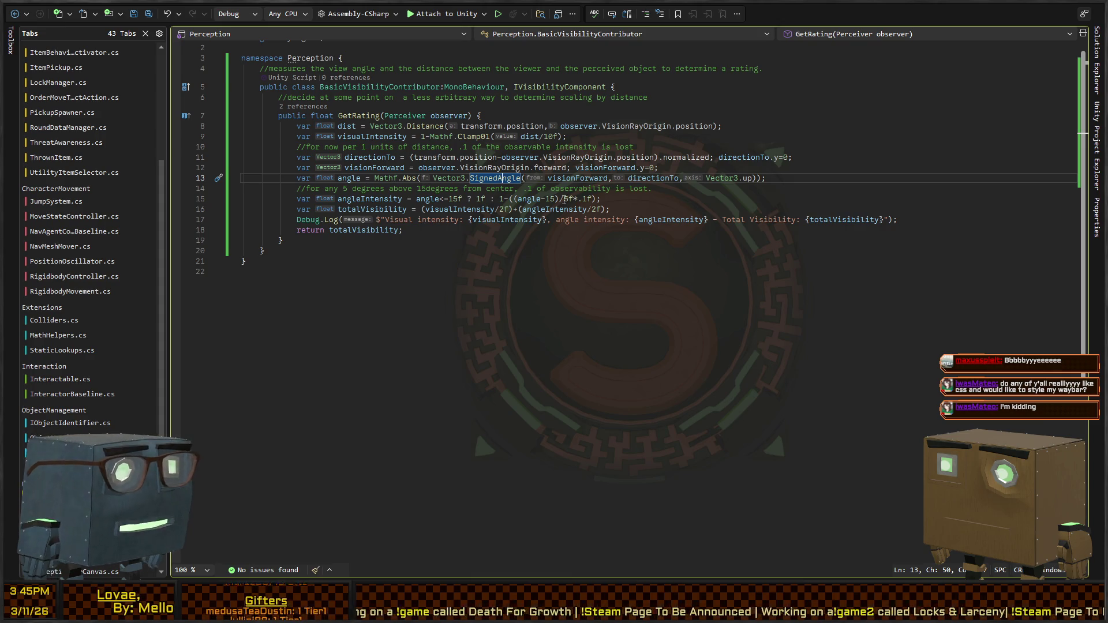
{"action": "key", "text": "Right"}
{"action": "key", "text": "Right"}
{"action": "key", "text": "Right"}
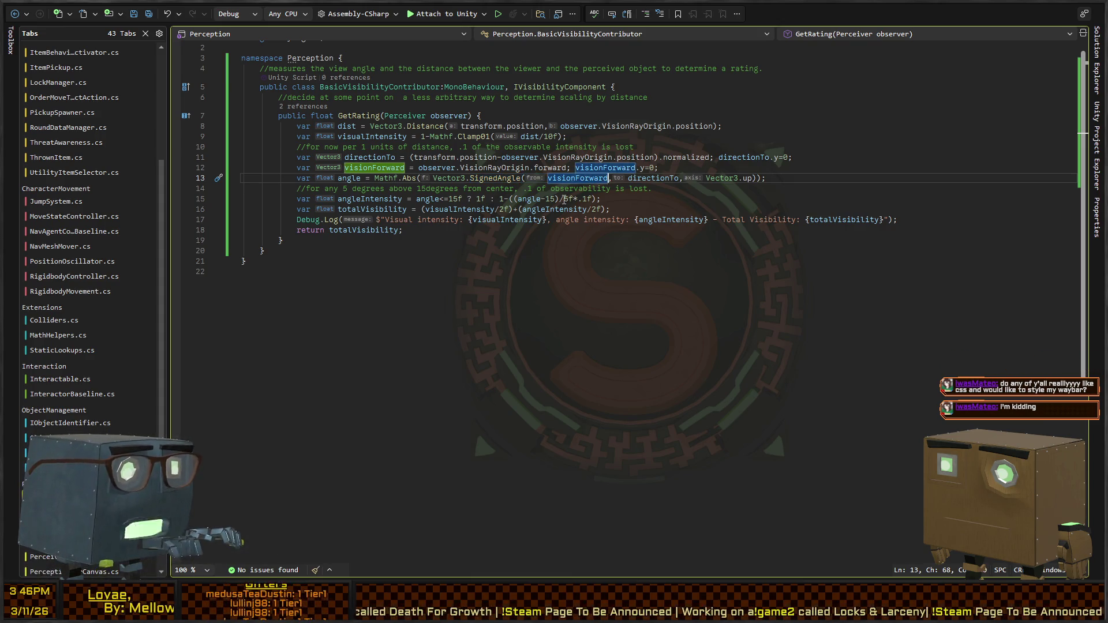
{"action": "key", "text": "Left"}
{"action": "key", "text": "Left"}
{"action": "key", "text": "Left"}
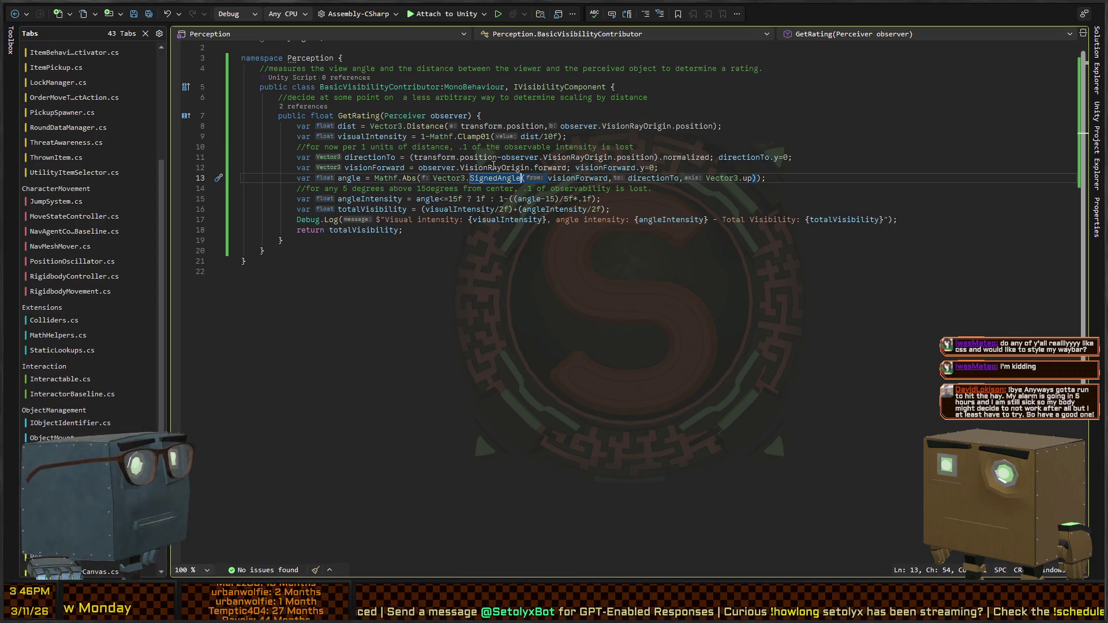
{"action": "key", "text": "Left"}
{"action": "key", "text": "Left"}
{"action": "key", "text": "Left"}
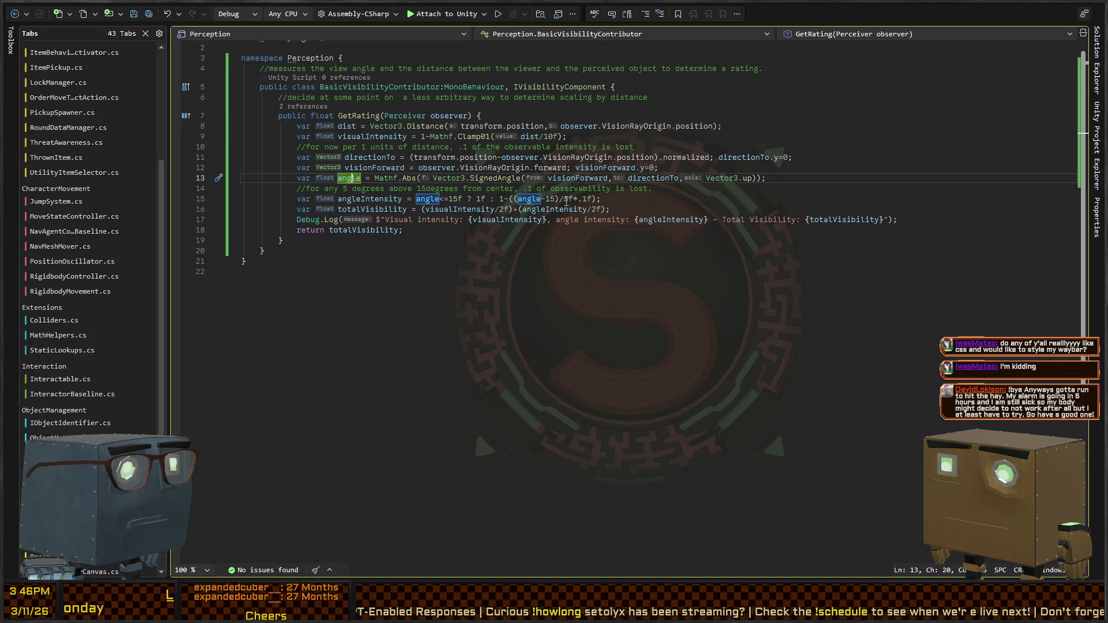
Review the 5f divisor on line 15, then select the Perceiver cube in Unity
{"action": "left_click", "coordinate": [547, 199]}
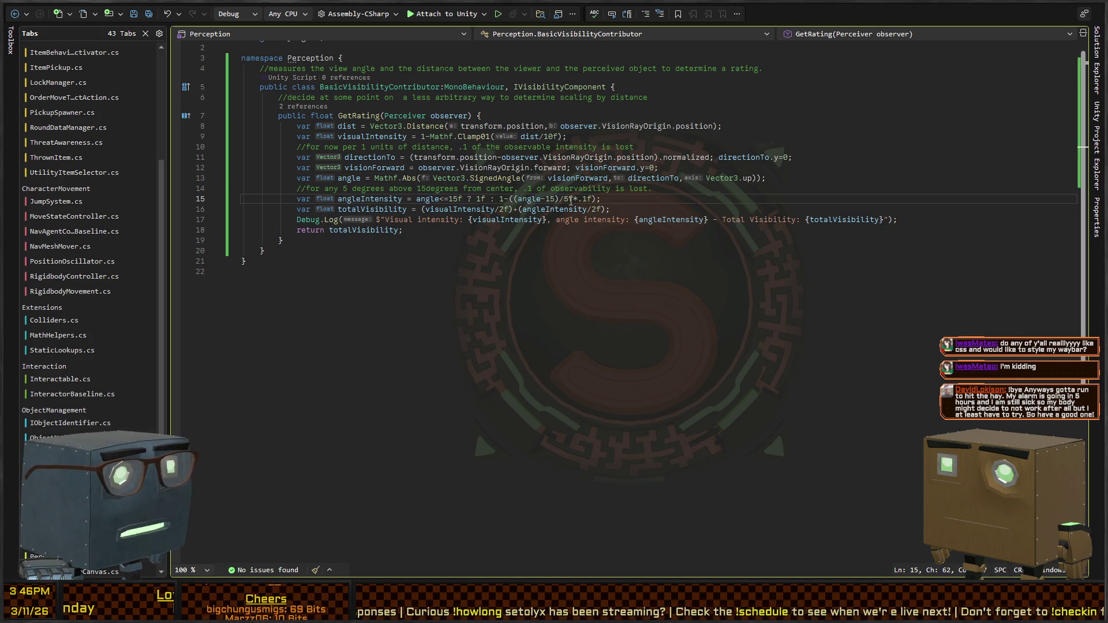
{"action": "double_click", "coordinate": [564, 199]}
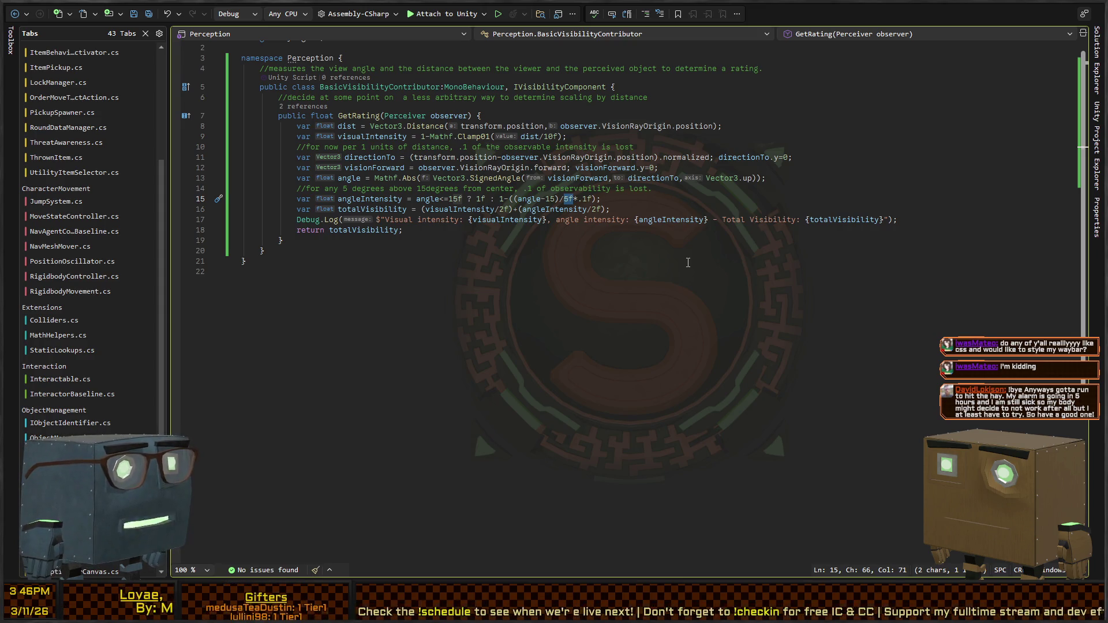
{"action": "key", "text": "Right"}
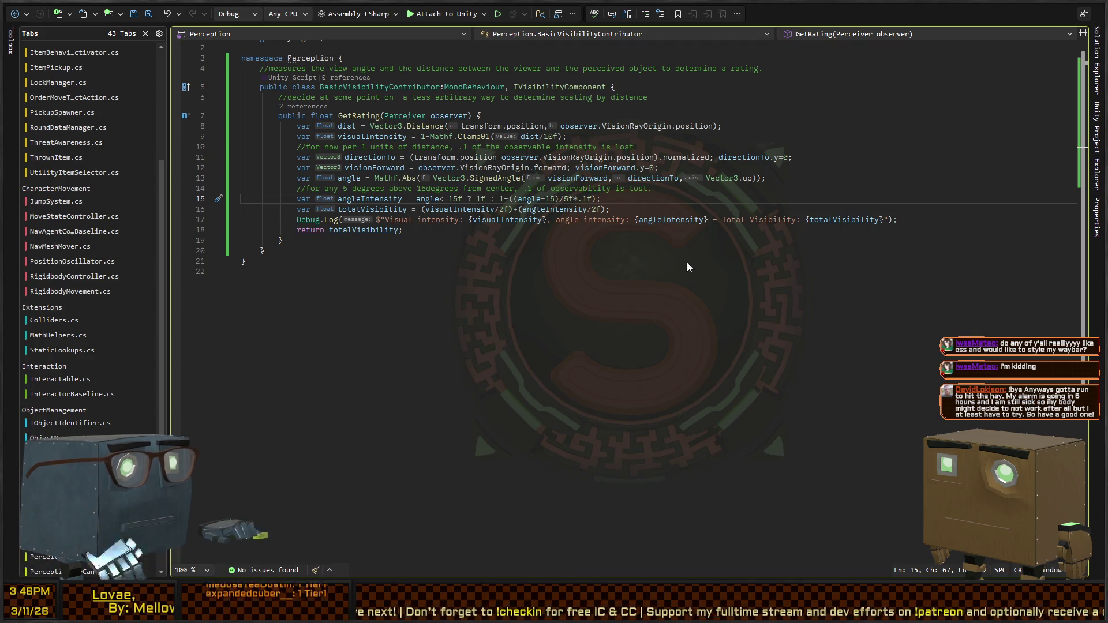
{"action": "key", "text": "alt+Tab"}
{"action": "left_click", "coordinate": [905, 202]}
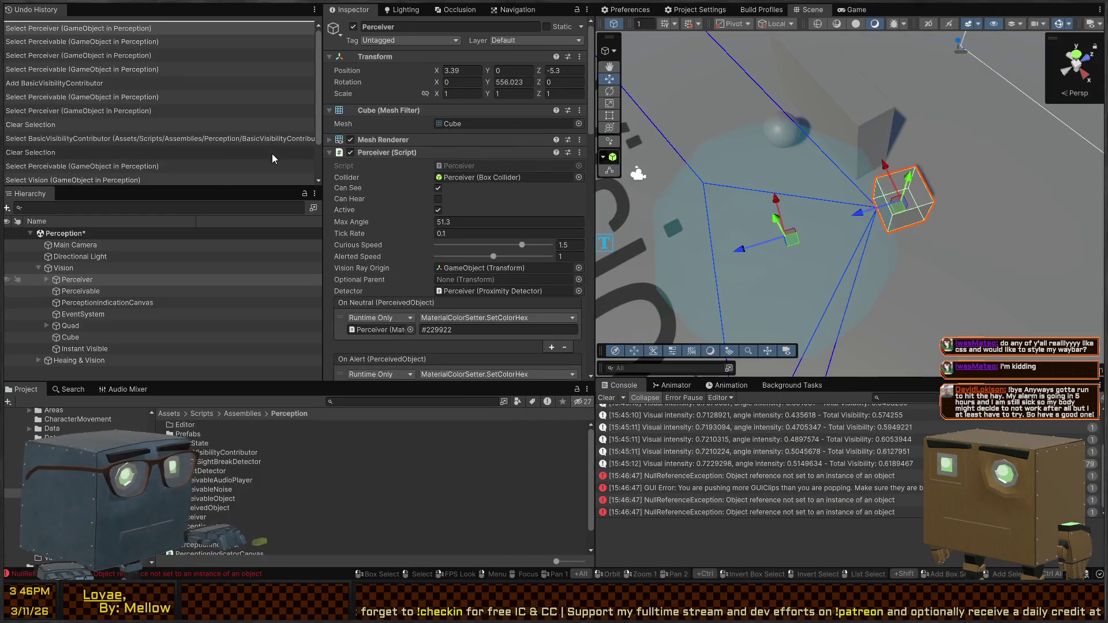
Scroll the Inspector to read the Perceiver's Max Angle of 51.3, then return to the code
{"action": "scroll", "coordinate": [414, 170], "scroll_direction": "down", "scroll_amount": 3}
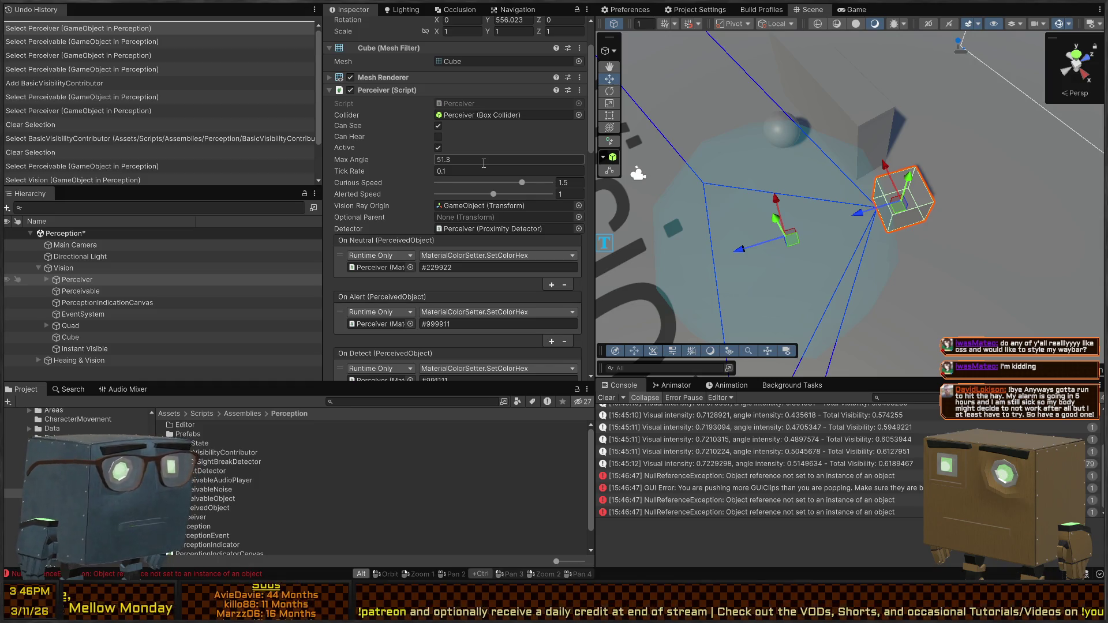
{"action": "key", "text": "alt+Tab"}
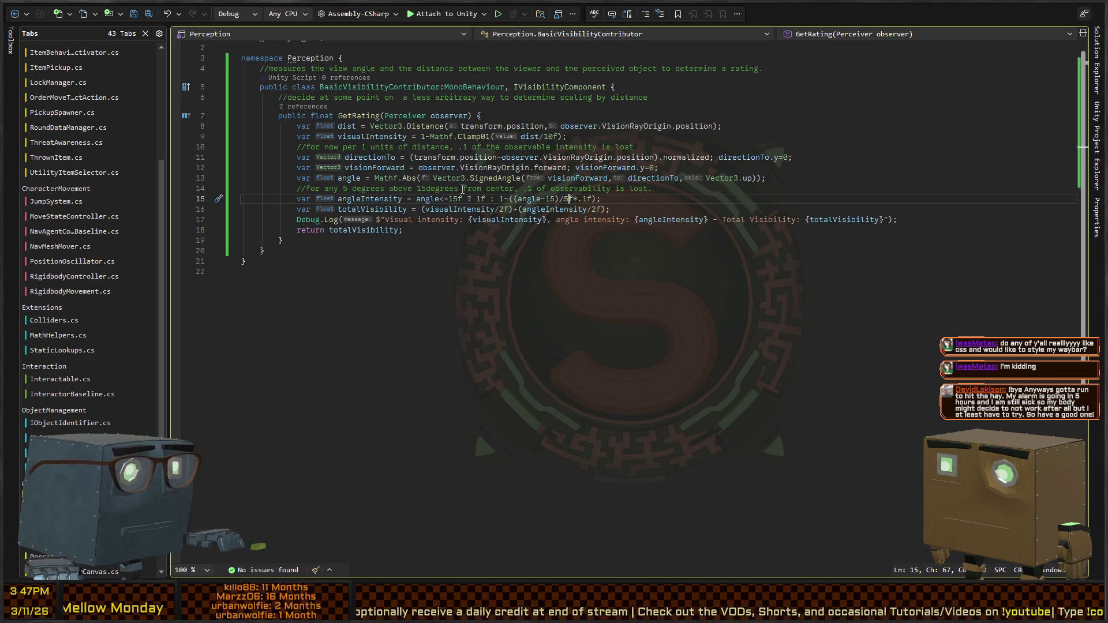
Replace the 5f divisor in the angle formula with (observer.MaxAngle*.1)
{"action": "double_click", "coordinate": [569, 199]}
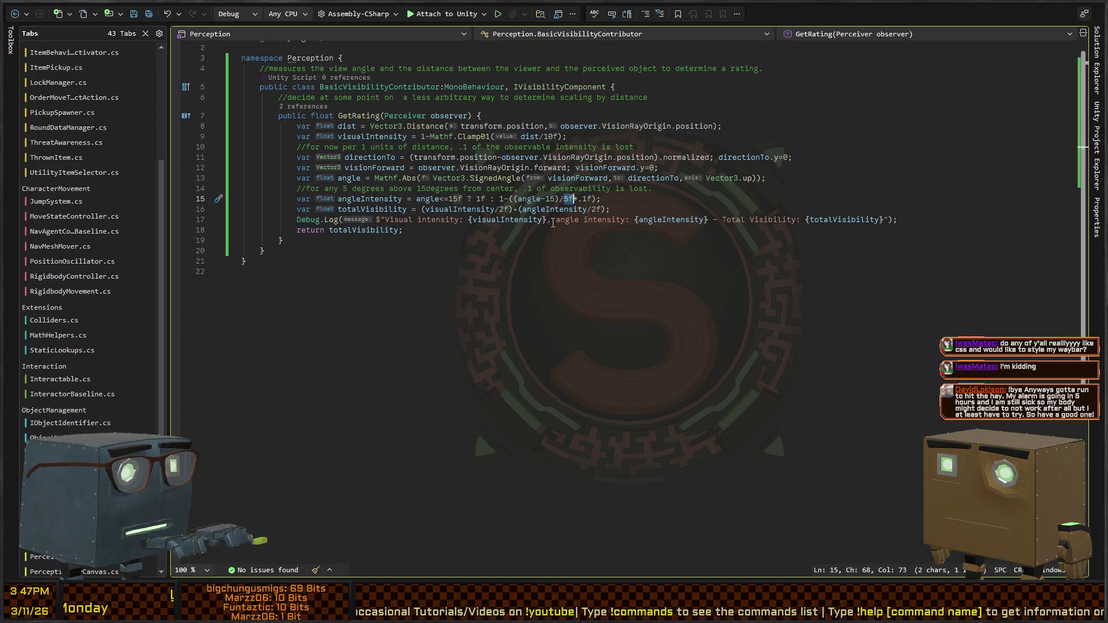
{"action": "type", "text": "("}
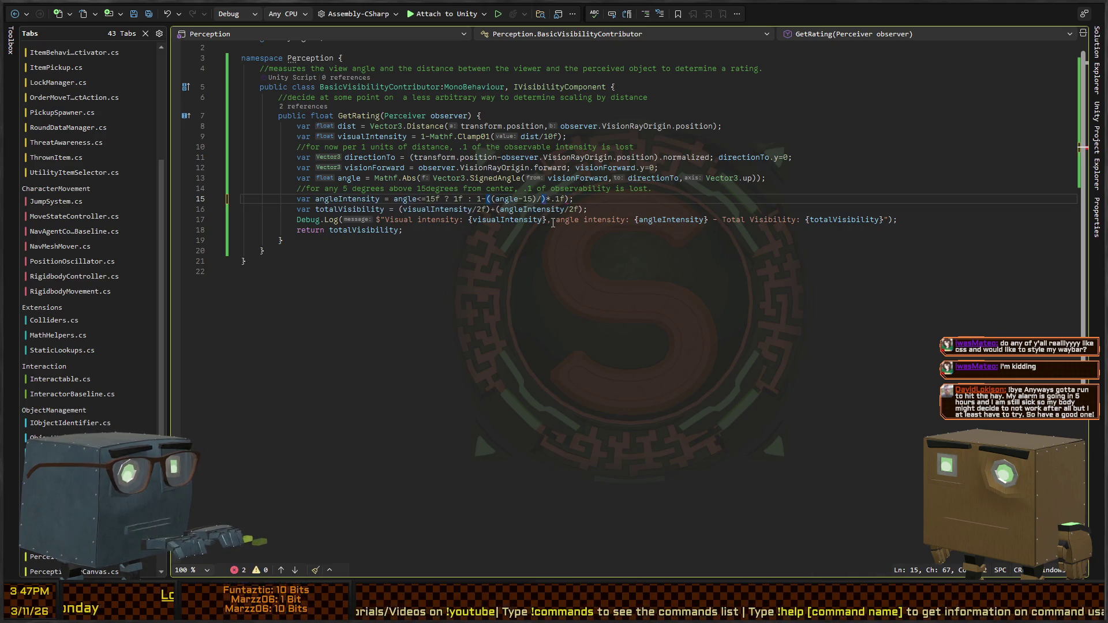
{"action": "type", "text": "observer."}
{"action": "type", "text": "MaxAngle*"}
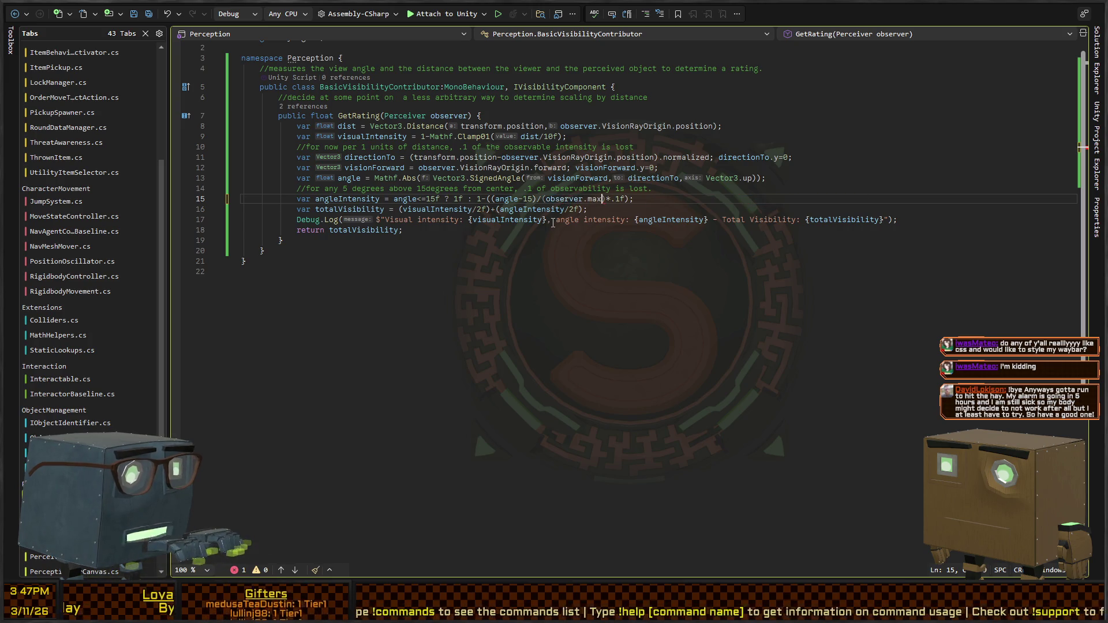
{"action": "type", "text": ".1"}
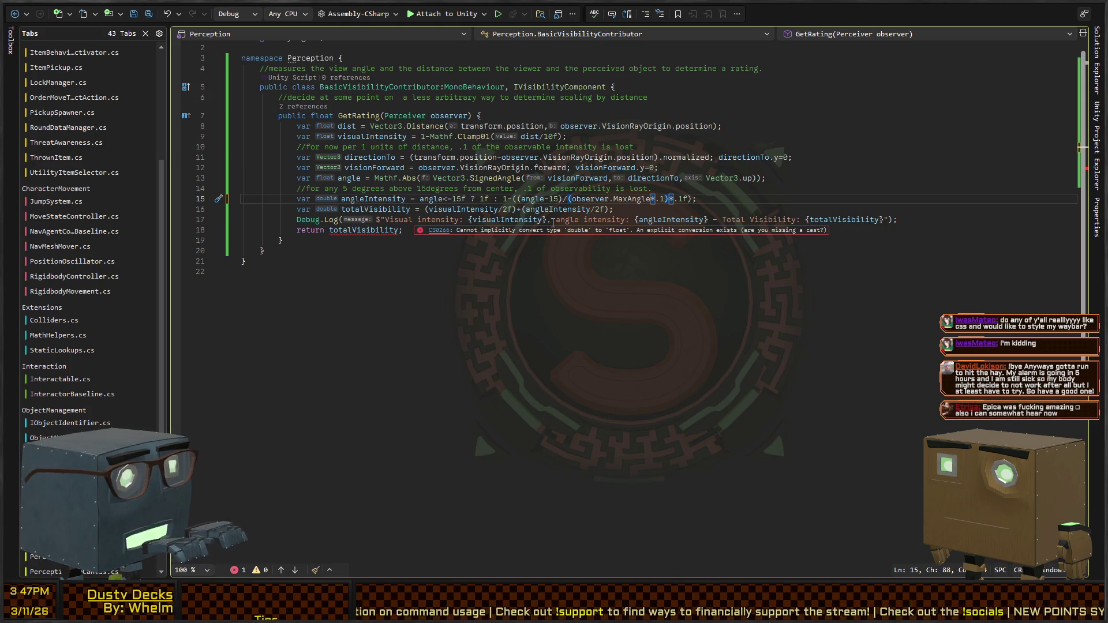
{"action": "key", "text": "ctrl+shift+Left"}
{"action": "key", "text": "ctrl+shift+Left"}
{"action": "key", "text": "ctrl+shift+Left"}
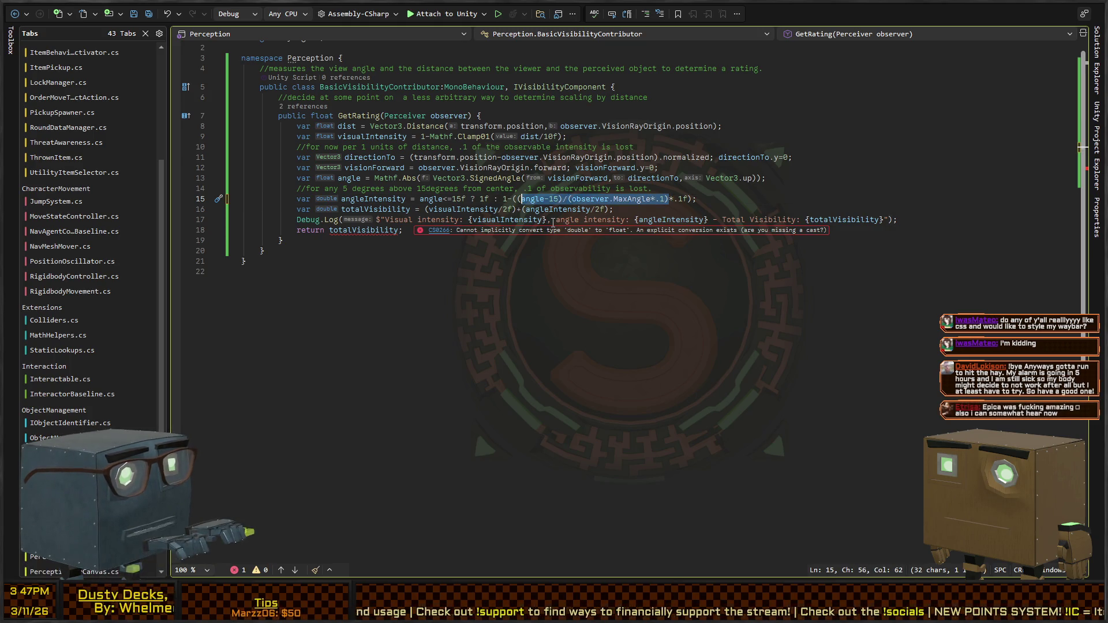
{"action": "type", "text": "("}
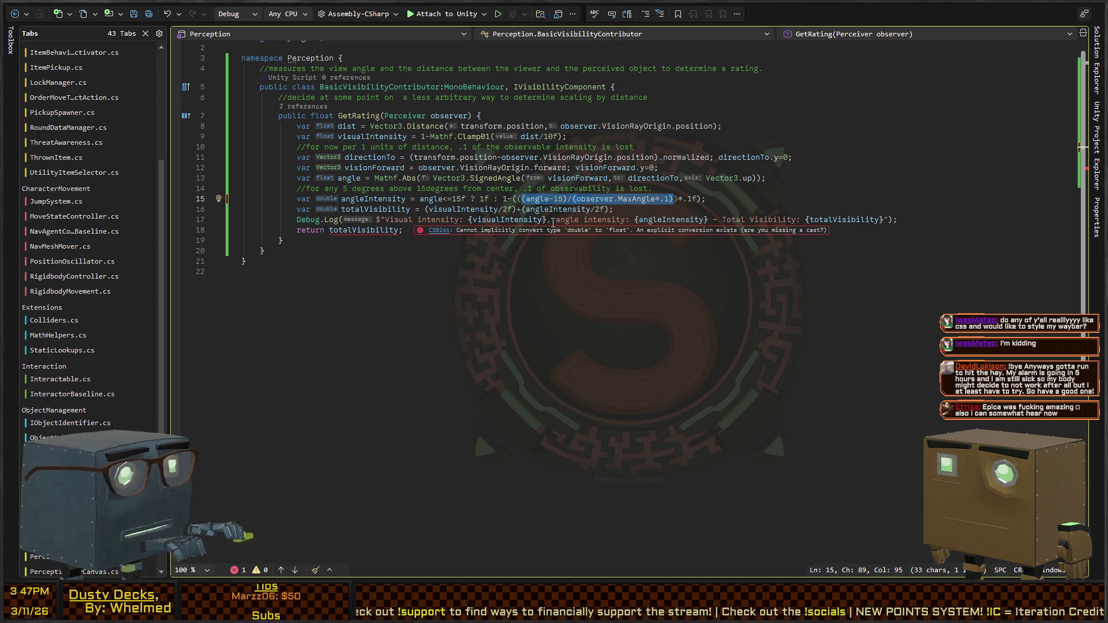
{"action": "key", "text": "ctrl+z"}
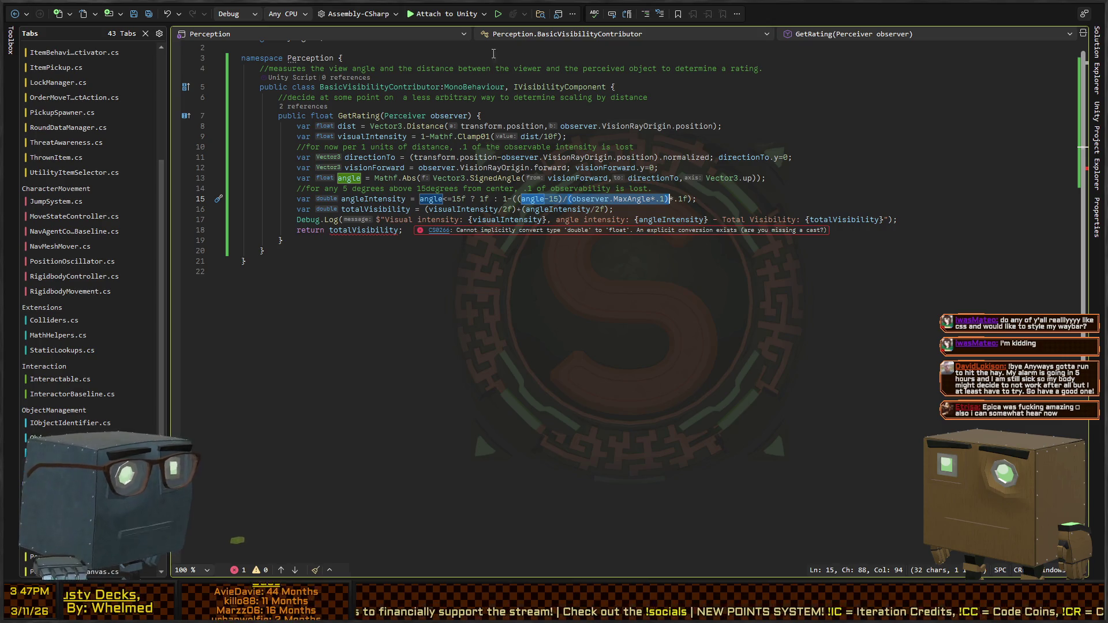
{"action": "left_click", "coordinate": [697, 197]}
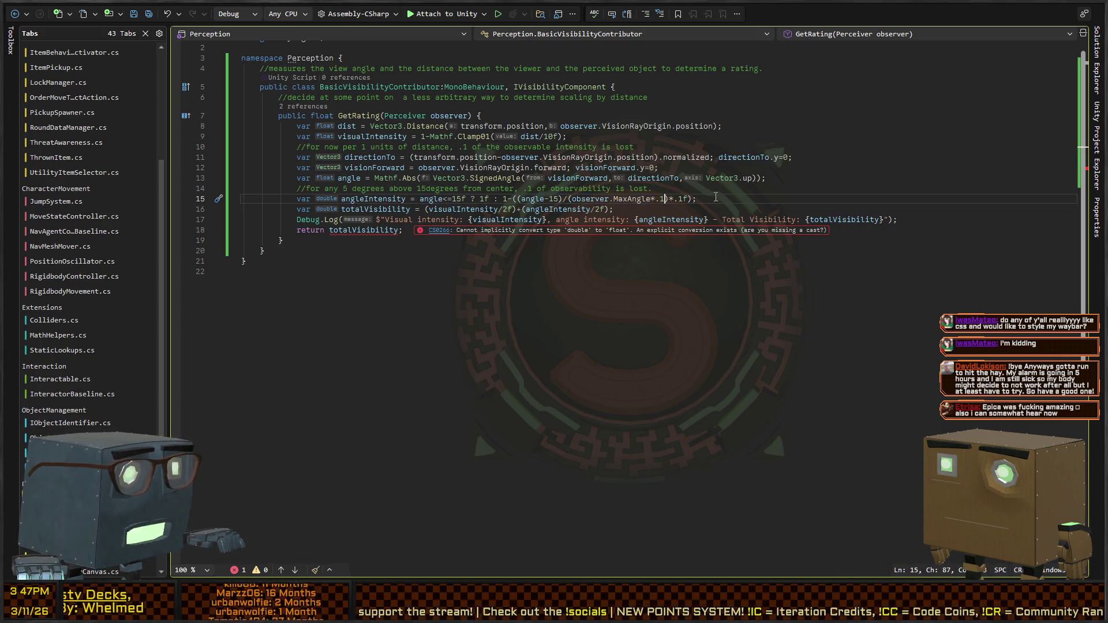
{"action": "left_click", "coordinate": [371, 230]}
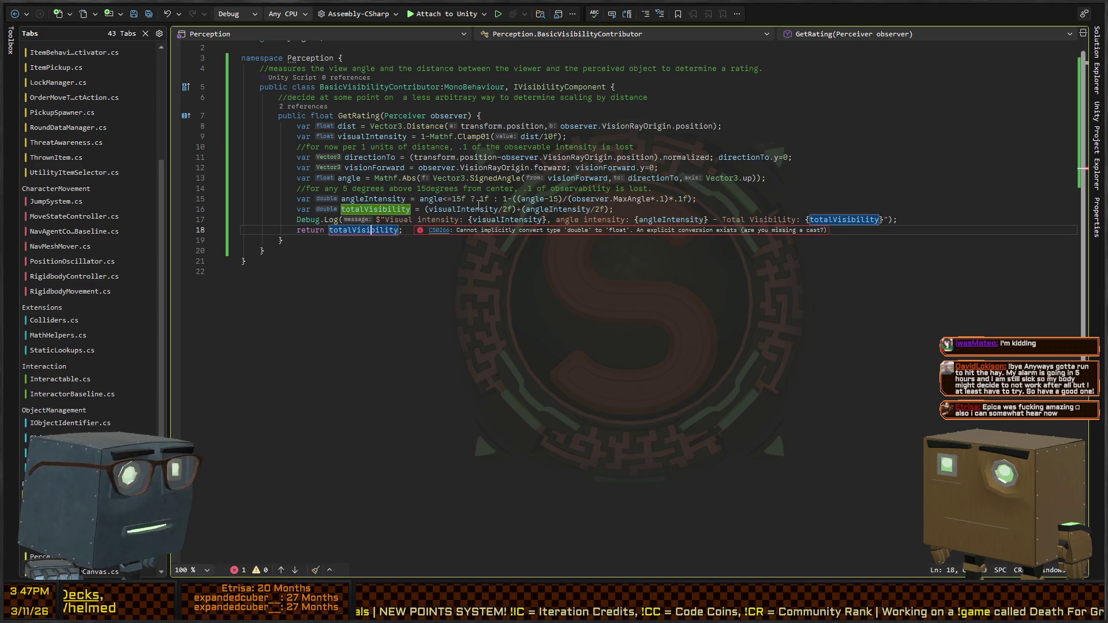
Add f suffixes to 15 and .1 to clear the CS0266 float conversion errors
{"action": "left_click", "coordinate": [560, 198]}
{"action": "type", "text": "f"}
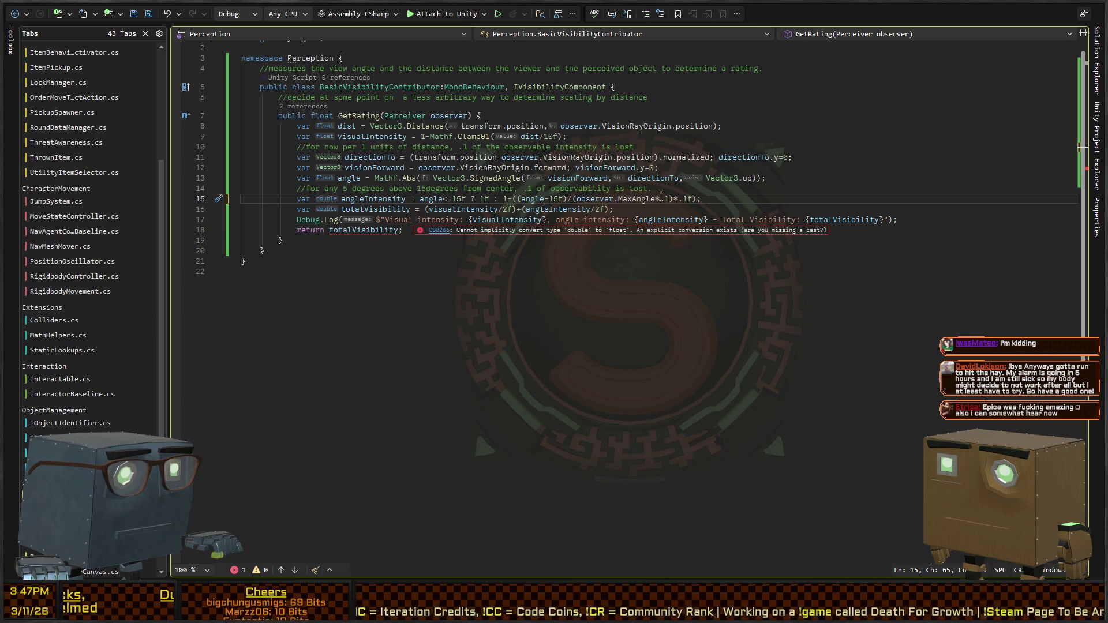
{"action": "left_click", "coordinate": [671, 198]}
{"action": "type", "text": "f"}
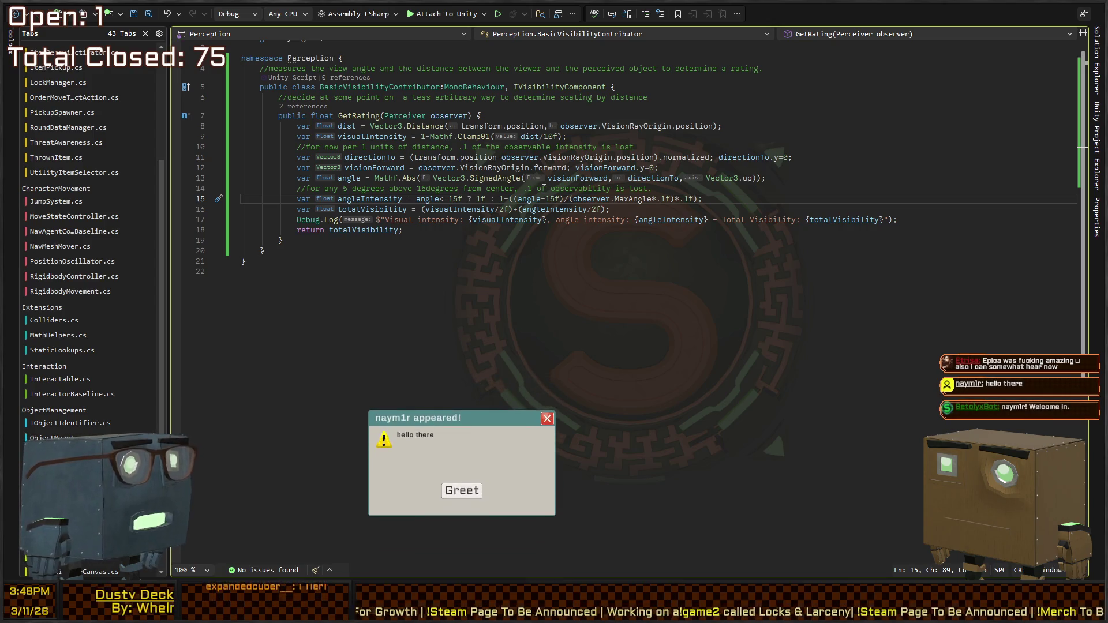
{"action": "key", "text": "alt+Tab"}
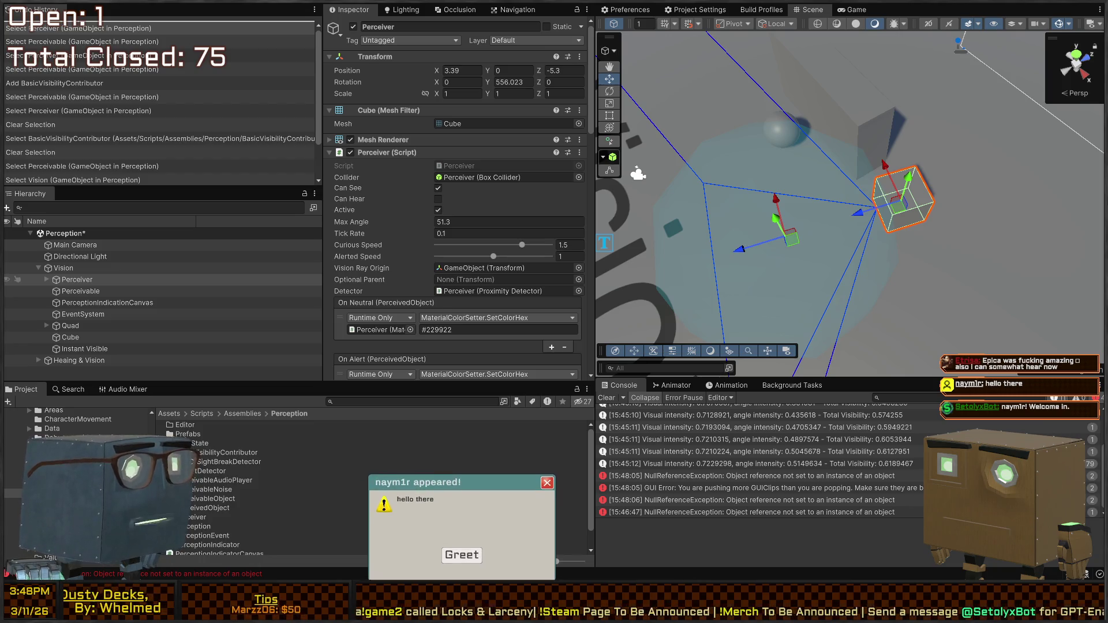
Swing the Scene camera to a new angle and start the Perception scene playtest
{"action": "left_click", "coordinate": [475, 522]}
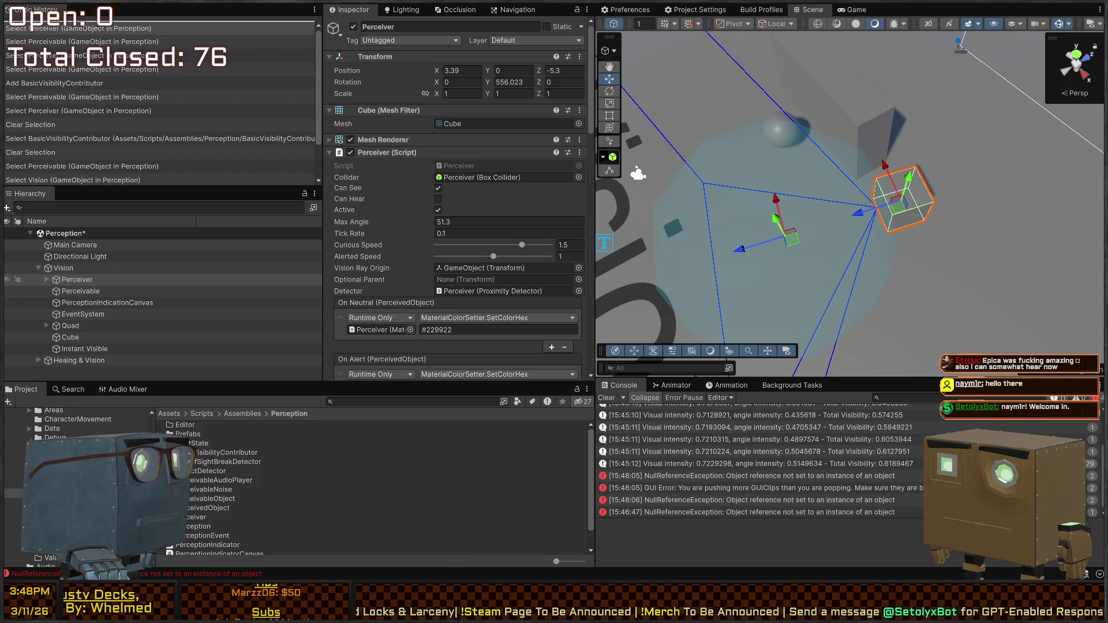
{"action": "mouse_move", "coordinate": [824, 216]}
{"action": "left_mouse_down"}
{"action": "mouse_move", "coordinate": [697, 143]}
{"action": "mouse_move", "coordinate": [692, 150]}
{"action": "left_mouse_up"}
{"action": "key", "text": "ctrl+p"}
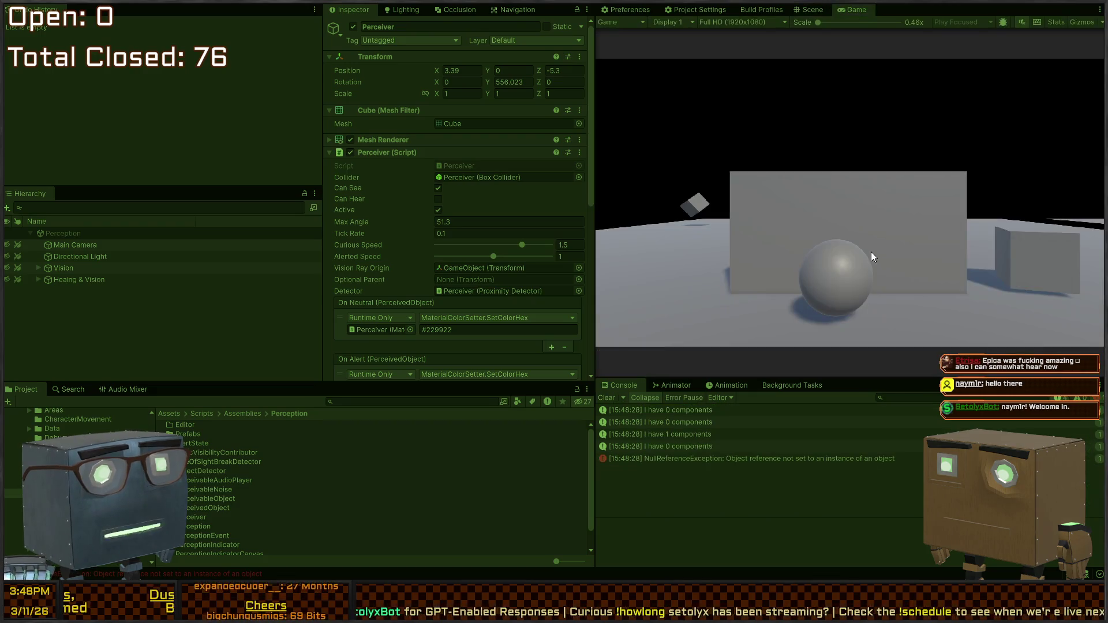
Drag the Perceivable sphere toward the Perceiver, logging total visibility around 0.515–0.546
{"action": "left_click", "coordinate": [805, 10]}
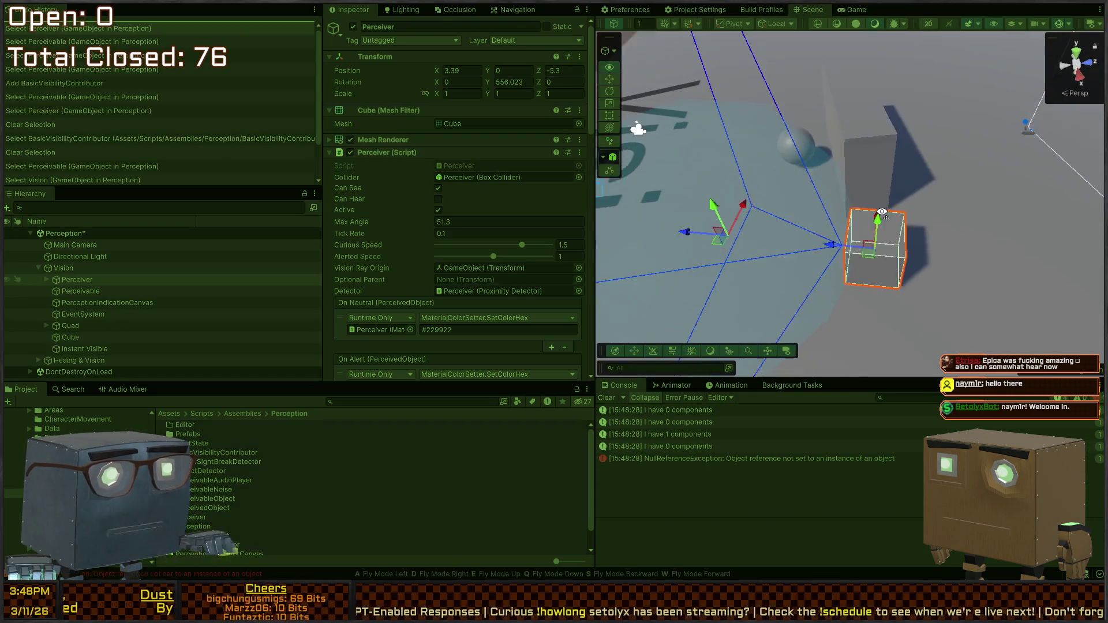
{"action": "left_click", "coordinate": [812, 139]}
{"action": "mouse_move", "coordinate": [807, 139]}
{"action": "left_mouse_down"}
{"action": "mouse_move", "coordinate": [776, 199]}
{"action": "mouse_move", "coordinate": [789, 173]}
{"action": "mouse_move", "coordinate": [811, 167]}
{"action": "mouse_move", "coordinate": [768, 199]}
{"action": "mouse_move", "coordinate": [744, 242]}
{"action": "mouse_move", "coordinate": [790, 337]}
{"action": "mouse_move", "coordinate": [834, 351]}
{"action": "mouse_move", "coordinate": [822, 368]}
{"action": "left_mouse_up"}
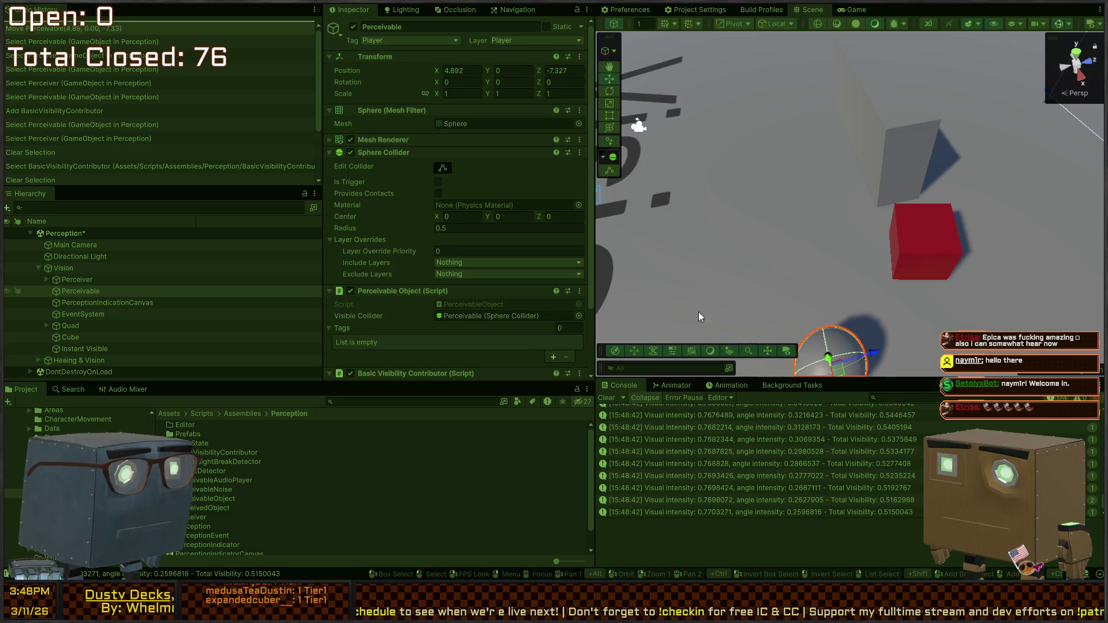
{"action": "key", "text": "ctrl+z"}
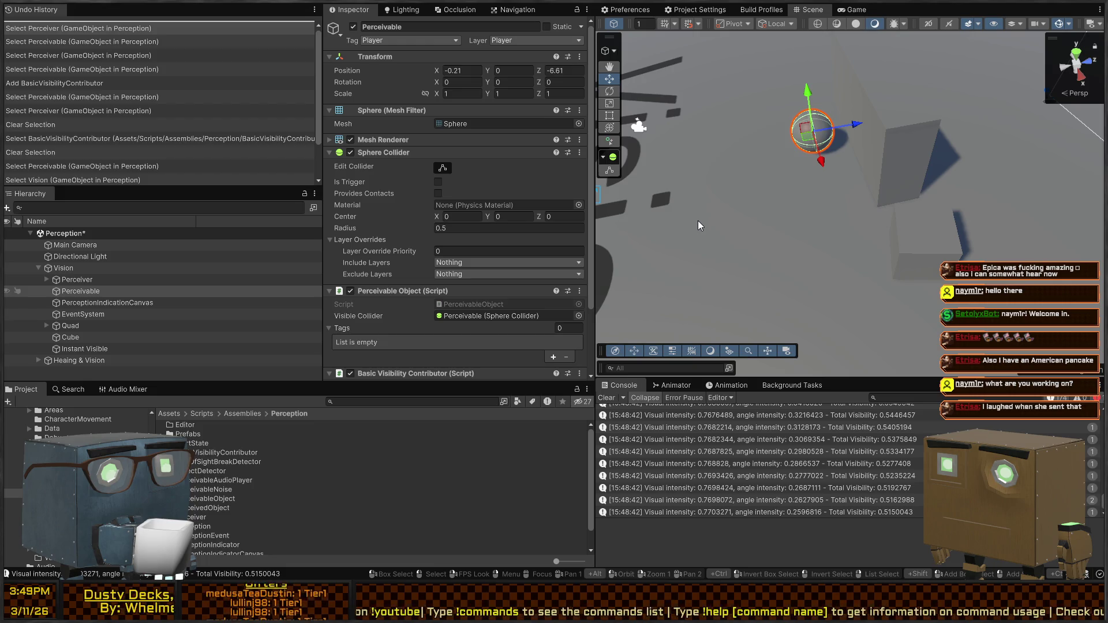
{"action": "mouse_move", "coordinate": [715, 214]}
{"action": "left_mouse_down"}
{"action": "mouse_move", "coordinate": [829, 190]}
{"action": "mouse_move", "coordinate": [595, 190]}
{"action": "left_mouse_up"}
Orbit and fly the Scene view around the sphere and wall, then replay the scene
{"action": "mouse_move", "coordinate": [790, 85]}
{"action": "left_mouse_down"}
{"action": "mouse_move", "coordinate": [822, 264]}
{"action": "mouse_move", "coordinate": [680, 119]}
{"action": "mouse_move", "coordinate": [531, 273]}
{"action": "mouse_move", "coordinate": [510, 260]}
{"action": "mouse_move", "coordinate": [511, 227]}
{"action": "mouse_move", "coordinate": [677, 158]}
{"action": "mouse_move", "coordinate": [855, 210]}
{"action": "mouse_move", "coordinate": [797, 150]}
{"action": "left_mouse_up"}
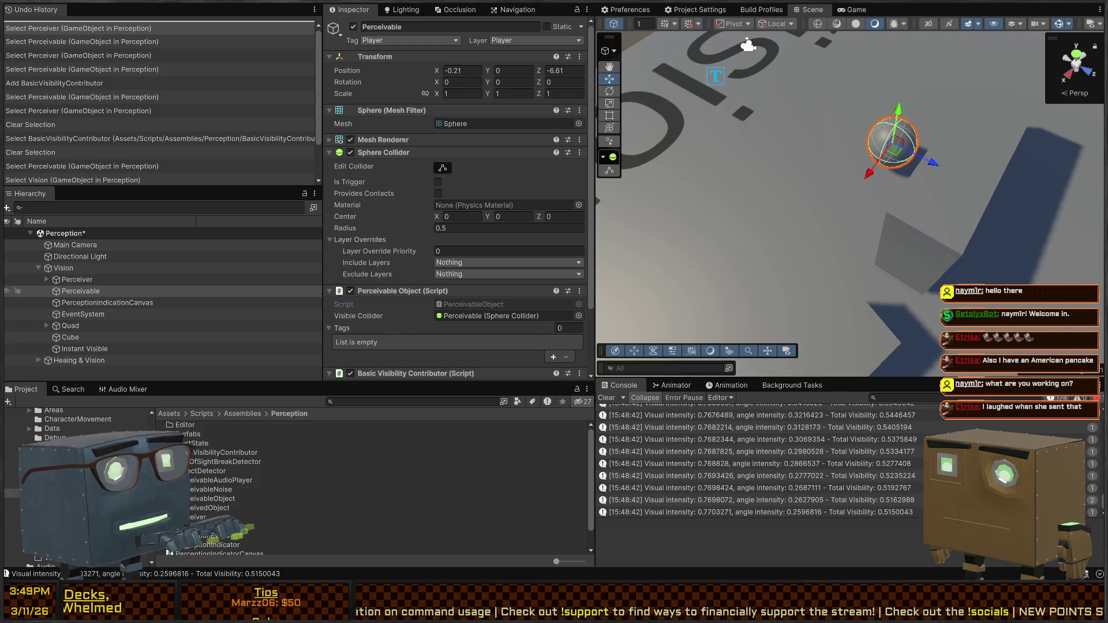
{"action": "mouse_move", "coordinate": [912, 173]}
{"action": "left_mouse_down"}
{"action": "mouse_move", "coordinate": [888, 161]}
{"action": "mouse_move", "coordinate": [933, 150]}
{"action": "mouse_move", "coordinate": [892, 138]}
{"action": "mouse_move", "coordinate": [881, 148]}
{"action": "left_mouse_up"}
{"action": "key", "text": "s"}
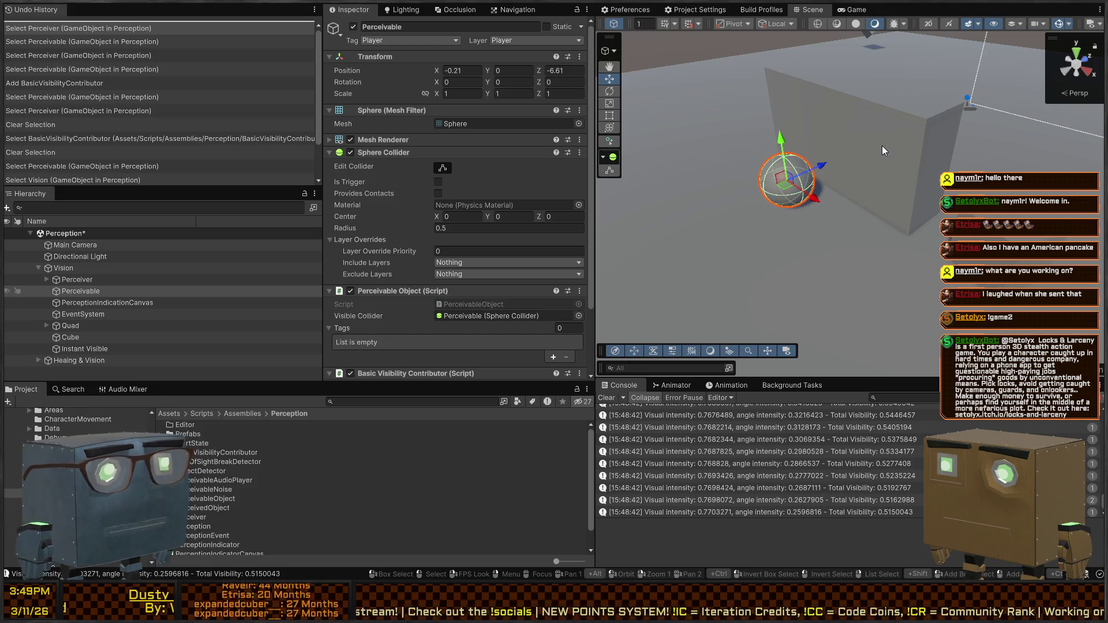
{"action": "mouse_move", "coordinate": [875, 127]}
{"action": "left_mouse_down"}
{"action": "mouse_move", "coordinate": [936, 143]}
{"action": "mouse_move", "coordinate": [894, 140]}
{"action": "left_mouse_up"}
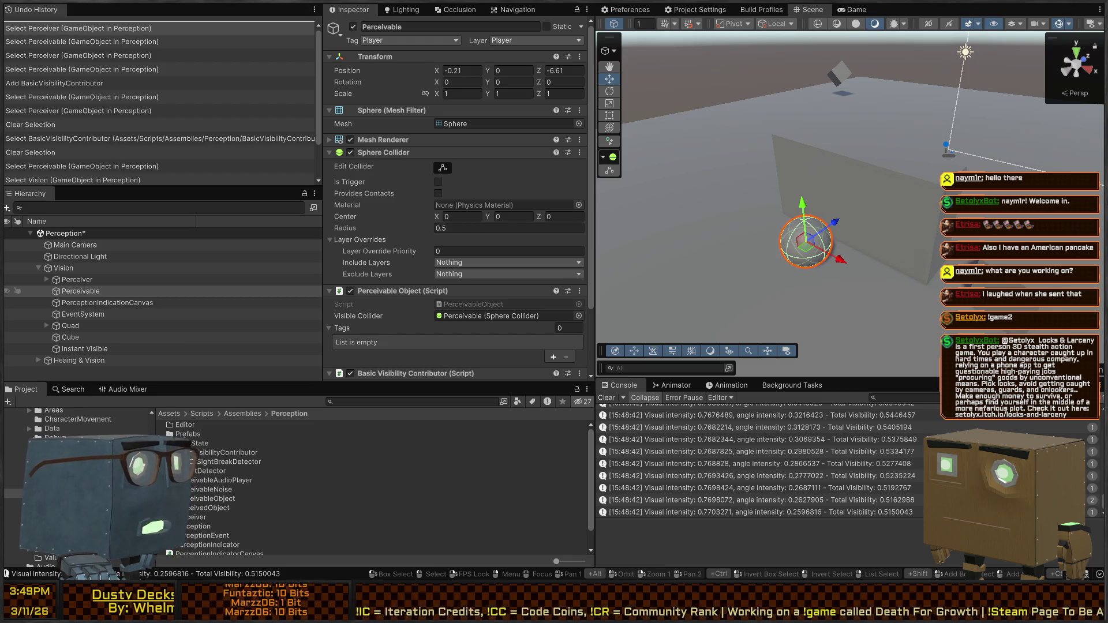
{"action": "left_click_drag", "start_coordinate": [889, 173], "coordinate": [846, 184]}
{"action": "mouse_move", "coordinate": [618, 185]}
{"action": "left_mouse_down"}
{"action": "mouse_move", "coordinate": [746, 260]}
{"action": "mouse_move", "coordinate": [760, 257]}
{"action": "left_mouse_up"}
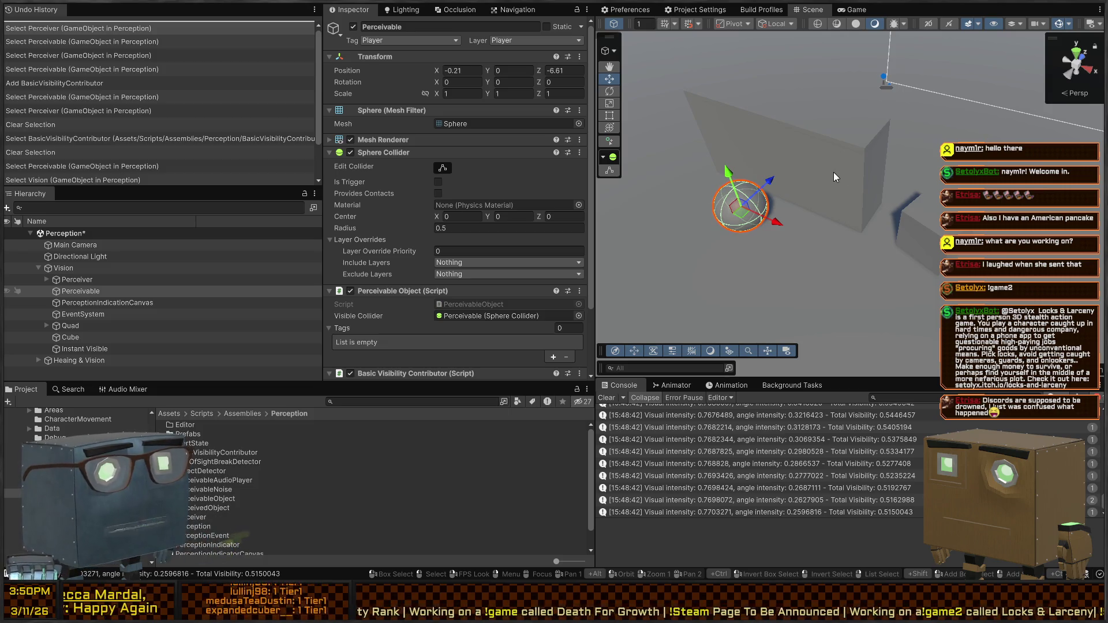
{"action": "key", "text": "ctrl+p"}
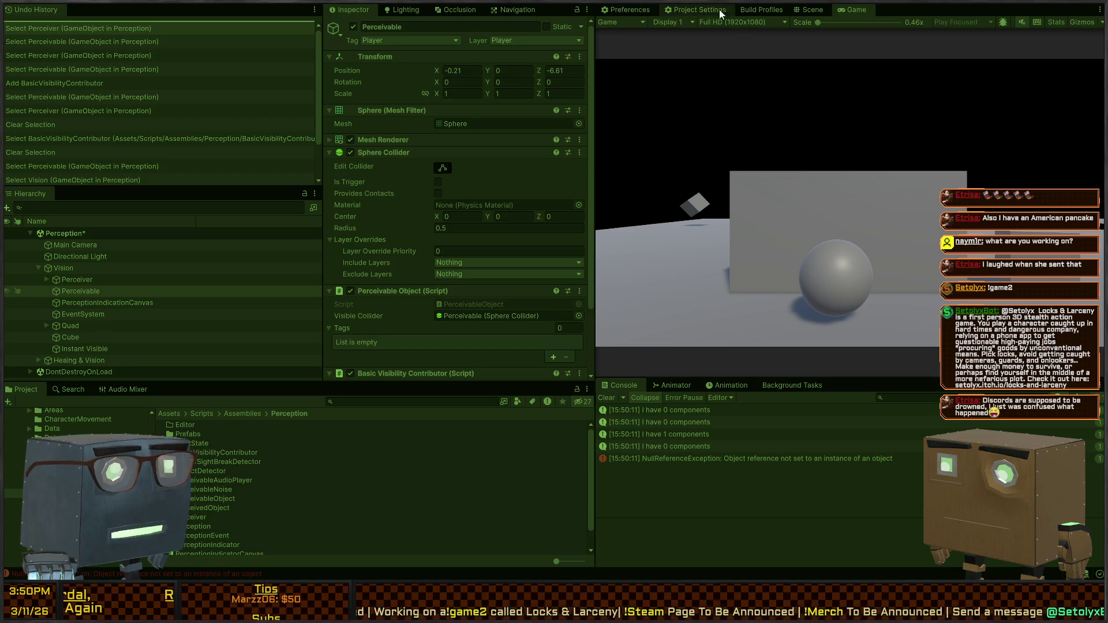
Move the sphere to a new spot in the Scene view, then stop the playtest
{"action": "left_click", "coordinate": [809, 12]}
{"action": "mouse_move", "coordinate": [742, 209]}
{"action": "left_mouse_down"}
{"action": "mouse_move", "coordinate": [775, 249]}
{"action": "mouse_move", "coordinate": [789, 237]}
{"action": "mouse_move", "coordinate": [886, 275]}
{"action": "mouse_move", "coordinate": [771, 239]}
{"action": "left_mouse_up"}
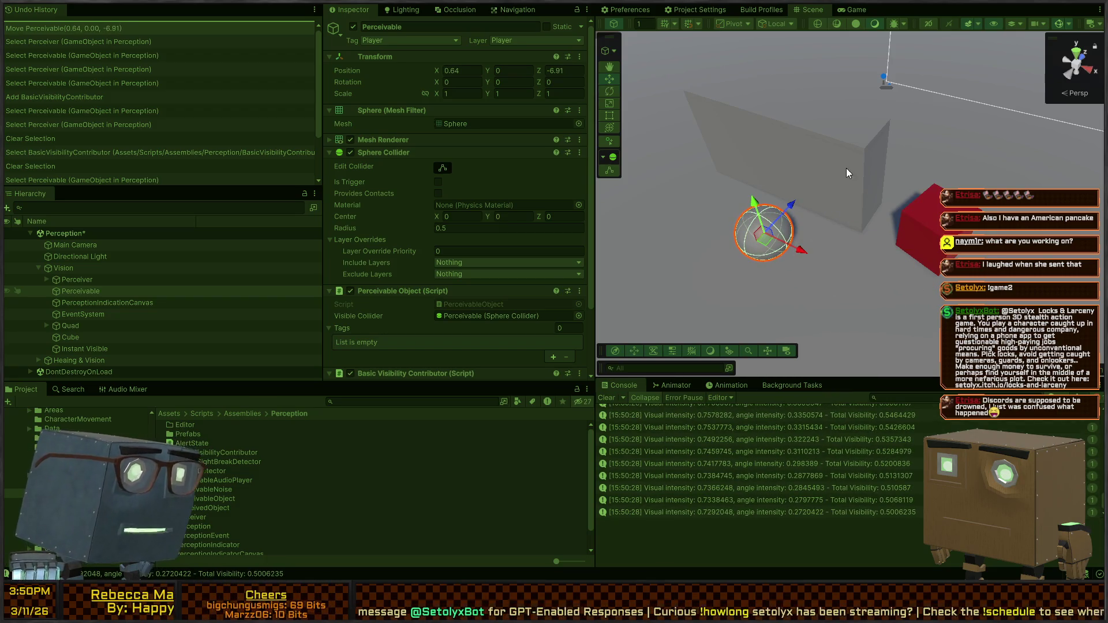
{"action": "key", "text": "ctrl+p"}
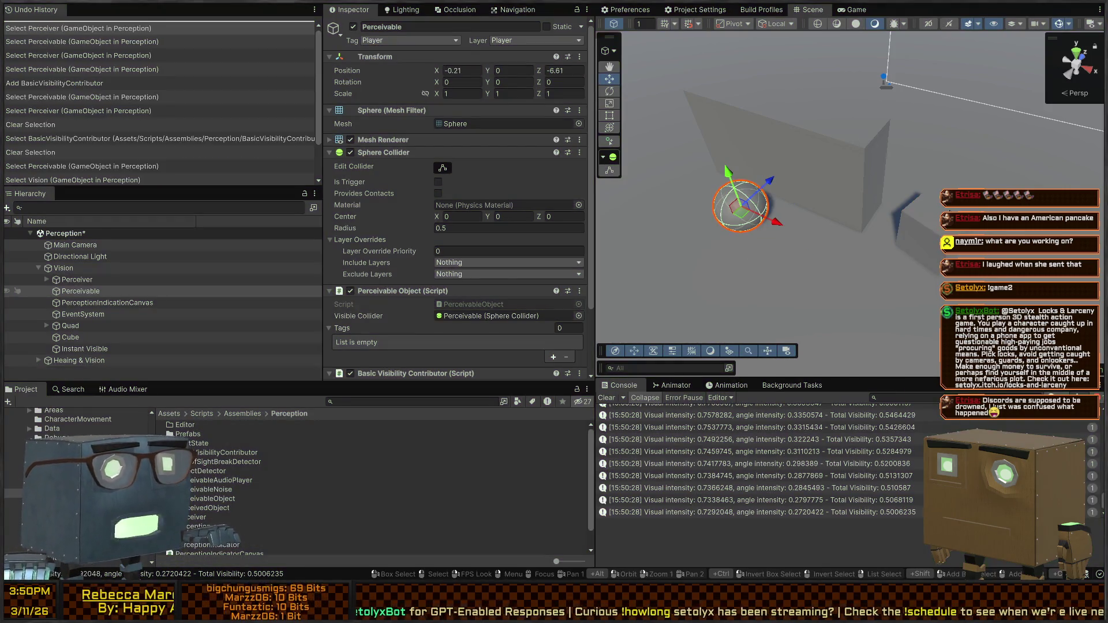
Select the Perceiver cube and switch to the BasicVisibilityContributor script in Visual Studio
{"action": "left_click", "coordinate": [951, 209]}
{"action": "left_click", "coordinate": [77, 279]}
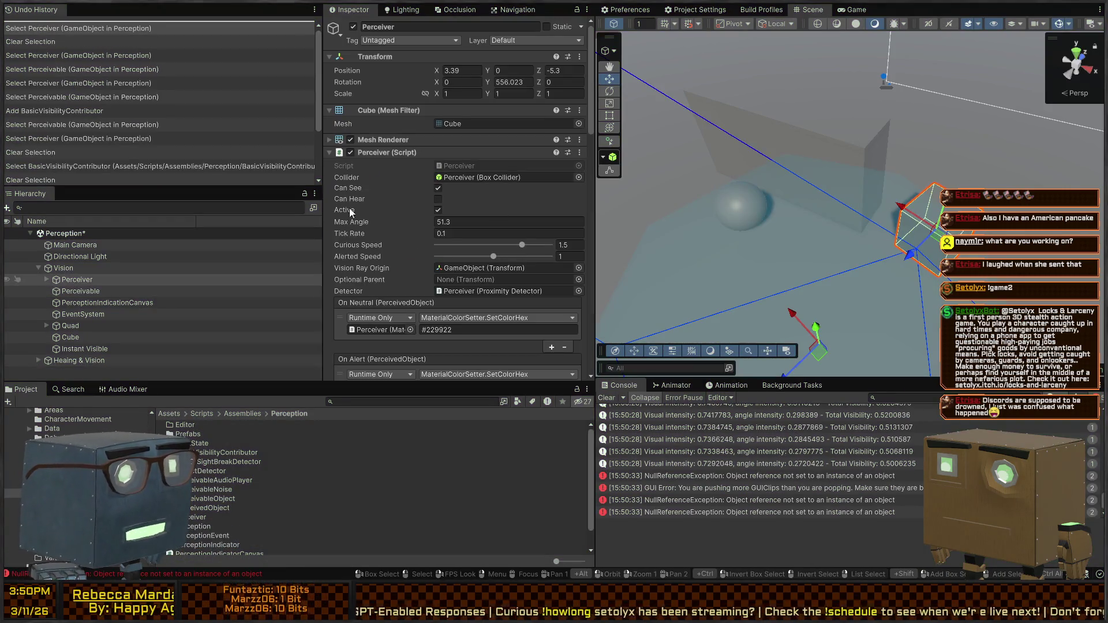
{"action": "scroll", "coordinate": [429, 189], "scroll_direction": "down", "scroll_amount": 3}
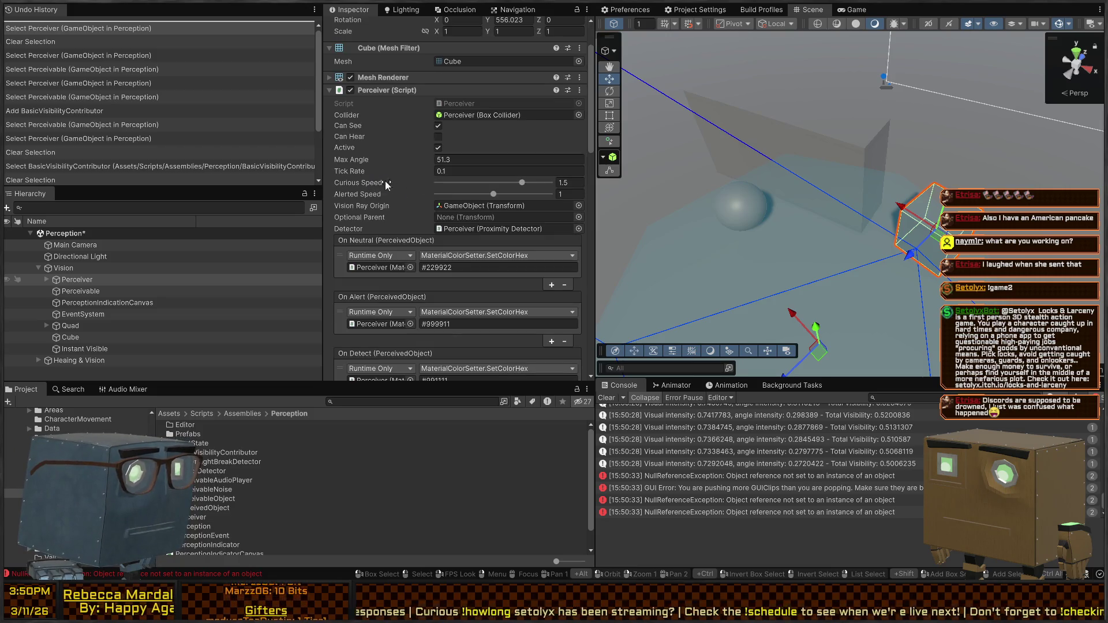
{"action": "key", "text": "alt"}
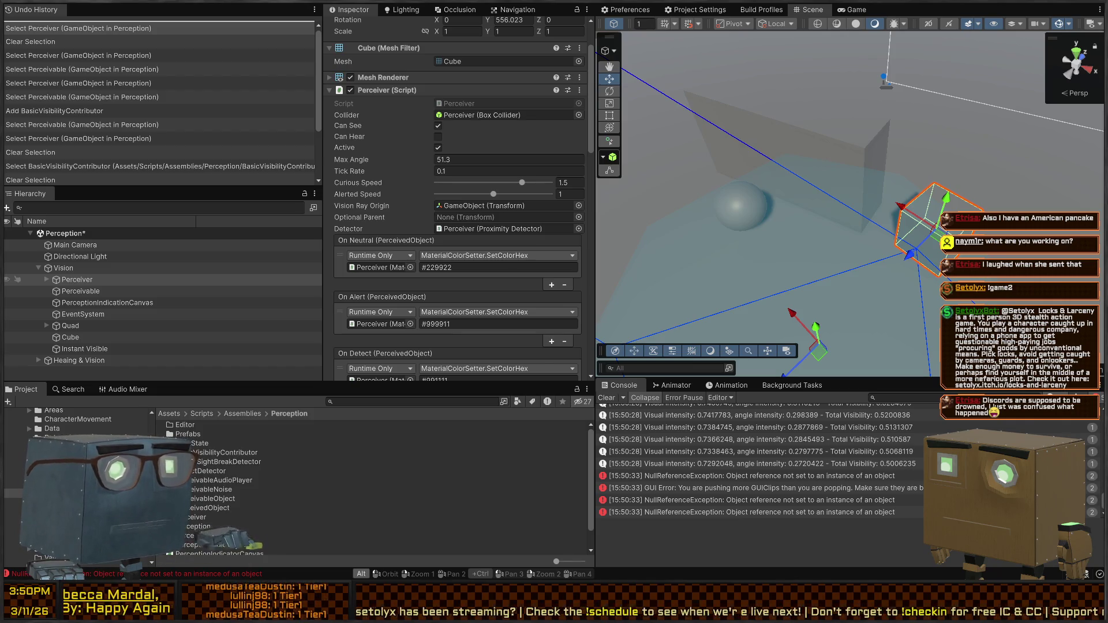
{"action": "key", "text": "alt+Tab"}
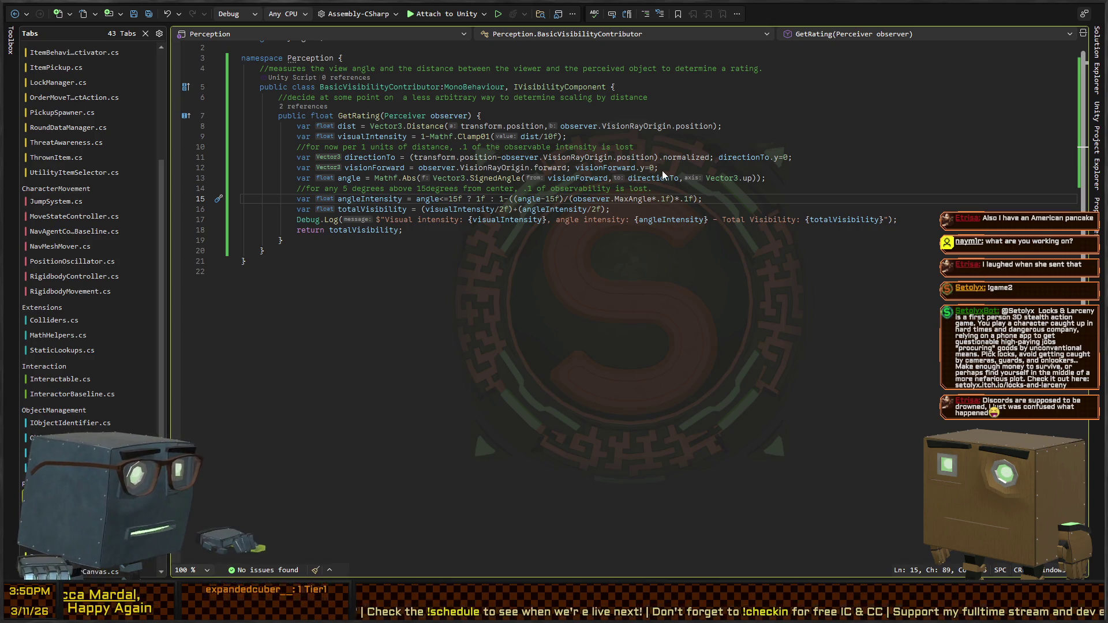
From the GetVisibilityRating call in Perceiver.cs, follow IncrementDetection to its definition, then return to Unity
{"action": "key", "text": "ctrl+Tab"}
{"action": "key", "text": "ctrl+Tab"}
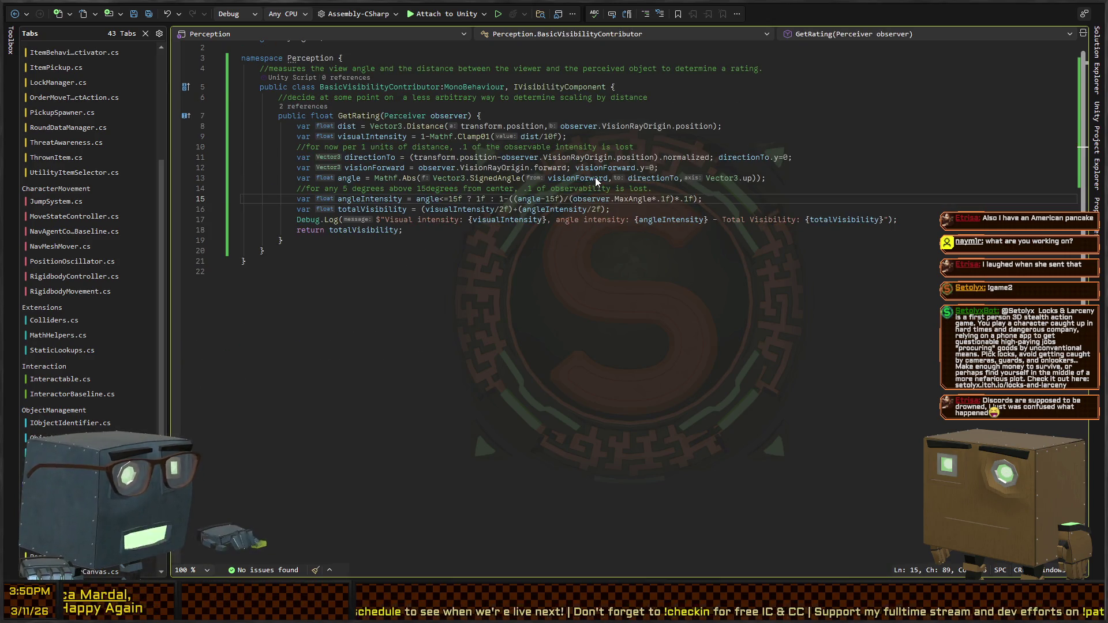
{"action": "key", "text": "ctrl+Tab"}
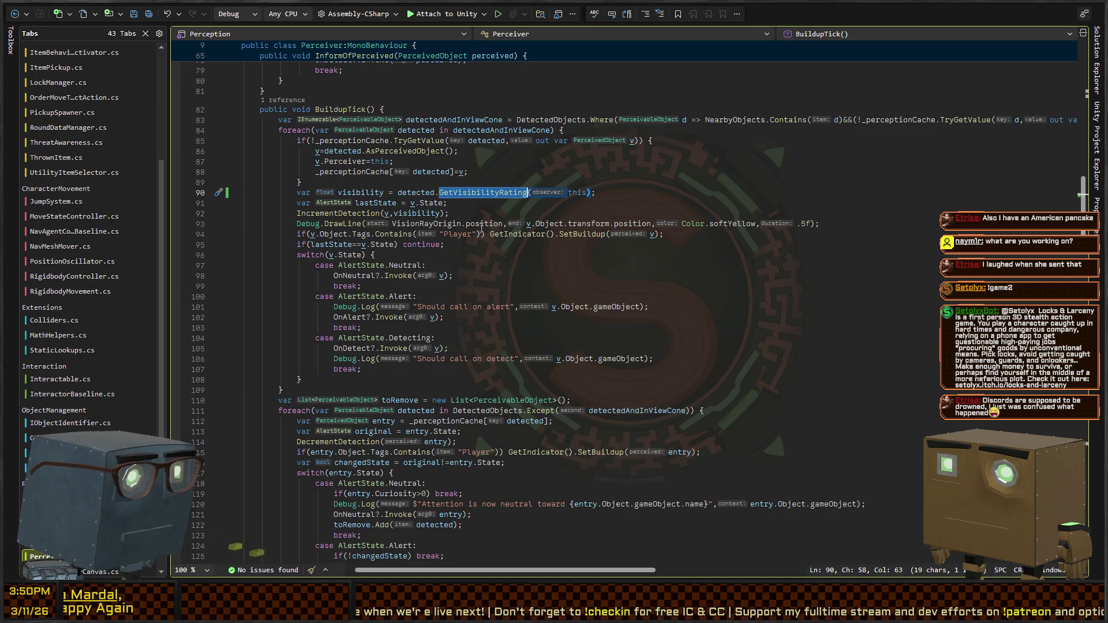
{"action": "left_click", "coordinate": [365, 194]}
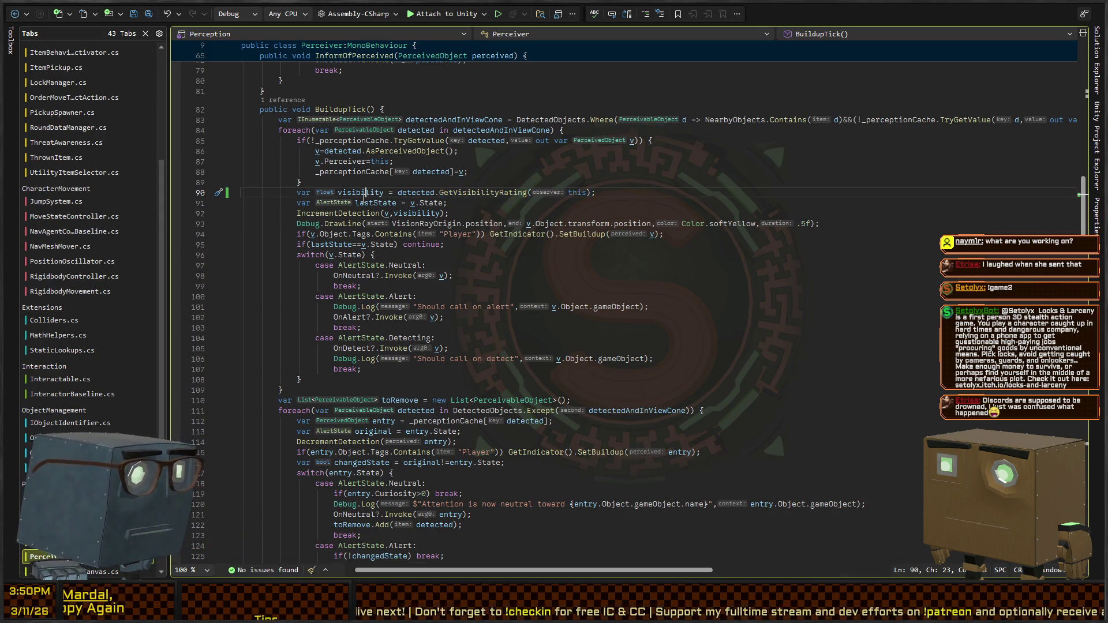
{"action": "left_click", "coordinate": [356, 213]}
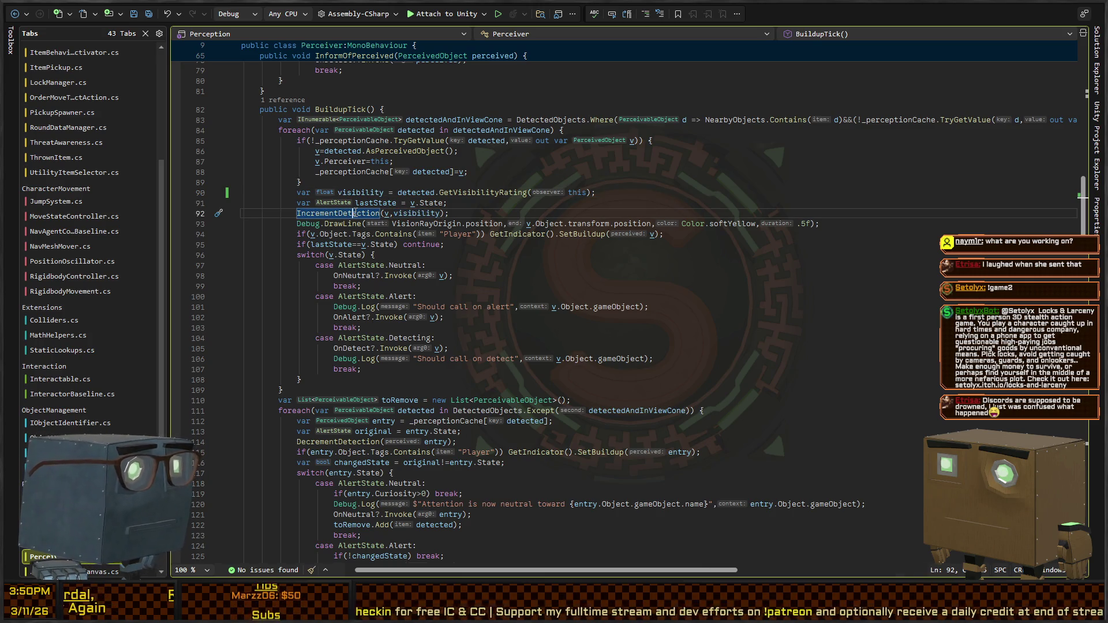
{"action": "left_click", "coordinate": [356, 214], "text": "ctrl"}
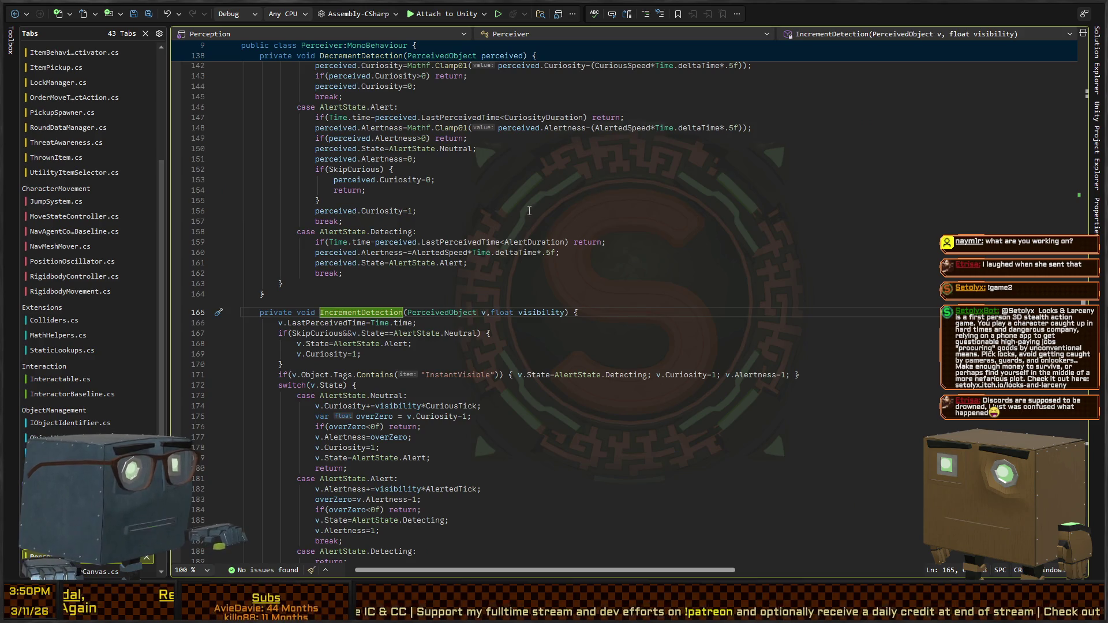
{"action": "scroll", "coordinate": [530, 210], "scroll_direction": "down", "scroll_amount": 4}
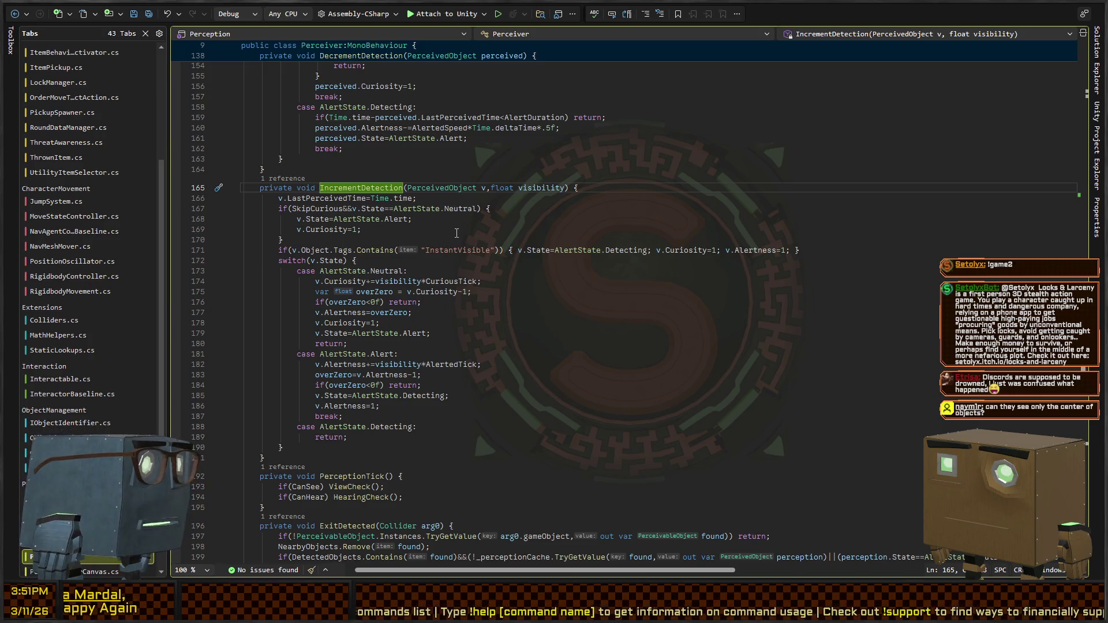
{"action": "key", "text": "alt+Tab"}
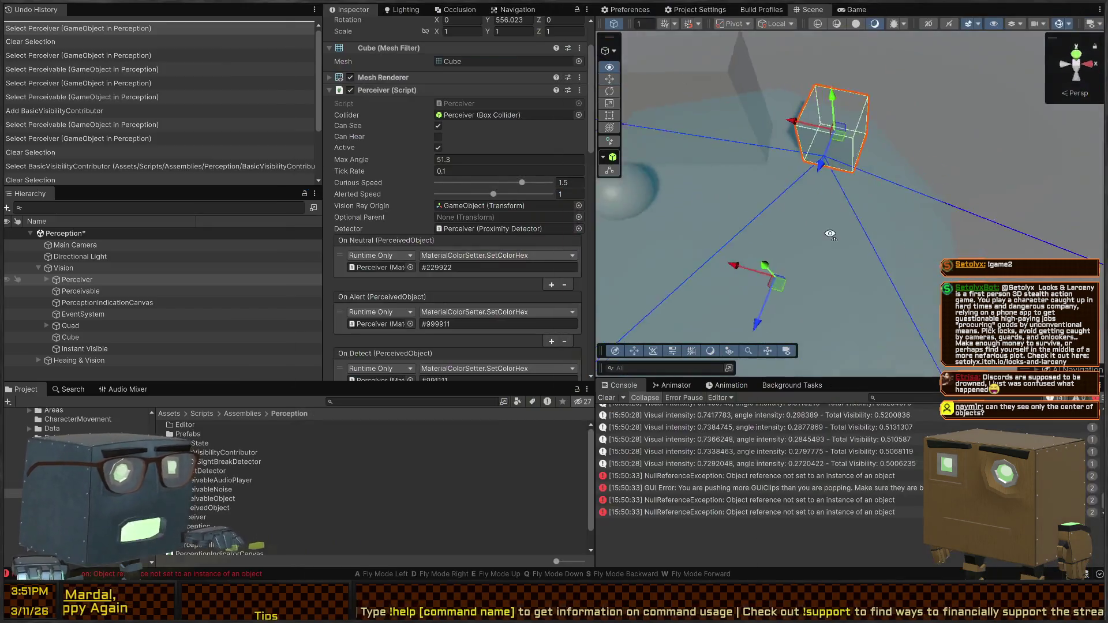
Start a playtest and orbit the Scene view to a top-down view of the Perceiver
{"action": "left_click_drag", "start_coordinate": [808, 261], "coordinate": [758, 170]}
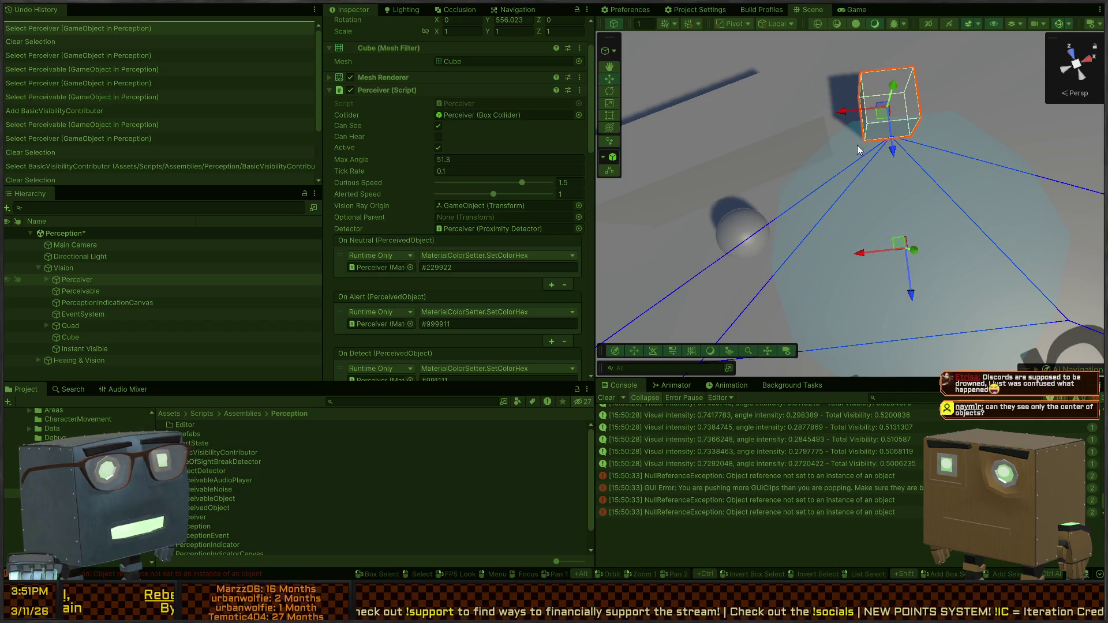
{"action": "key", "text": "ctrl+p"}
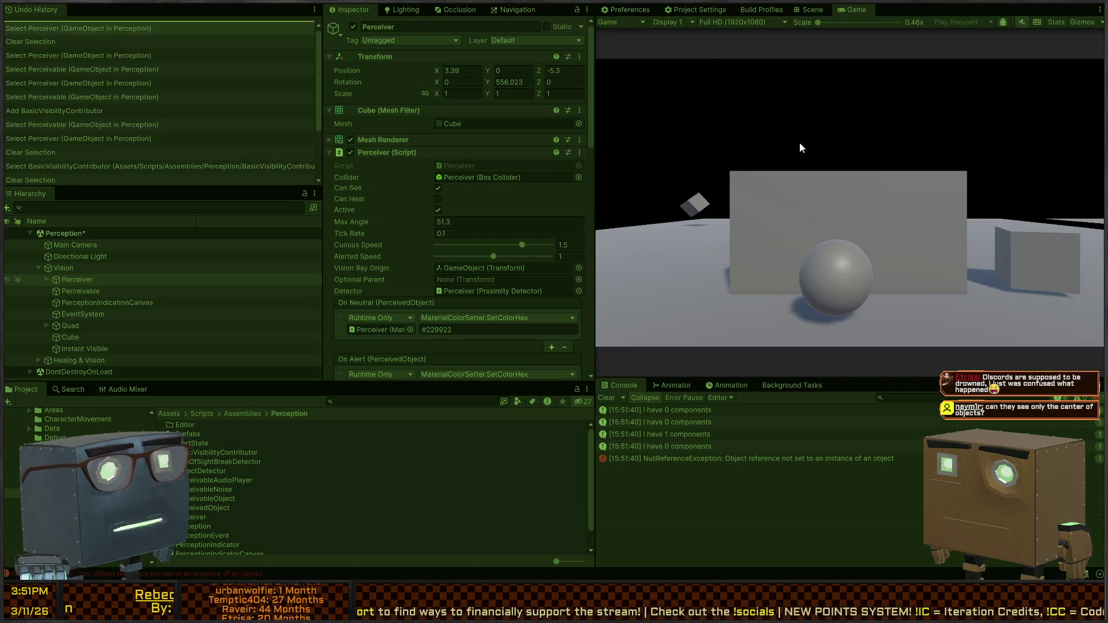
{"action": "left_click", "coordinate": [815, 8]}
{"action": "mouse_move", "coordinate": [777, 181]}
{"action": "left_mouse_down"}
{"action": "mouse_move", "coordinate": [823, 195]}
{"action": "mouse_move", "coordinate": [831, 185]}
{"action": "left_mouse_up"}
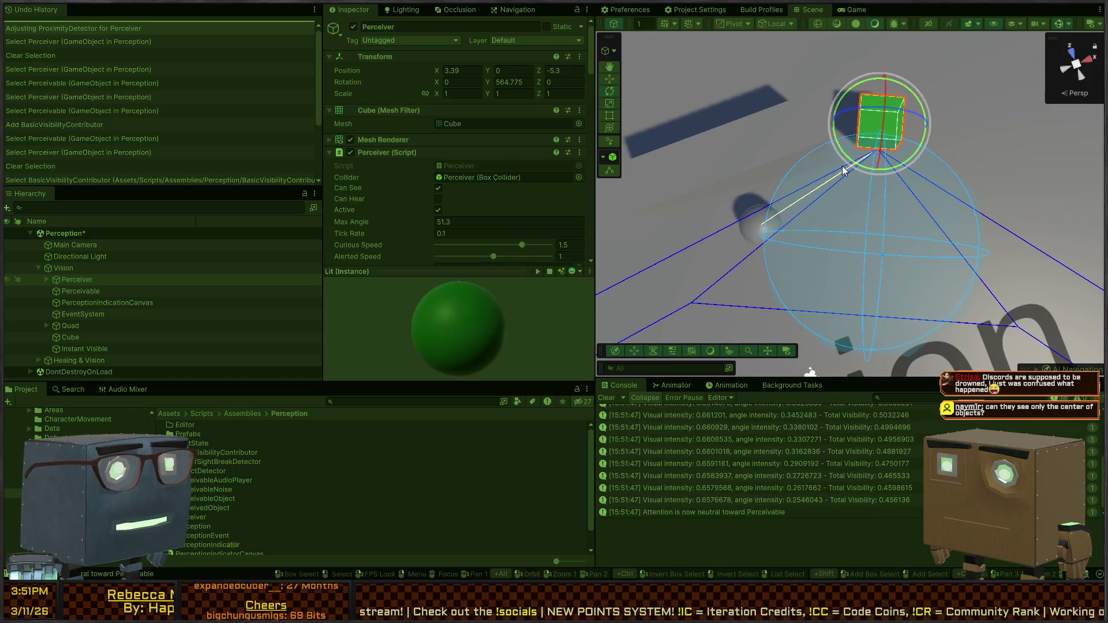
{"action": "left_click_drag", "start_coordinate": [768, 210], "coordinate": [898, 223]}
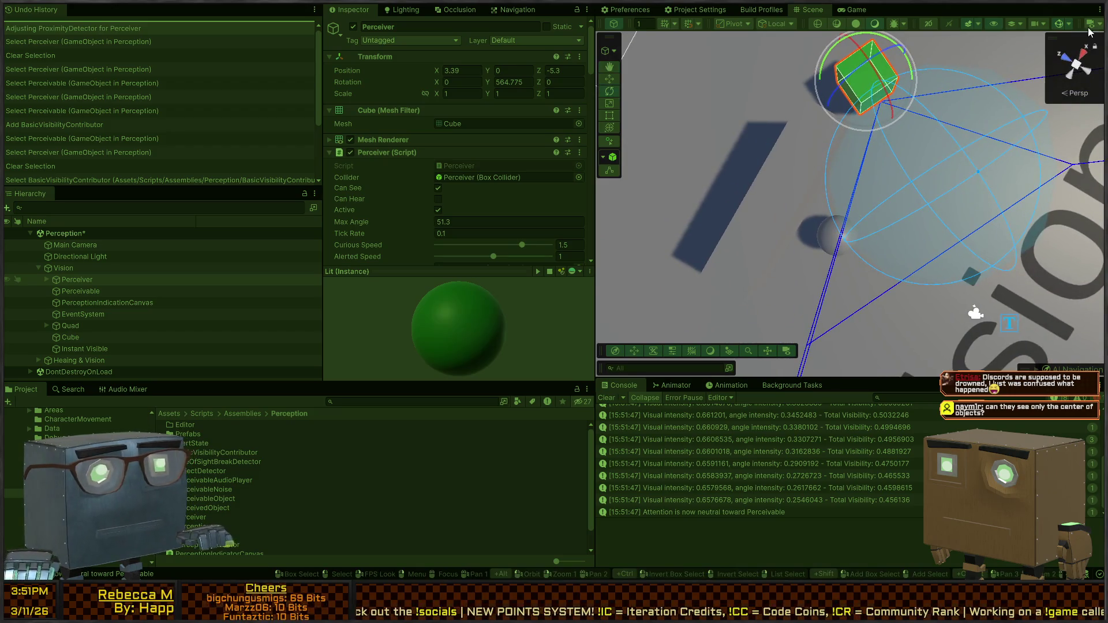
{"action": "left_click", "coordinate": [1077, 65]}
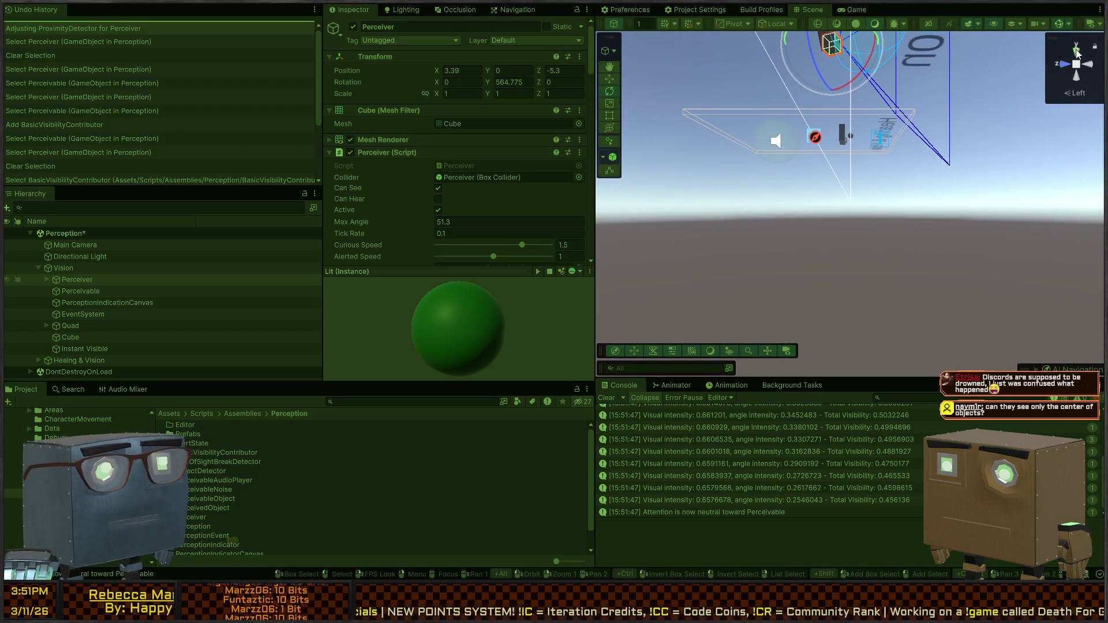
Restore the top-down Scene view and pan across the Perceiver's vision cone
{"action": "left_click", "coordinate": [1078, 69]}
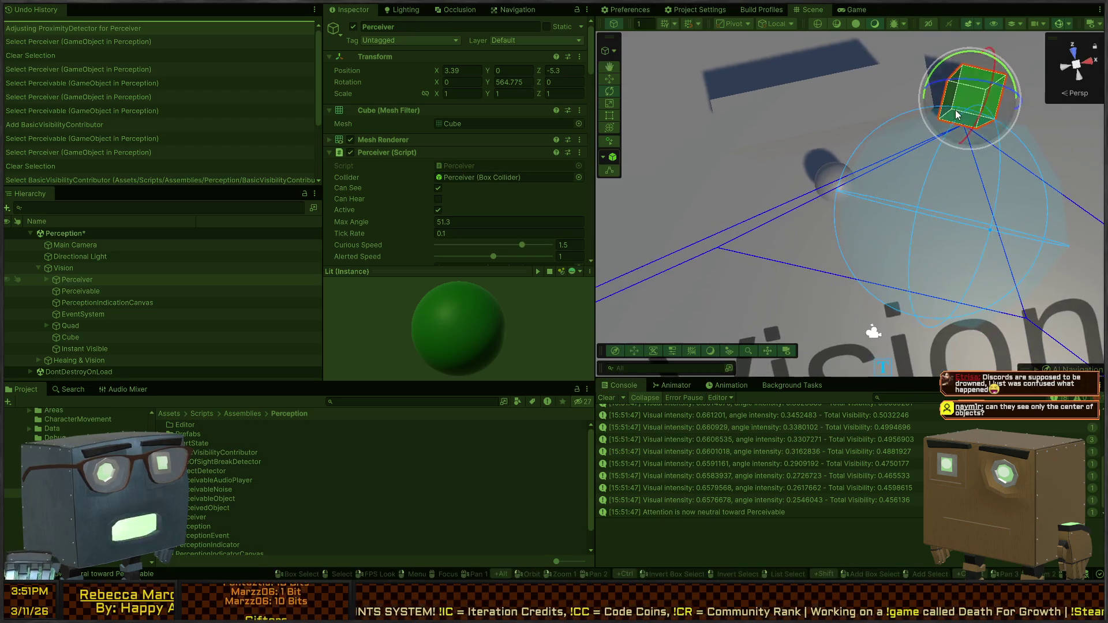
{"action": "left_click", "coordinate": [1077, 72]}
{"action": "left_click", "coordinate": [1078, 77]}
{"action": "left_click", "coordinate": [1077, 77]}
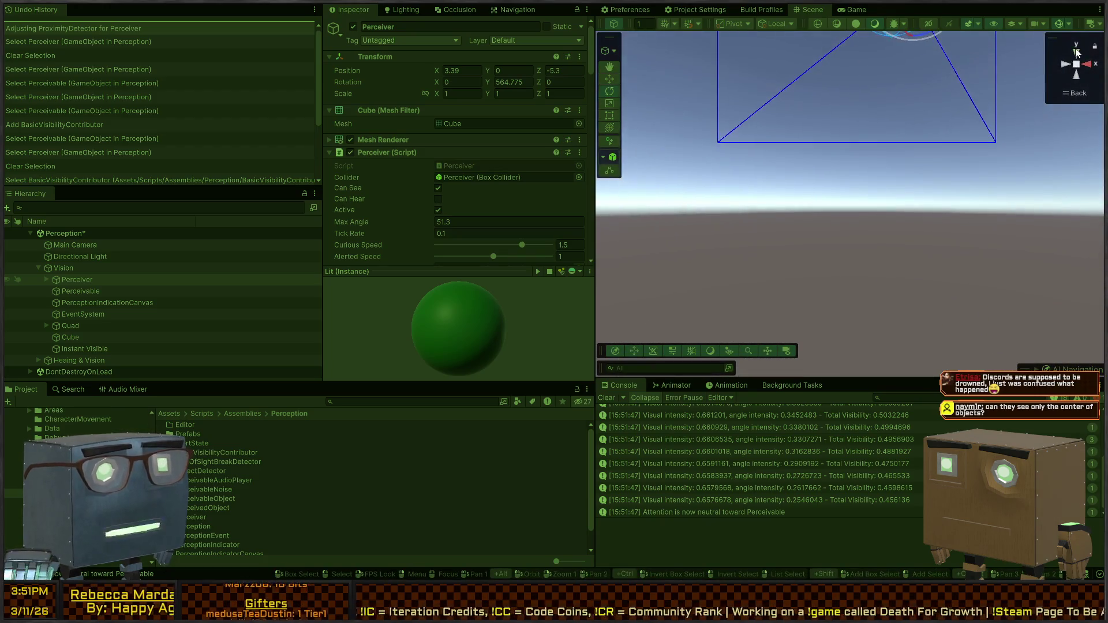
{"action": "scroll", "coordinate": [866, 193], "scroll_direction": "up", "scroll_amount": 3}
{"action": "scroll", "coordinate": [863, 171], "scroll_direction": "down", "scroll_amount": 5}
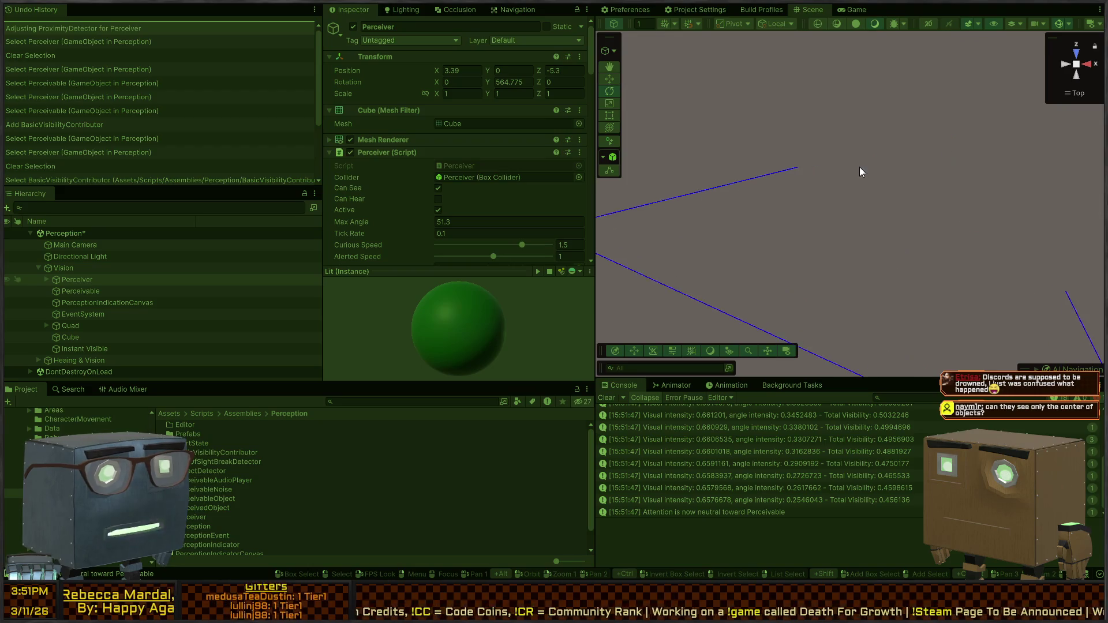
{"action": "mouse_move", "coordinate": [886, 164]}
{"action": "left_mouse_down"}
{"action": "mouse_move", "coordinate": [799, 167]}
{"action": "mouse_move", "coordinate": [818, 188]}
{"action": "left_mouse_up"}
{"action": "scroll", "coordinate": [817, 189], "scroll_direction": "up", "scroll_amount": 10}
{"action": "scroll", "coordinate": [738, 211], "scroll_direction": "down", "scroll_amount": 8}
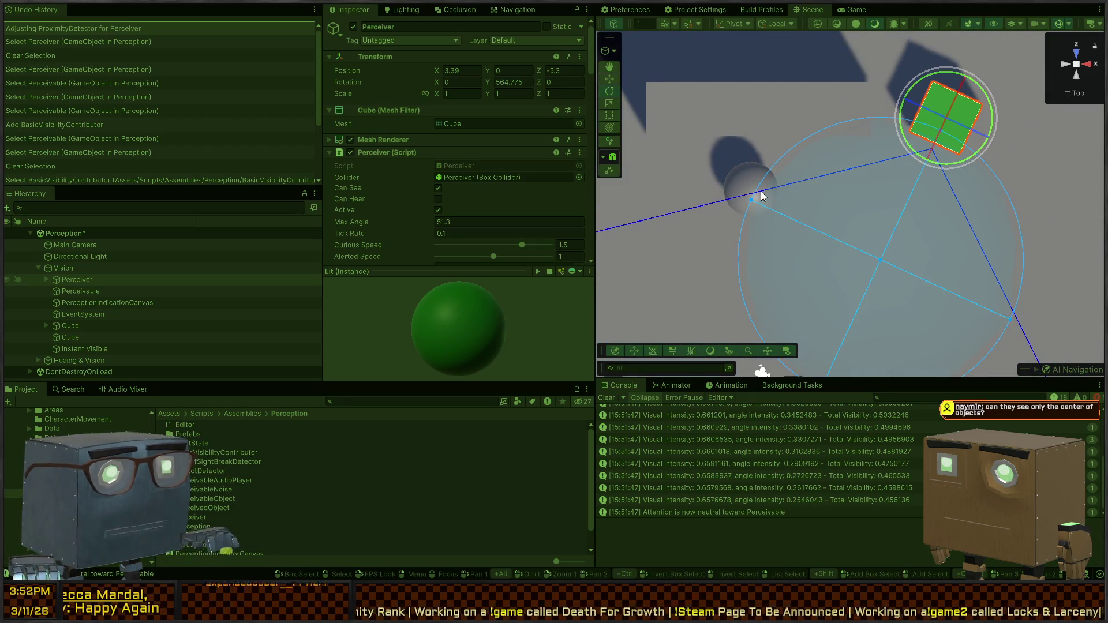
Rotate and move the Perceiver toward the sphere (X 3.39, Z -5.3, rotation Y 556.023), then stop
{"action": "key", "text": "w"}
{"action": "key", "text": "e"}
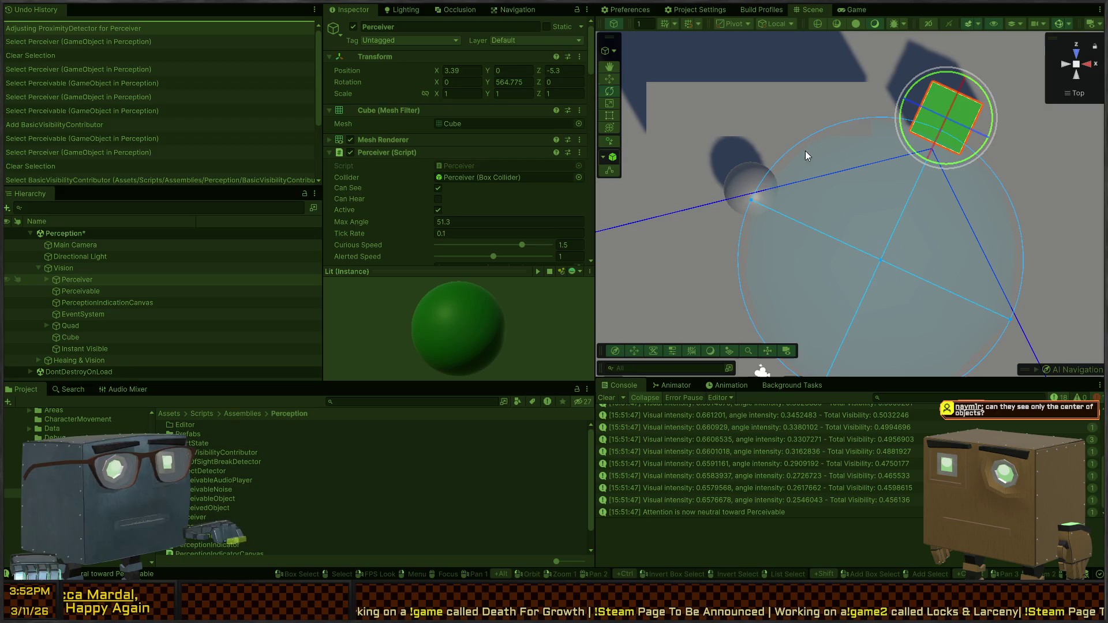
{"action": "left_click_drag", "start_coordinate": [905, 111], "coordinate": [878, 119]}
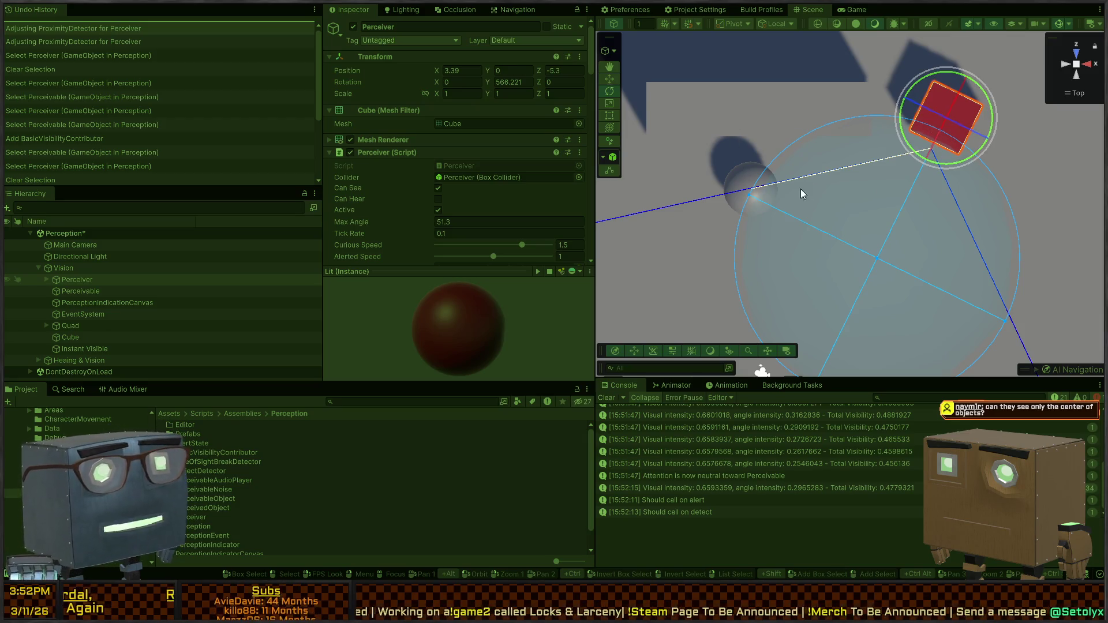
{"action": "key", "text": "w"}
{"action": "mouse_move", "coordinate": [934, 128]}
{"action": "left_mouse_down"}
{"action": "mouse_move", "coordinate": [929, 109]}
{"action": "mouse_move", "coordinate": [946, 171]}
{"action": "left_mouse_up"}
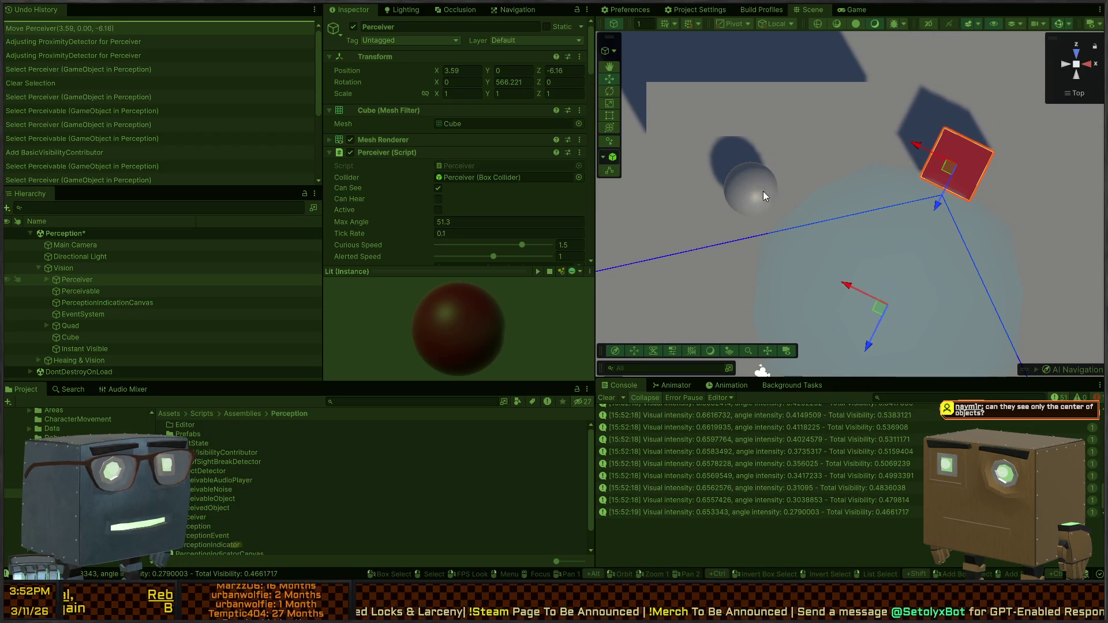
{"action": "key", "text": "e"}
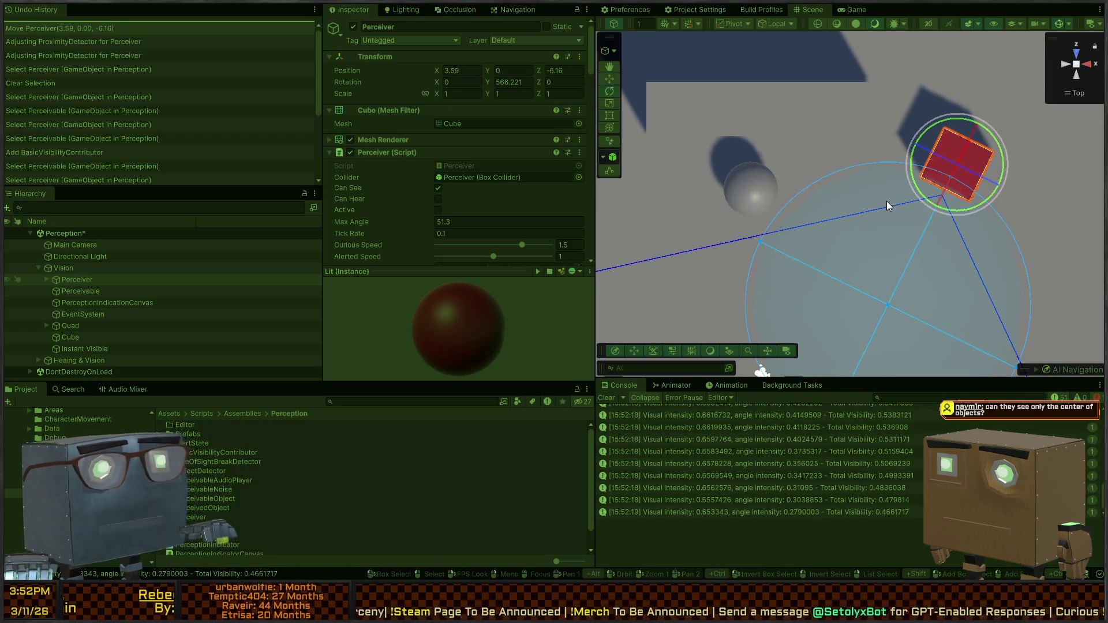
{"action": "mouse_move", "coordinate": [917, 174]}
{"action": "left_mouse_down"}
{"action": "mouse_move", "coordinate": [910, 147]}
{"action": "mouse_move", "coordinate": [916, 169]}
{"action": "left_mouse_up"}
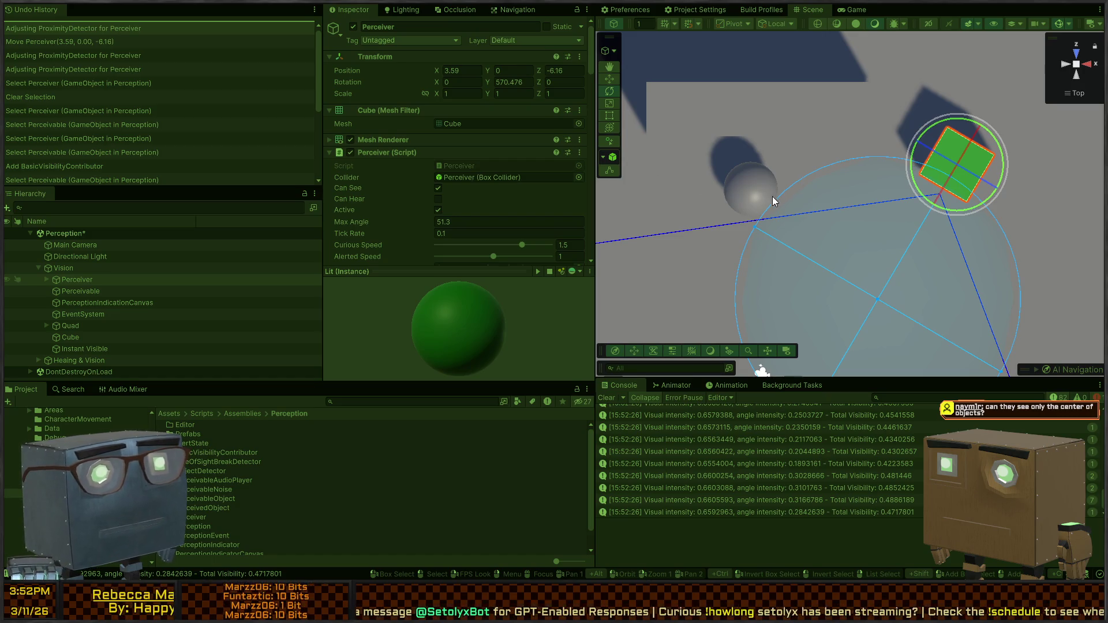
{"action": "mouse_move", "coordinate": [915, 152]}
{"action": "left_mouse_down"}
{"action": "mouse_move", "coordinate": [635, 222]}
{"action": "mouse_move", "coordinate": [670, 223]}
{"action": "left_mouse_up"}
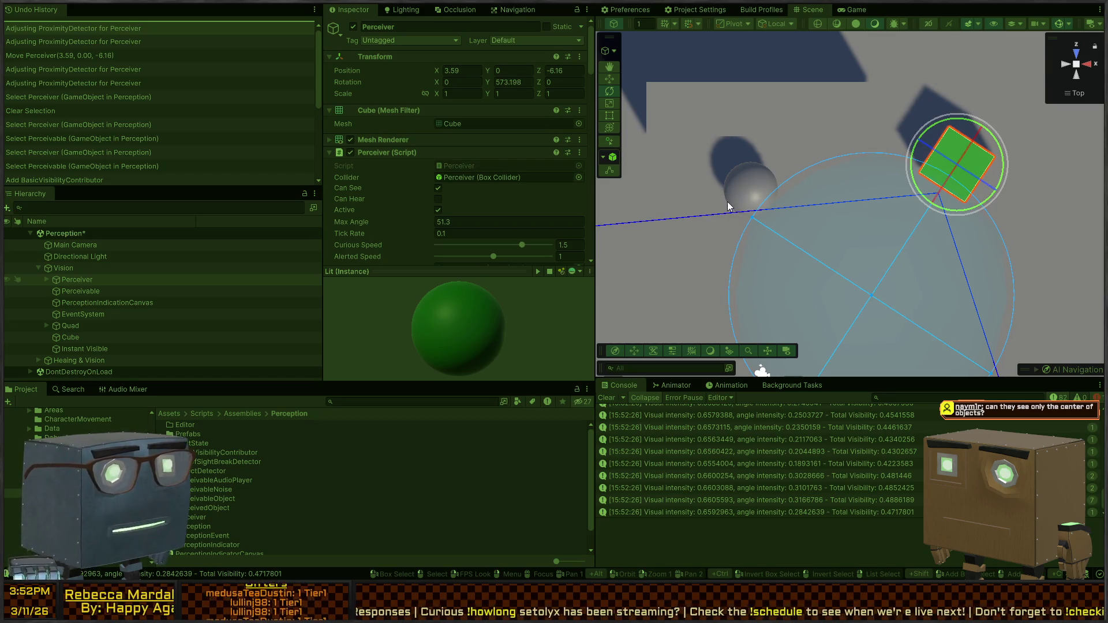
{"action": "key", "text": "ctrl+z"}
{"action": "key", "text": "ctrl+z"}
{"action": "key", "text": "ctrl+z"}
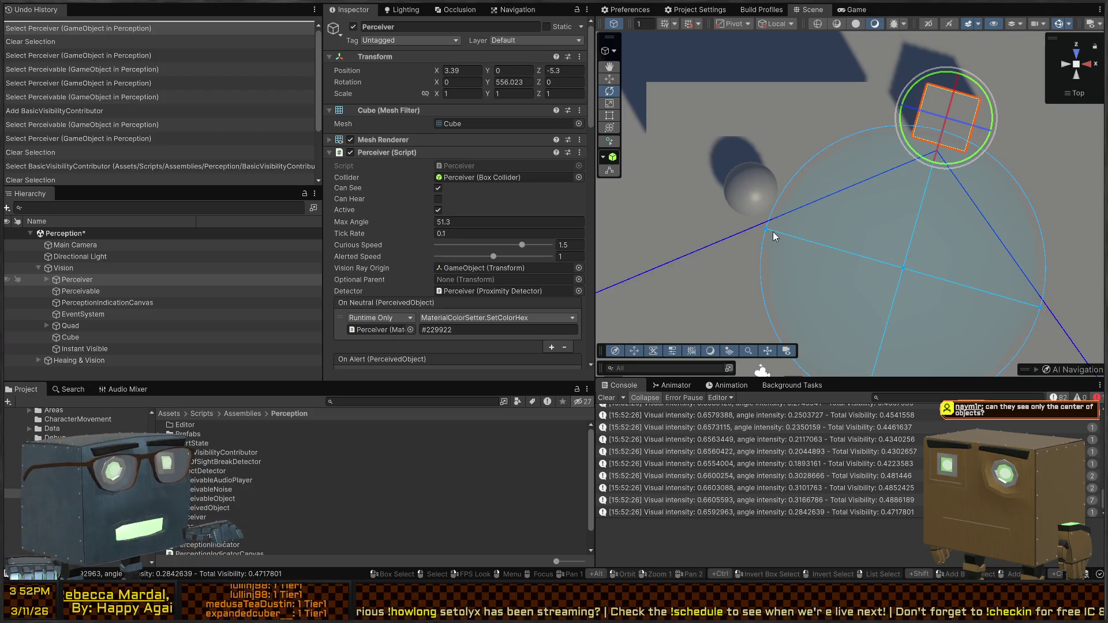
In Visual Studio, go to the IncrementDetection definition from its call on line 92
{"action": "key", "text": "alt+Tab"}
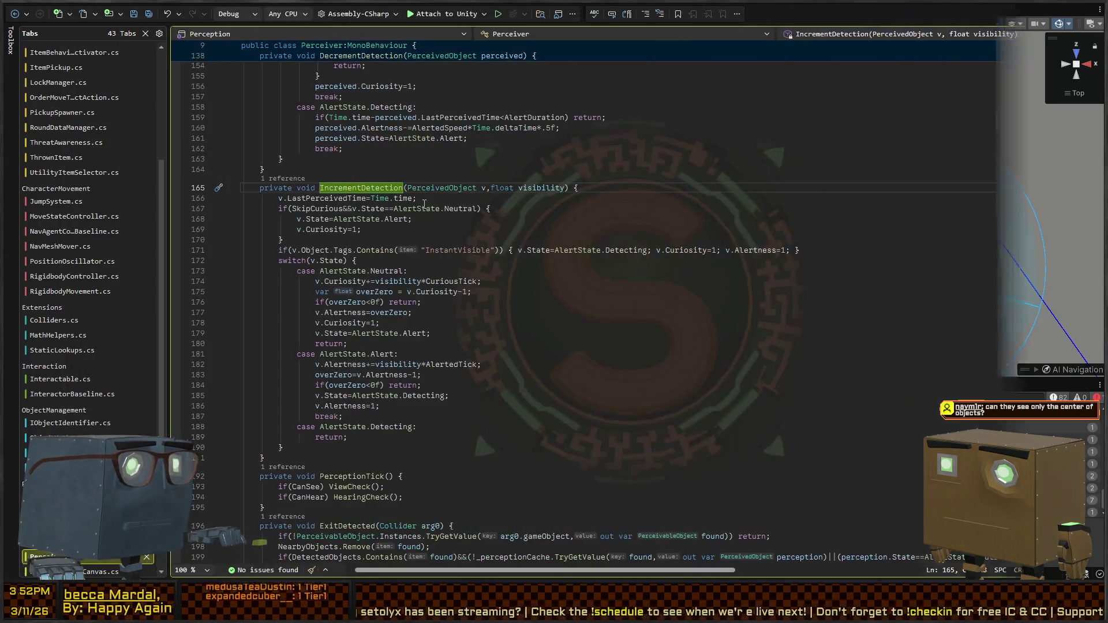
{"action": "scroll", "coordinate": [532, 271], "scroll_direction": "up", "scroll_amount": 16}
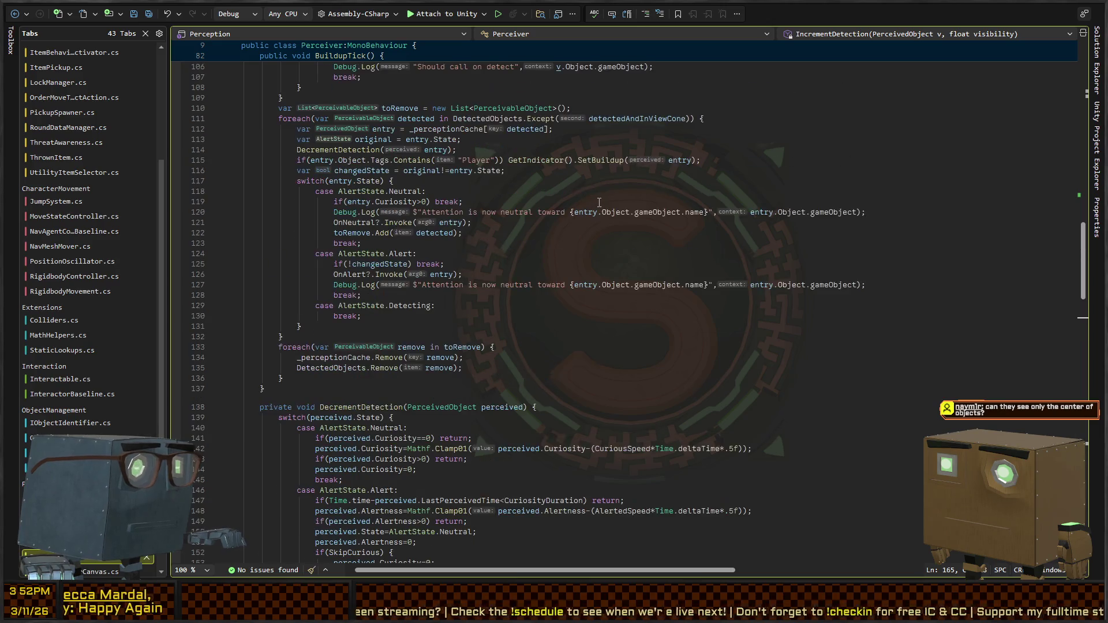
{"action": "scroll", "coordinate": [564, 222], "scroll_direction": "up", "scroll_amount": 10}
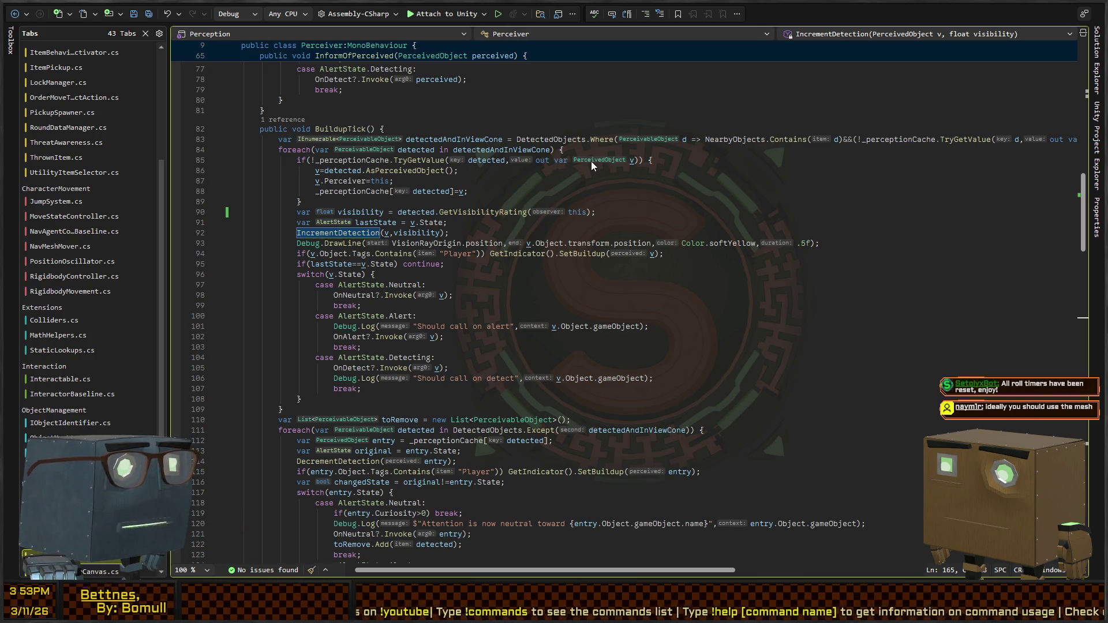
{"action": "left_click", "coordinate": [464, 234]}
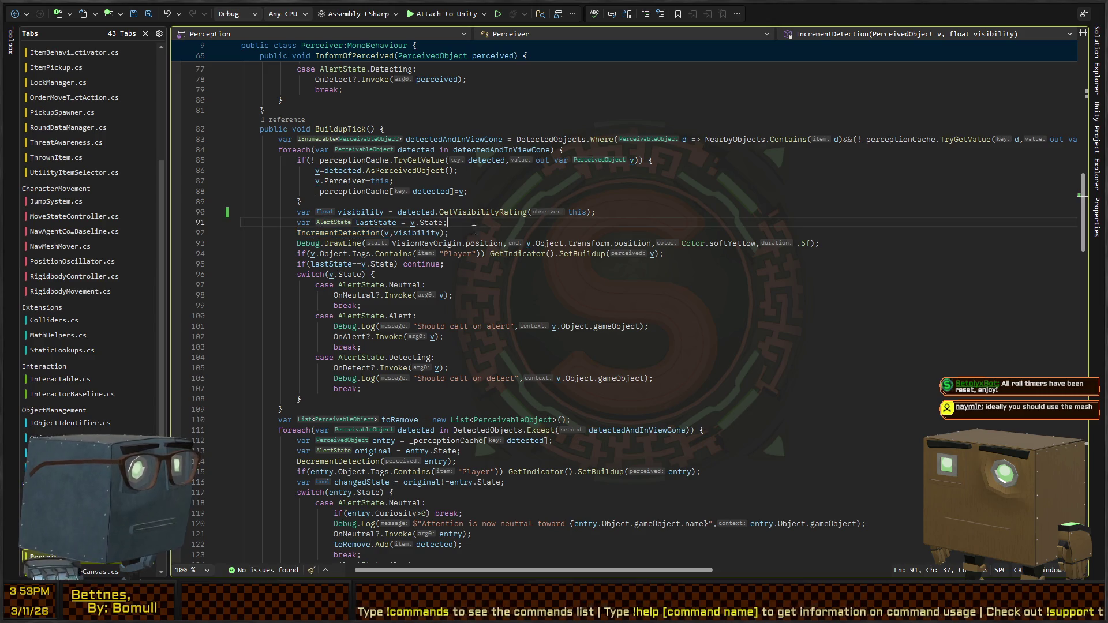
{"action": "left_click", "coordinate": [324, 233]}
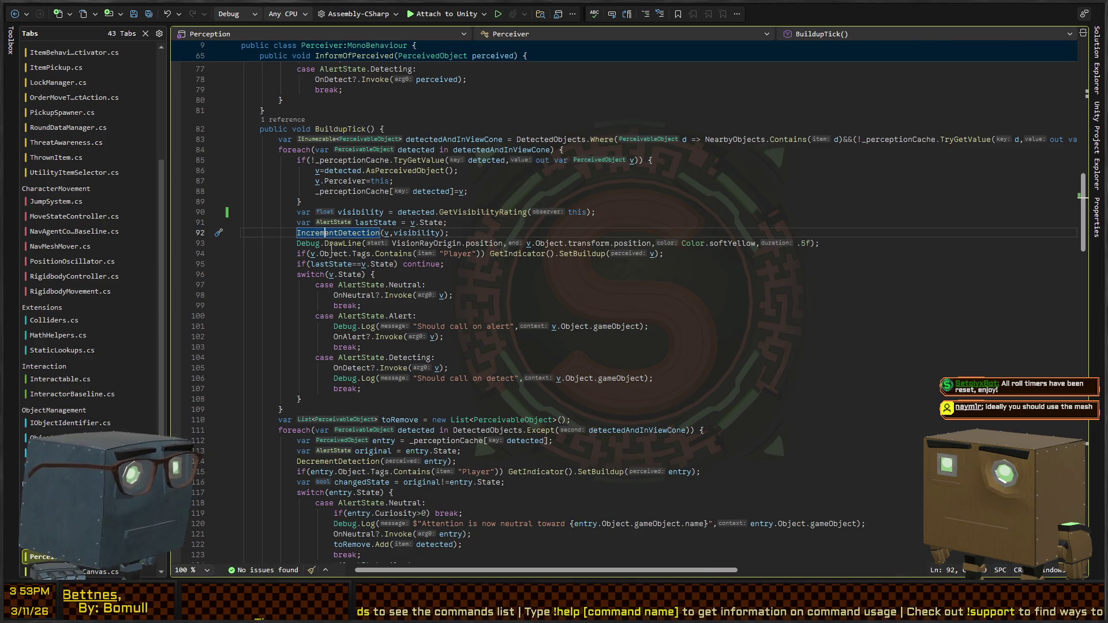
{"action": "key", "text": "F12"}
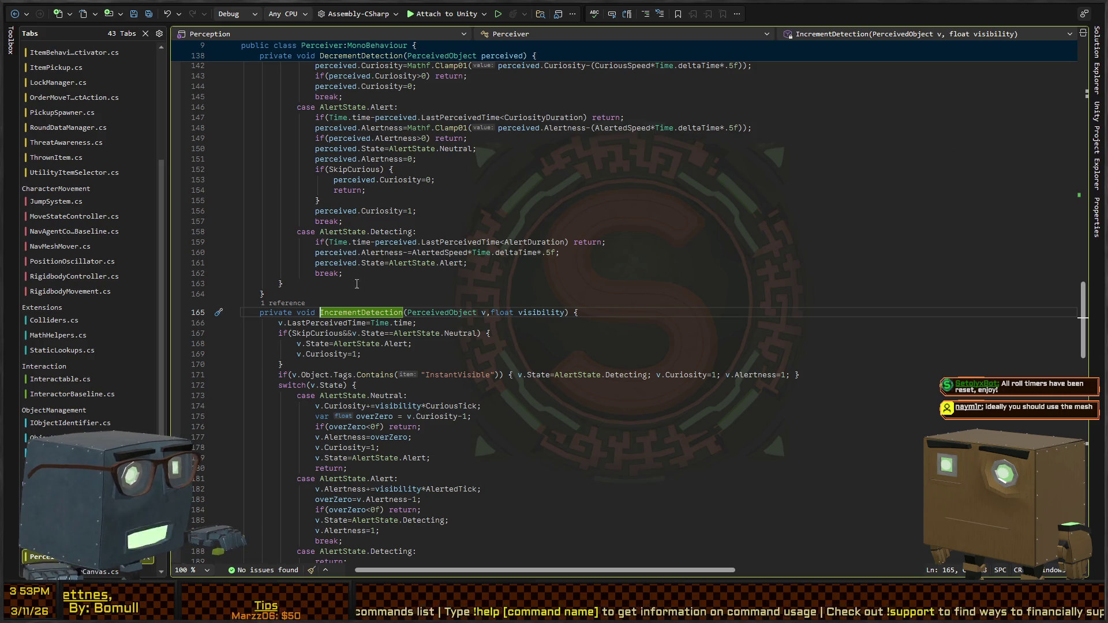
{"action": "scroll", "coordinate": [300, 248], "scroll_direction": "down", "scroll_amount": 4}
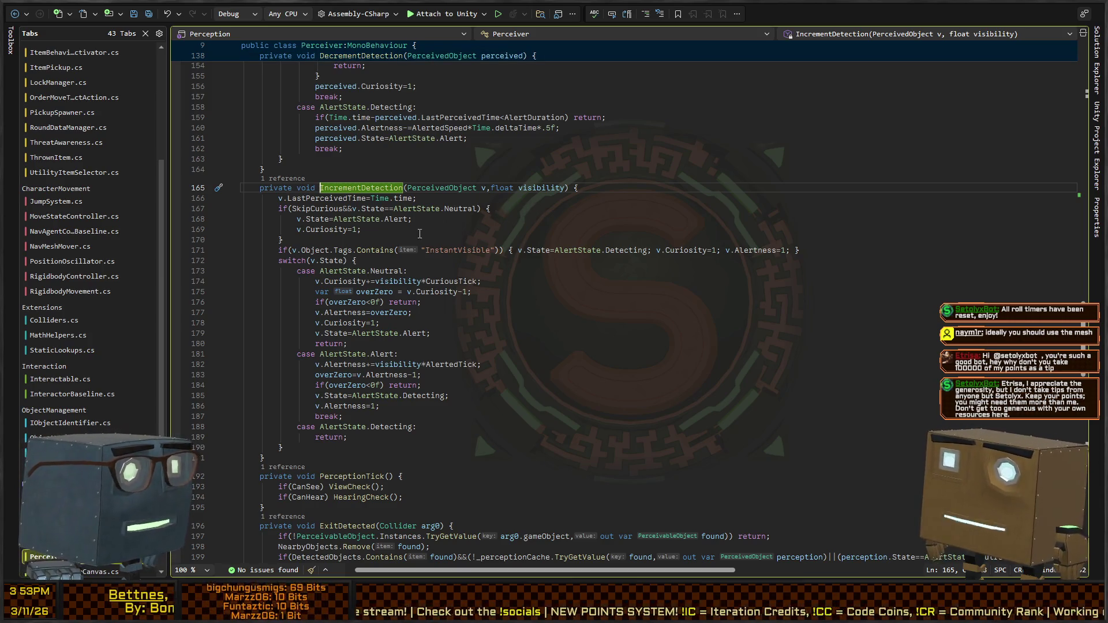
Highlight the visibility parameter's uses and jump to CuriousTick's declaration on line 18
{"action": "left_click", "coordinate": [368, 186]}
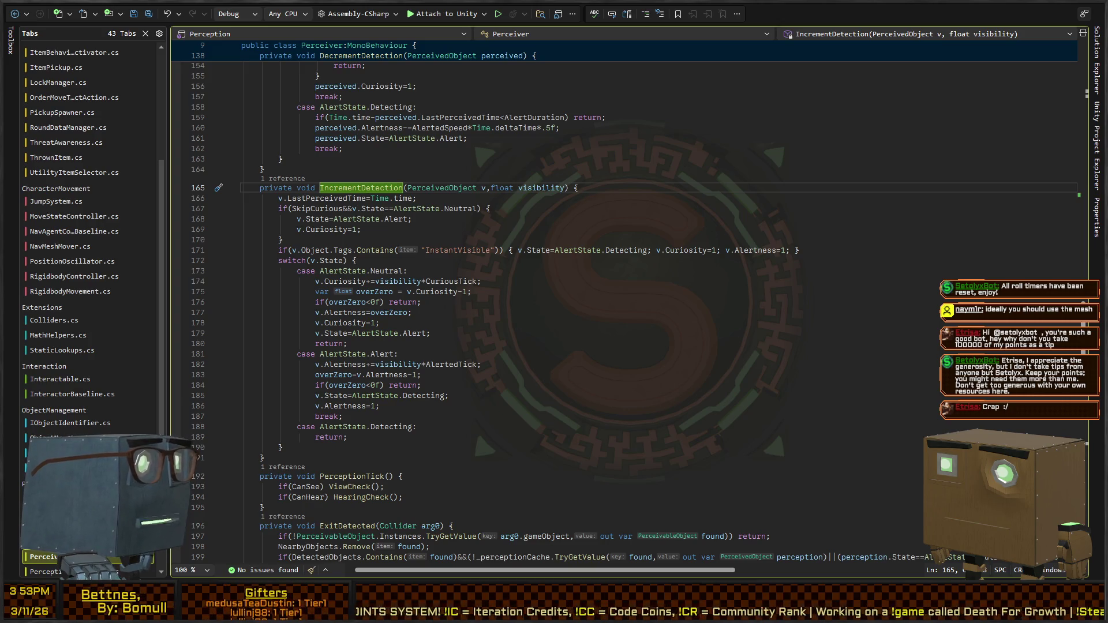
{"action": "key", "text": "Down"}
{"action": "key", "text": "Down"}
{"action": "key", "text": "Down"}
{"action": "key", "text": "End"}
{"action": "scroll", "coordinate": [339, 178], "scroll_direction": "up", "scroll_amount": 4}
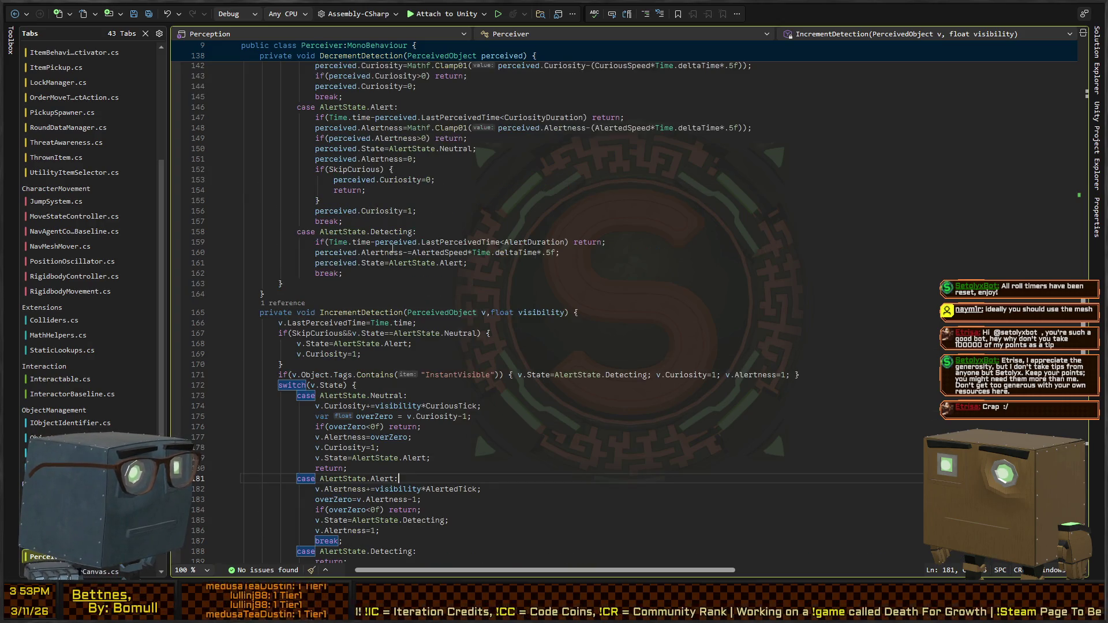
{"action": "scroll", "coordinate": [301, 310], "scroll_direction": "down", "scroll_amount": 4}
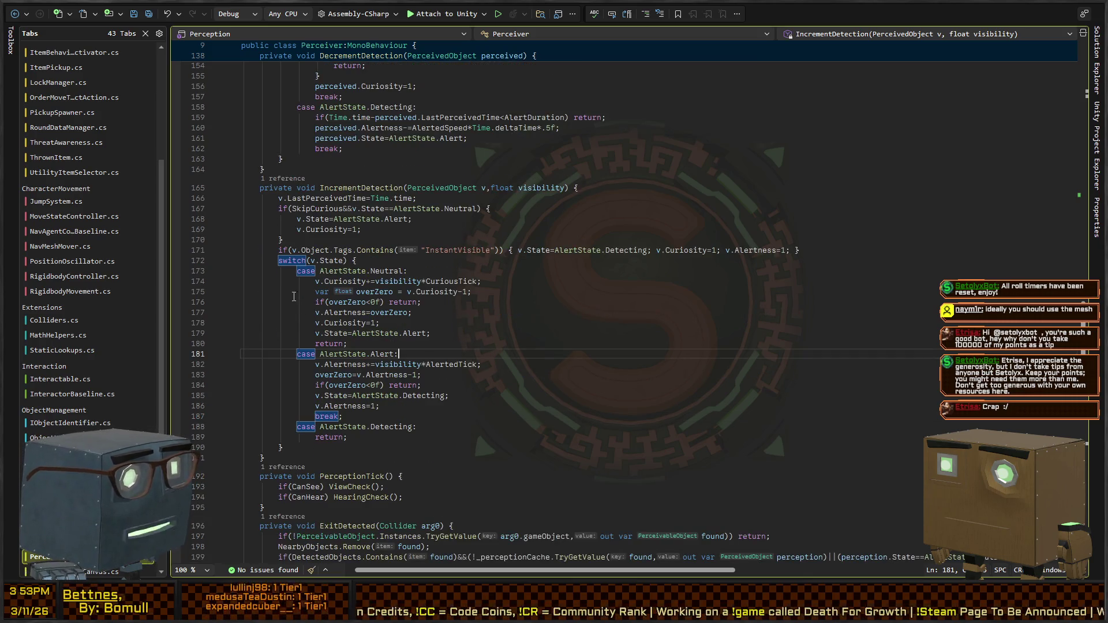
{"action": "double_click", "coordinate": [548, 187]}
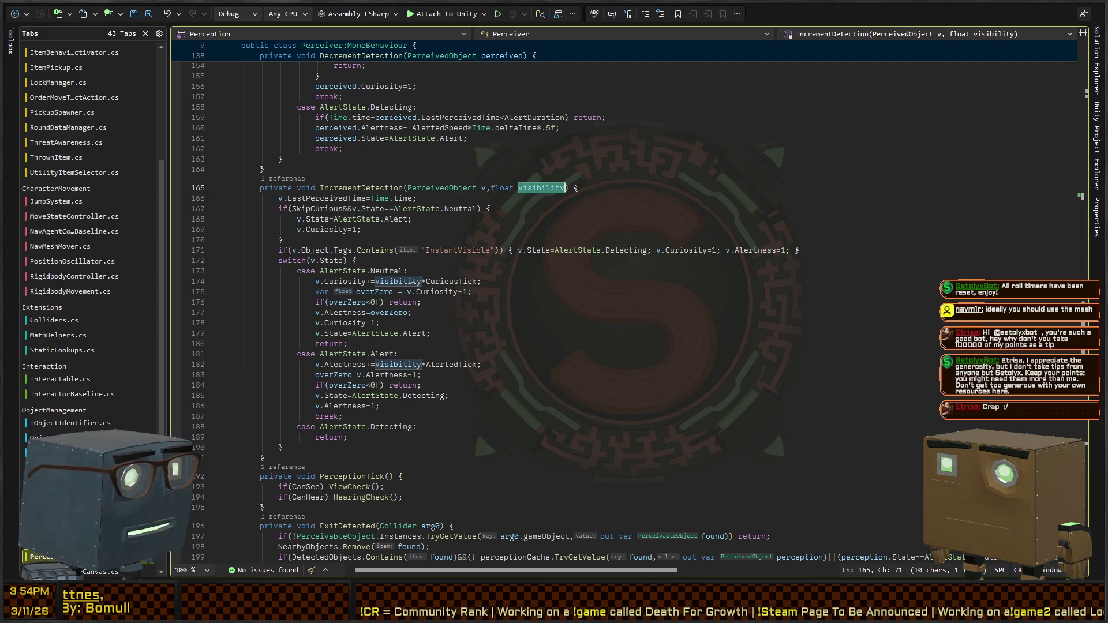
{"action": "double_click", "coordinate": [434, 281]}
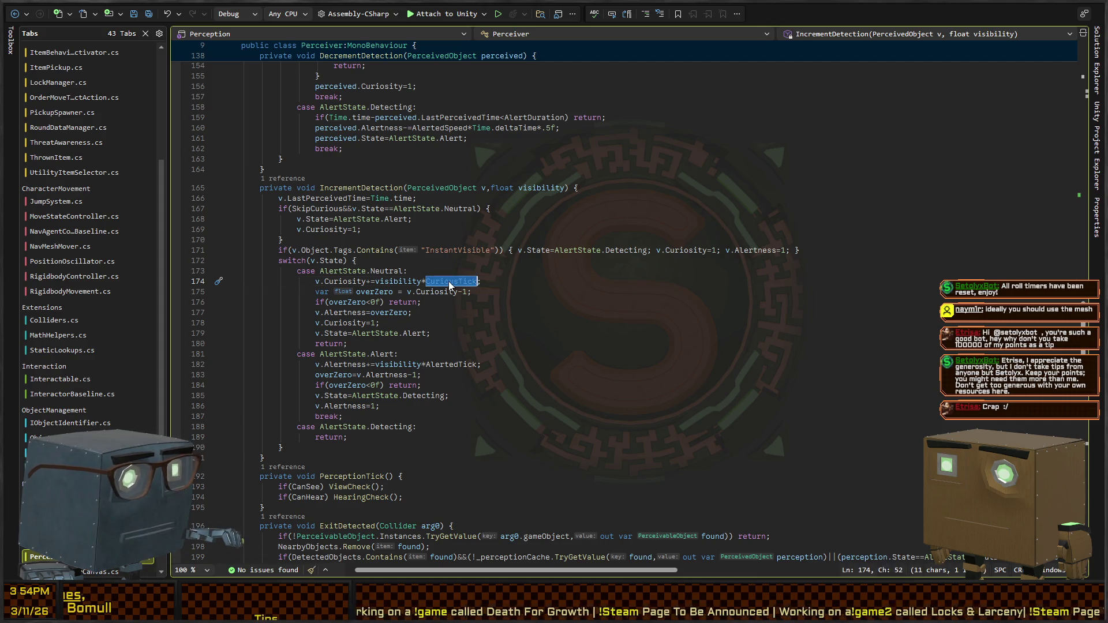
{"action": "left_click", "coordinate": [450, 282], "text": "ctrl"}
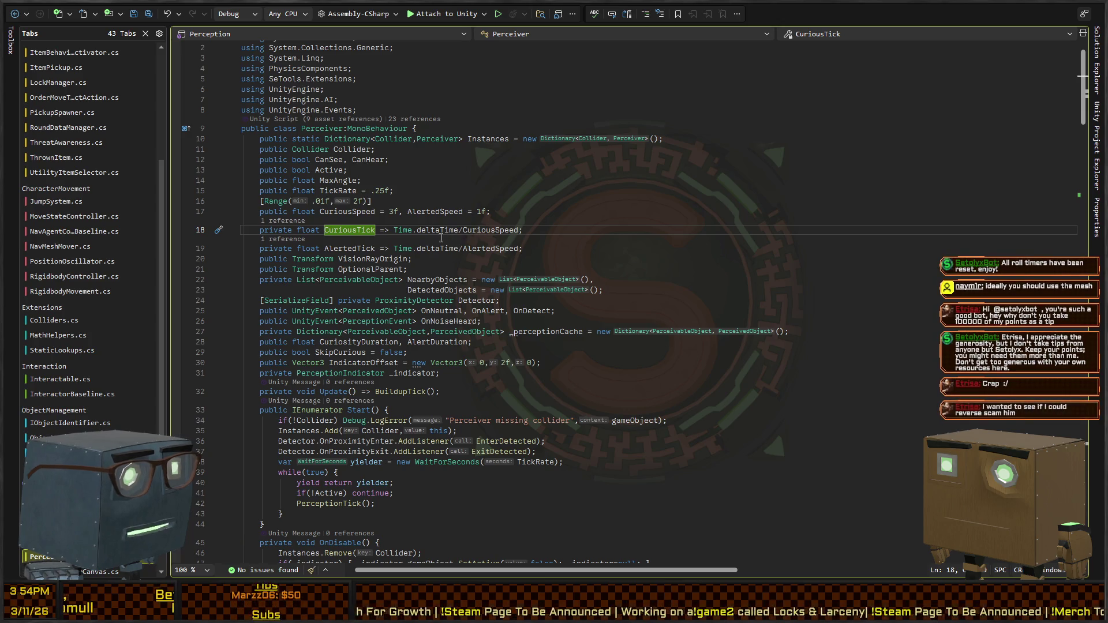
{"action": "left_click", "coordinate": [400, 232]}
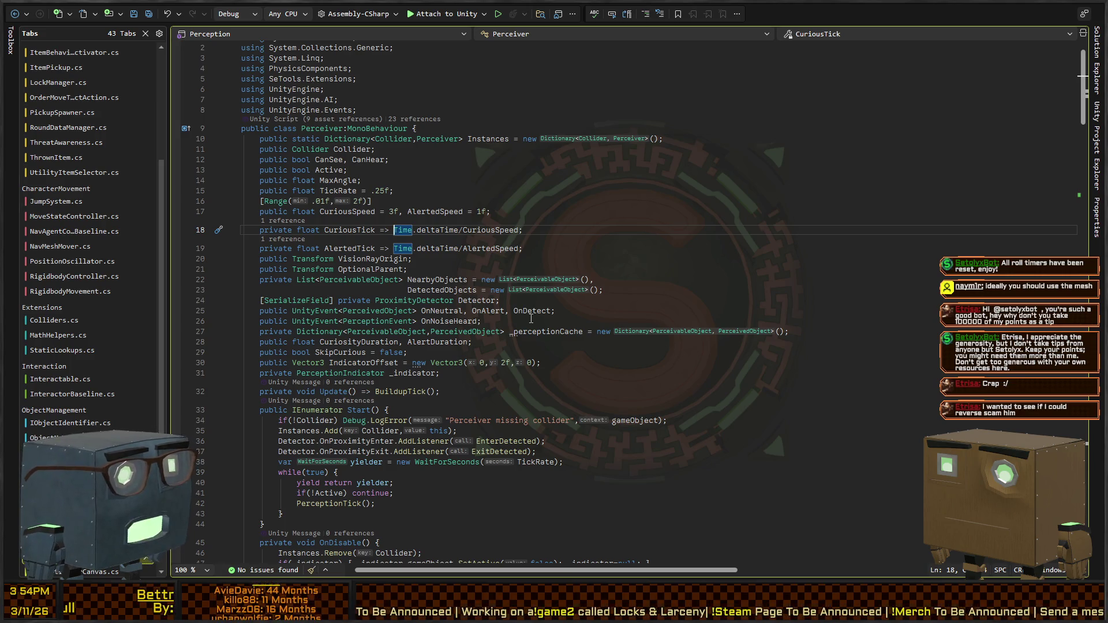
Change CuriousTick on line 18 to multiply CuriousSpeed by Time.deltaTime instead of dividing
{"action": "key", "text": "ctrl+shift+Right"}
{"action": "key", "text": "ctrl+shift+Right"}
{"action": "key", "text": "ctrl+shift+Right"}
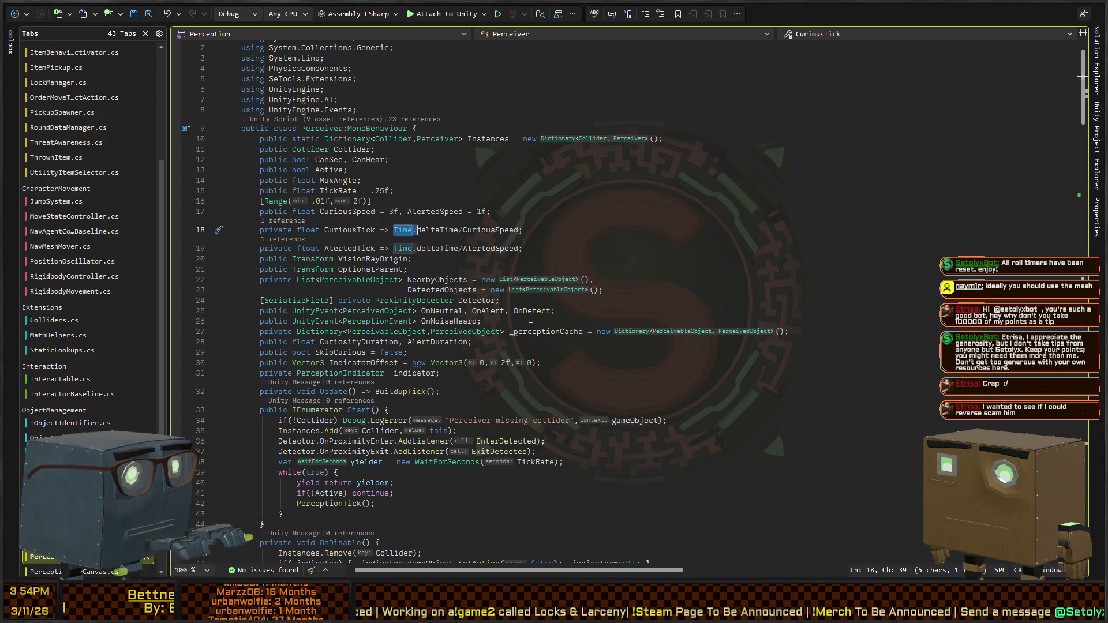
{"action": "key", "text": "Delete"}
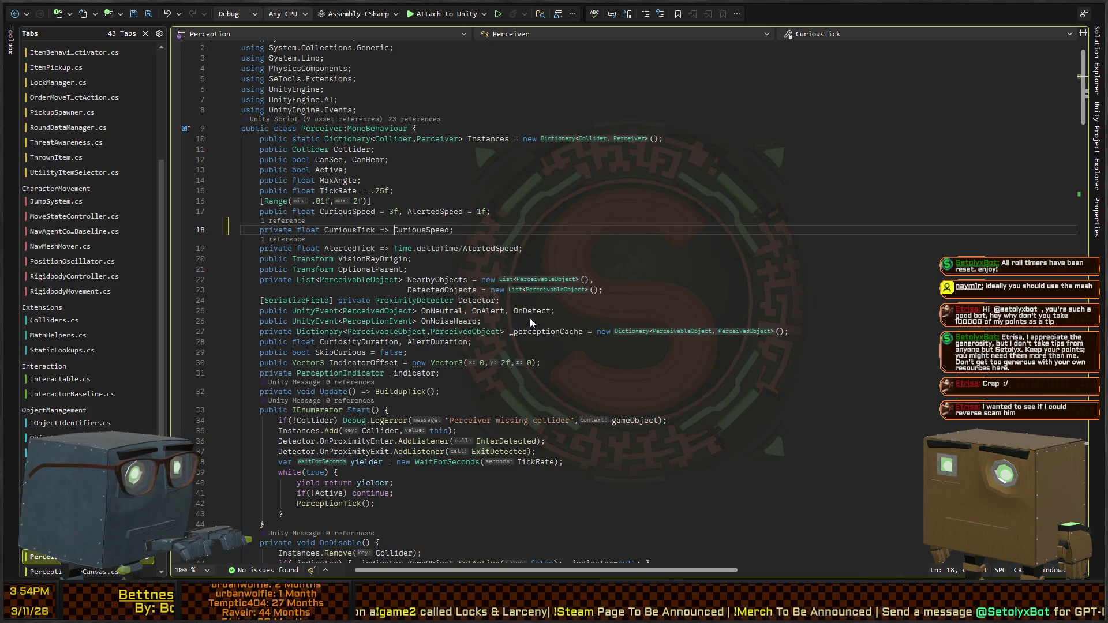
{"action": "key", "text": "ctrl+Right"}
{"action": "type", "text": "*Time.deltaTime"}
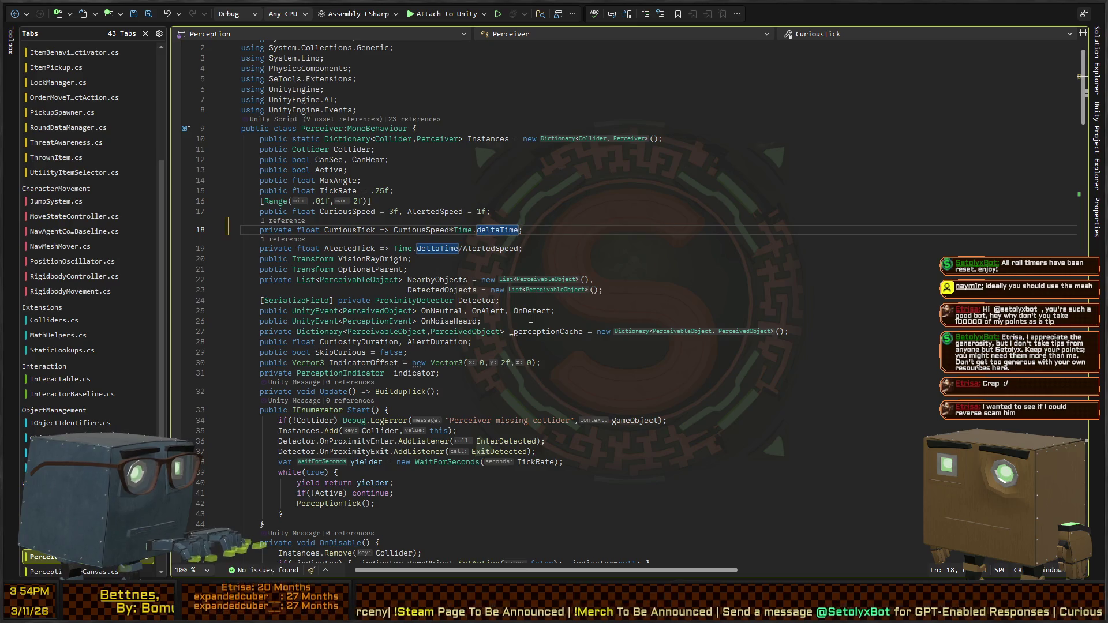
{"action": "scroll", "coordinate": [543, 306], "scroll_direction": "down", "scroll_amount": 20}
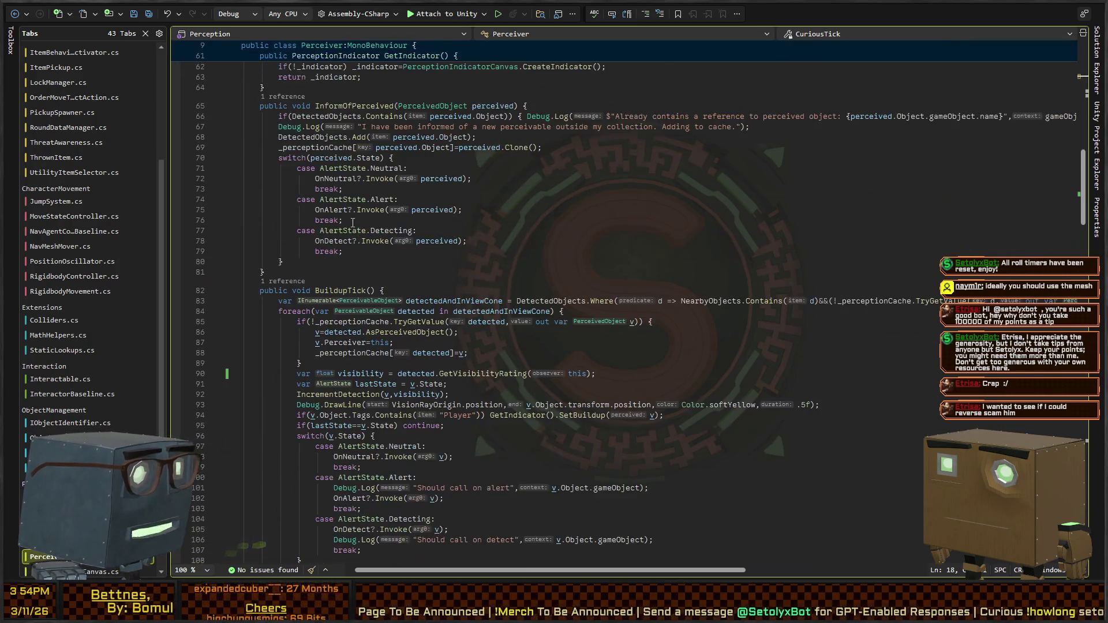
{"action": "scroll", "coordinate": [306, 208], "scroll_direction": "up", "scroll_amount": 13}
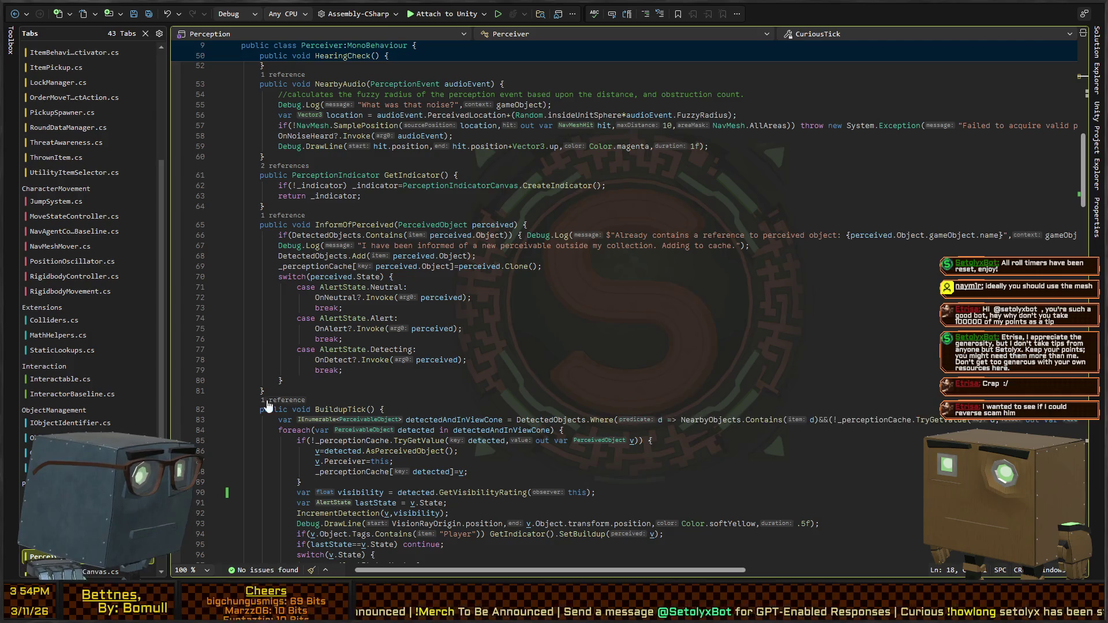
{"action": "left_click", "coordinate": [285, 397]}
{"action": "double_click", "coordinate": [358, 360]}
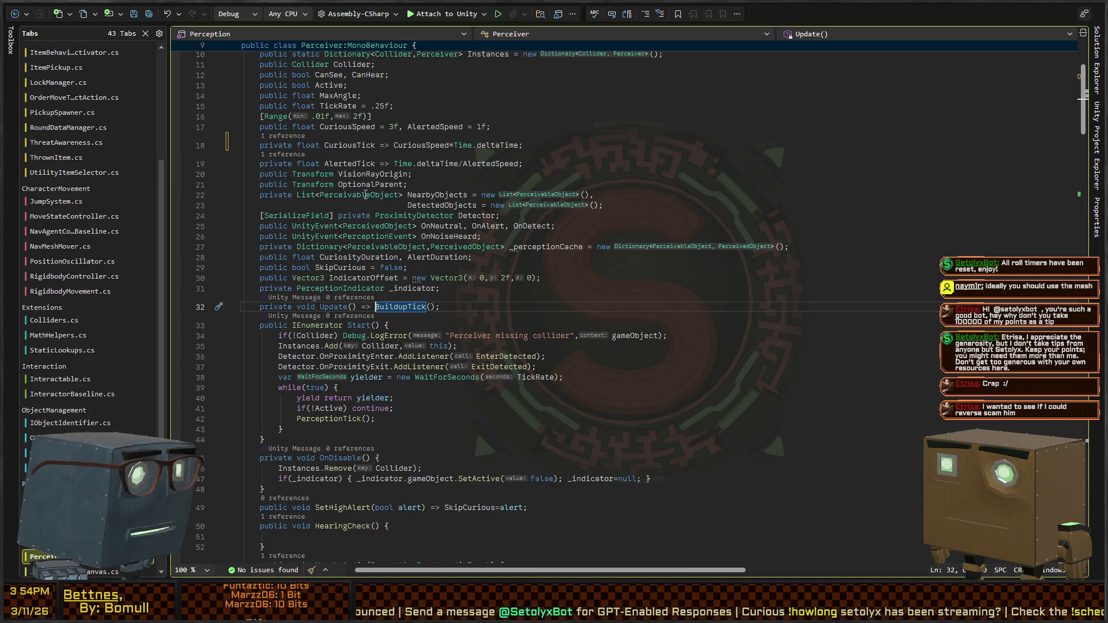
{"action": "scroll", "coordinate": [391, 236], "scroll_direction": "down", "scroll_amount": 12}
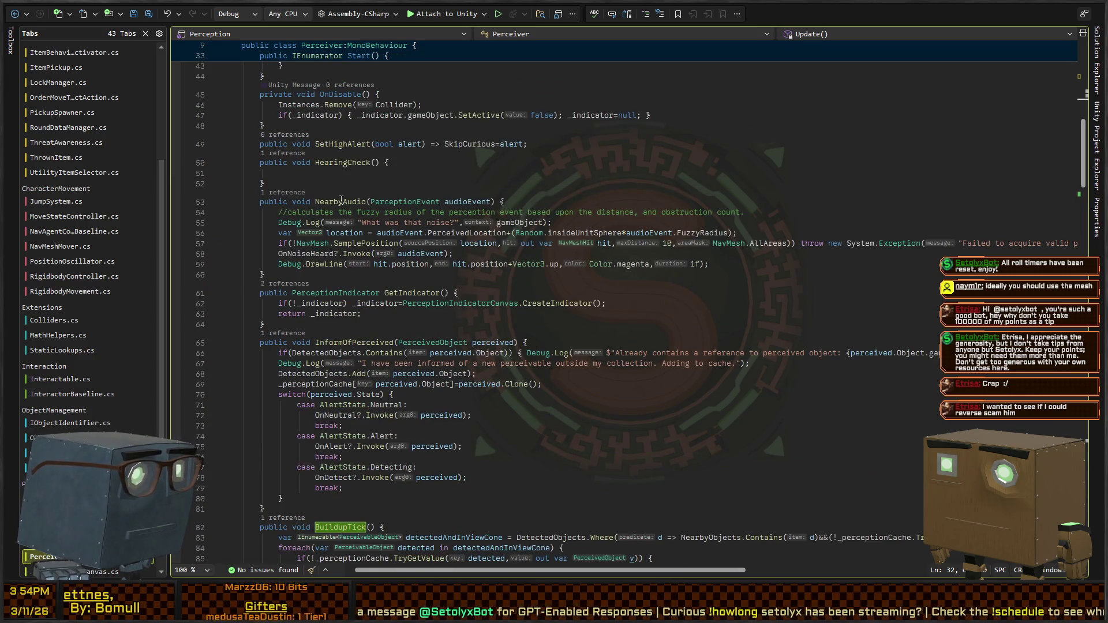
{"action": "key", "text": "ctrl+minus"}
Change AlertedTick on line 19 to multiply AlertedSpeed by Time.deltaTime as well
{"action": "key", "text": "Down"}
{"action": "key", "text": "ctrl+Left"}
{"action": "key", "text": "ctrl+Left"}
{"action": "key", "text": "ctrl+BackSpace"}
{"action": "key", "text": "ctrl+BackSpace"}
{"action": "key", "text": "ctrl+BackSpace"}
{"action": "key", "text": "ctrl+BackSpace"}
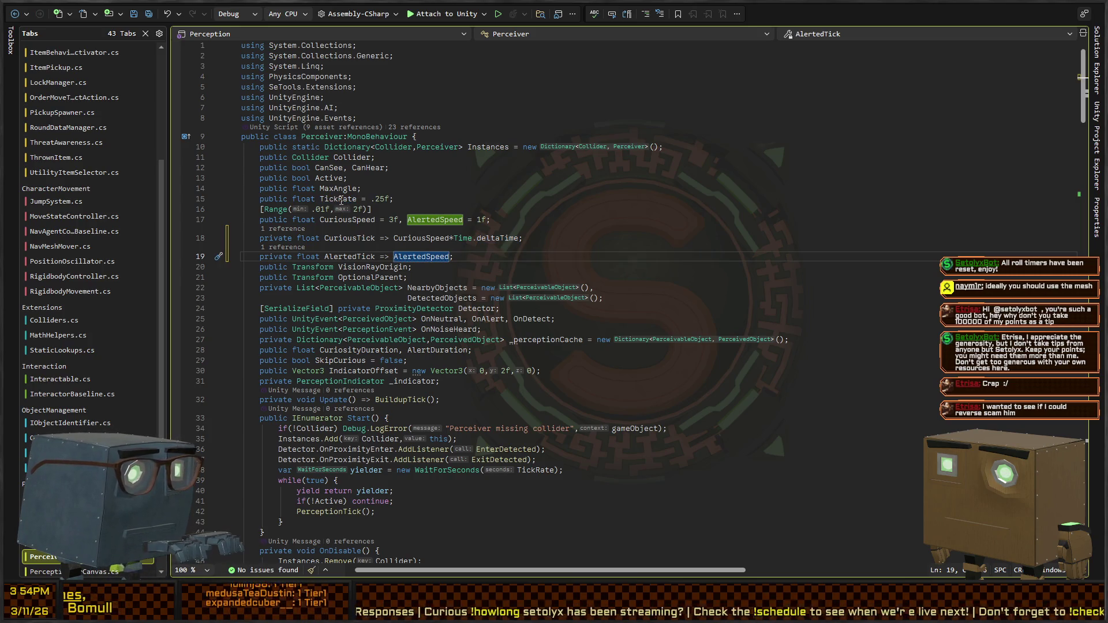
{"action": "type", "text": "*Time.deltaTime"}
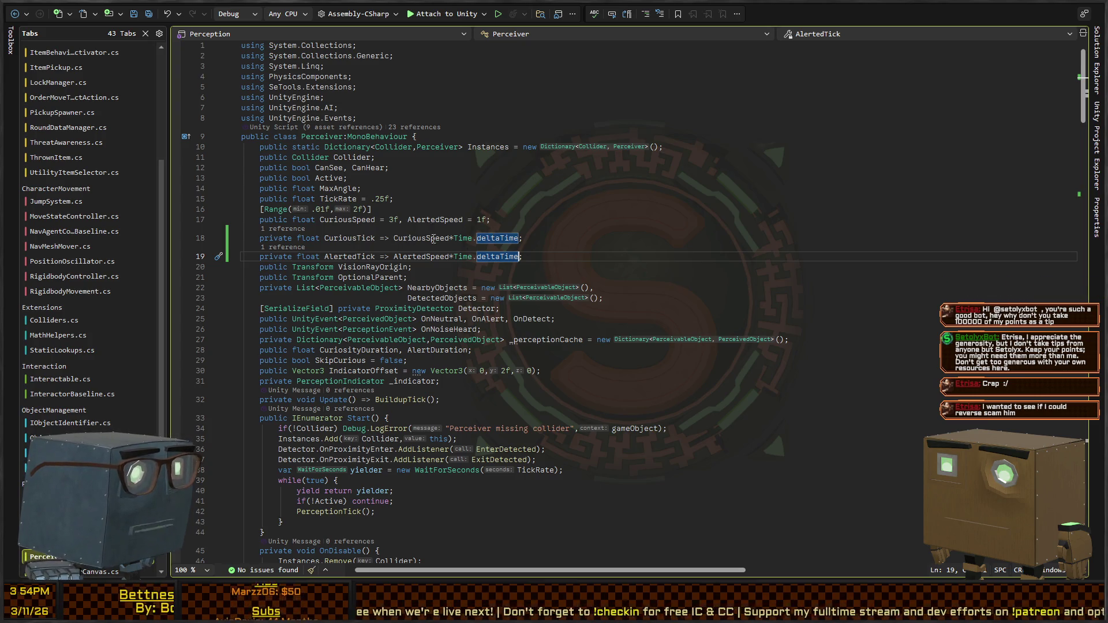
{"action": "scroll", "coordinate": [445, 196], "scroll_direction": "down", "scroll_amount": 4}
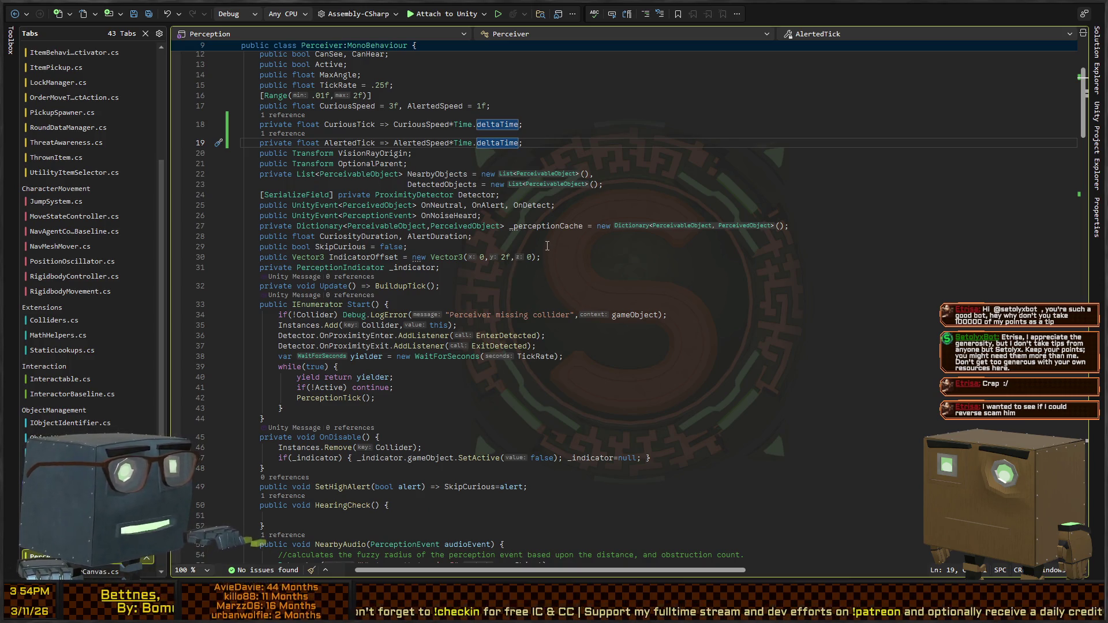
{"action": "key", "text": "alt+Tab"}
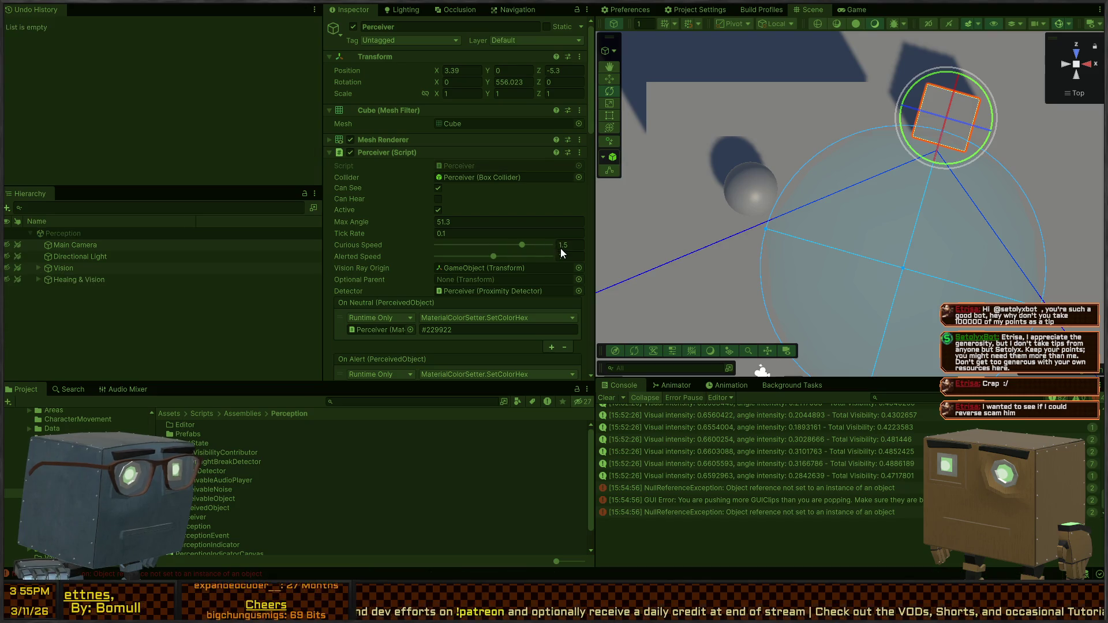
Select the Perceivable sphere in the Scene view and drag it in front of the Perceiver cube
{"action": "left_click", "coordinate": [455, 237]}
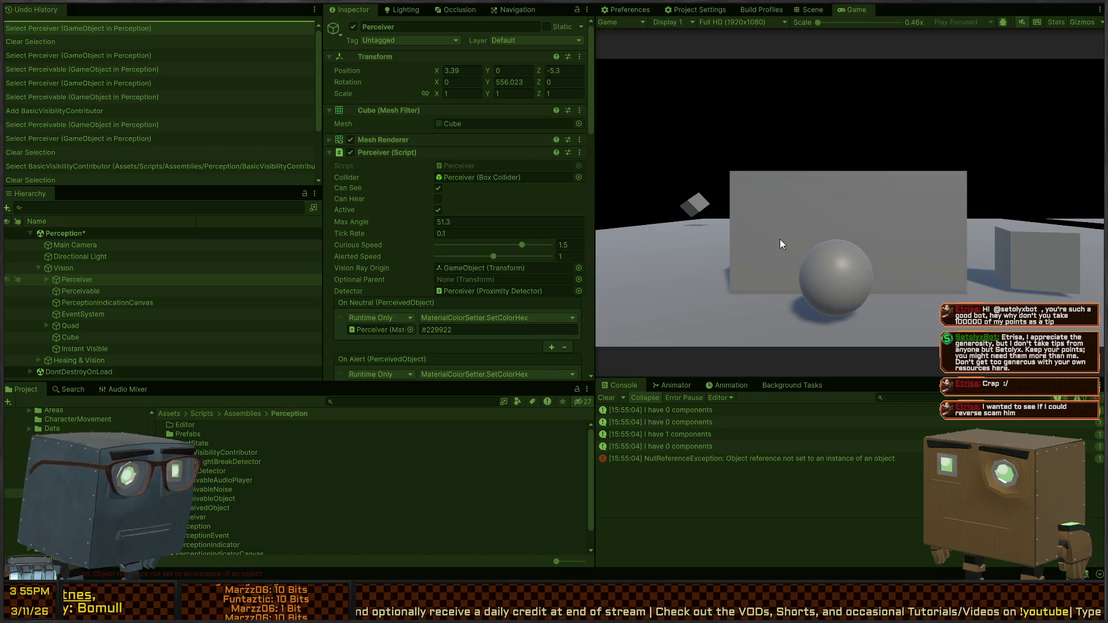
{"action": "left_click", "coordinate": [812, 11]}
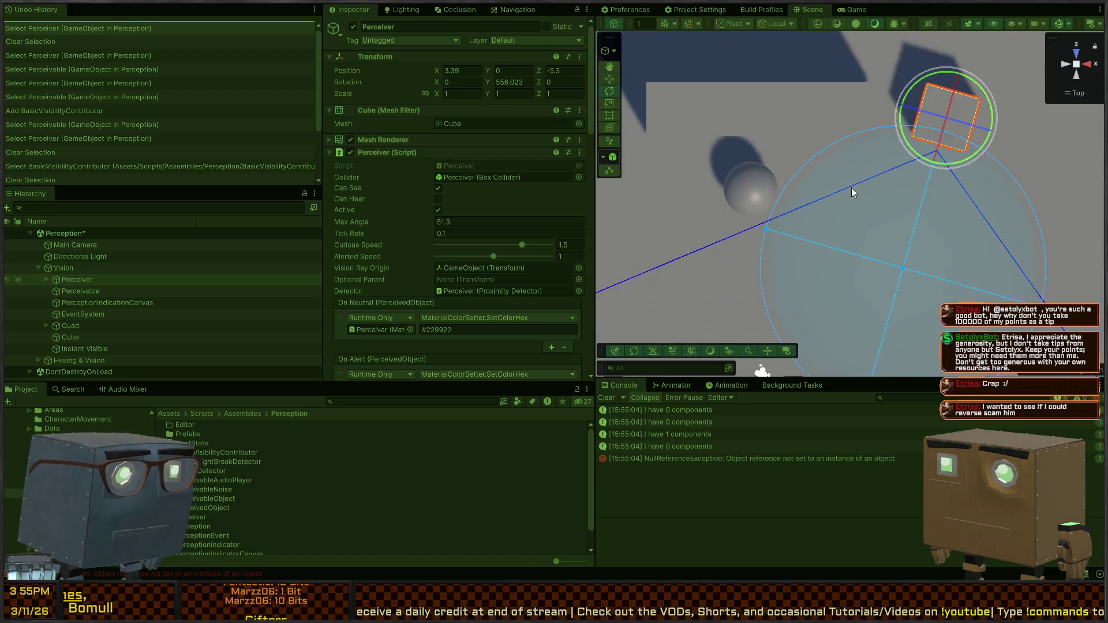
{"action": "left_click", "coordinate": [758, 198]}
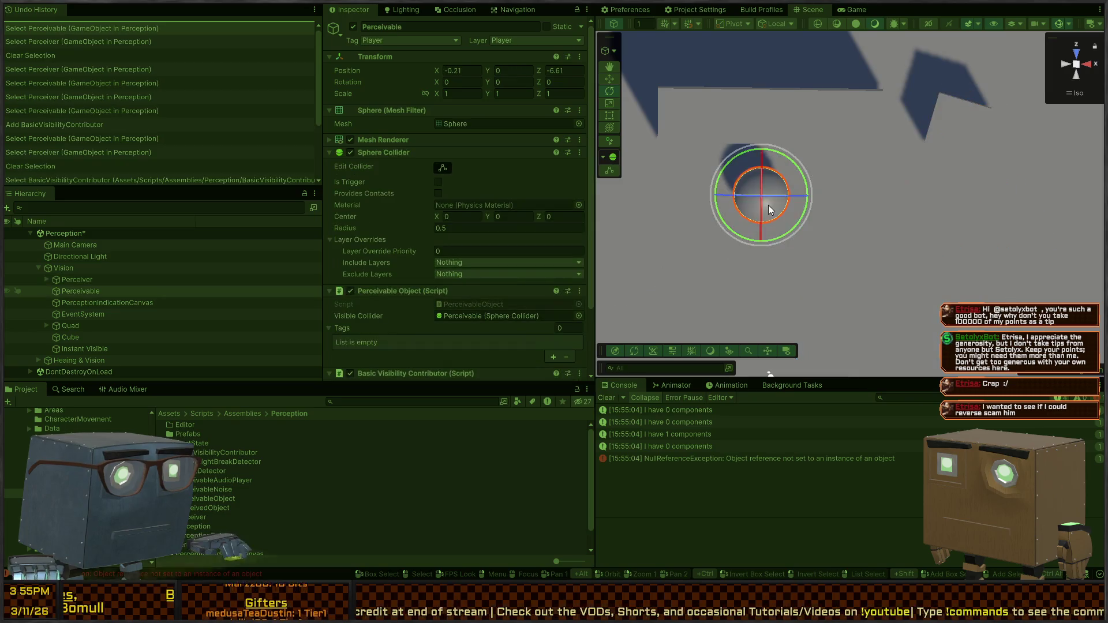
{"action": "left_click_drag", "start_coordinate": [768, 192], "coordinate": [814, 217]}
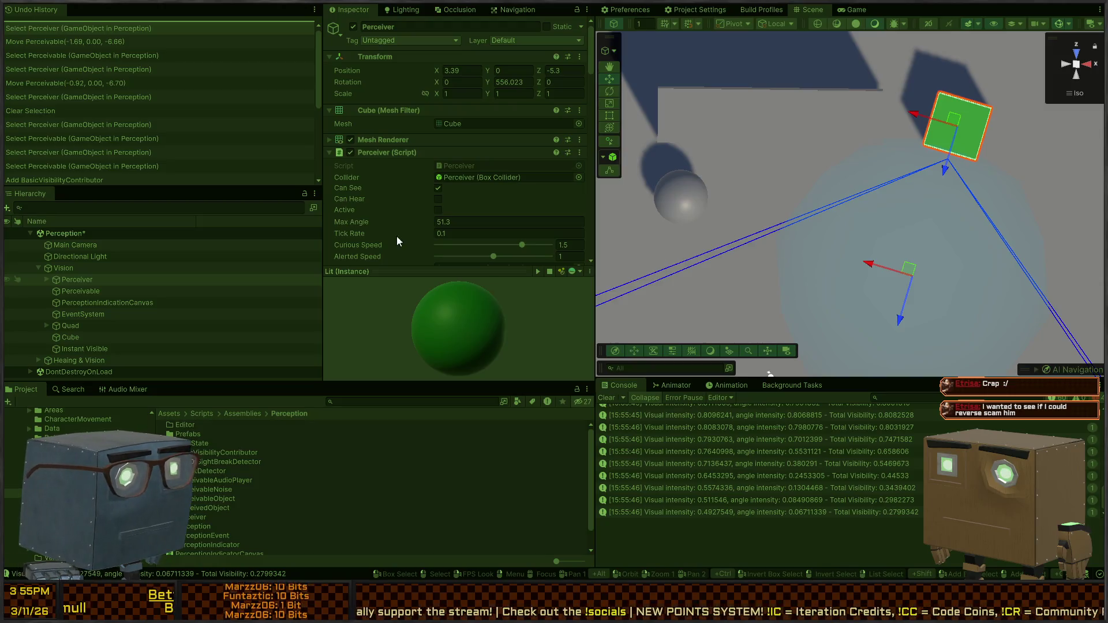
{"action": "scroll", "coordinate": [396, 191], "scroll_direction": "down", "scroll_amount": 3}
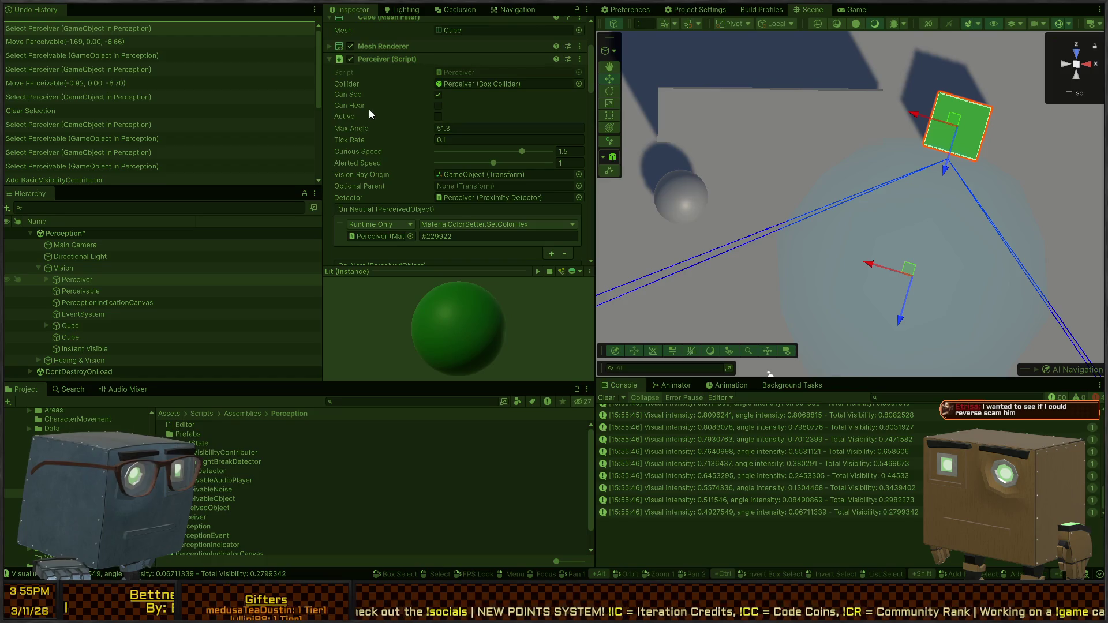
{"action": "scroll", "coordinate": [363, 138], "scroll_direction": "down", "scroll_amount": 3}
{"action": "scroll", "coordinate": [370, 145], "scroll_direction": "down", "scroll_amount": 6}
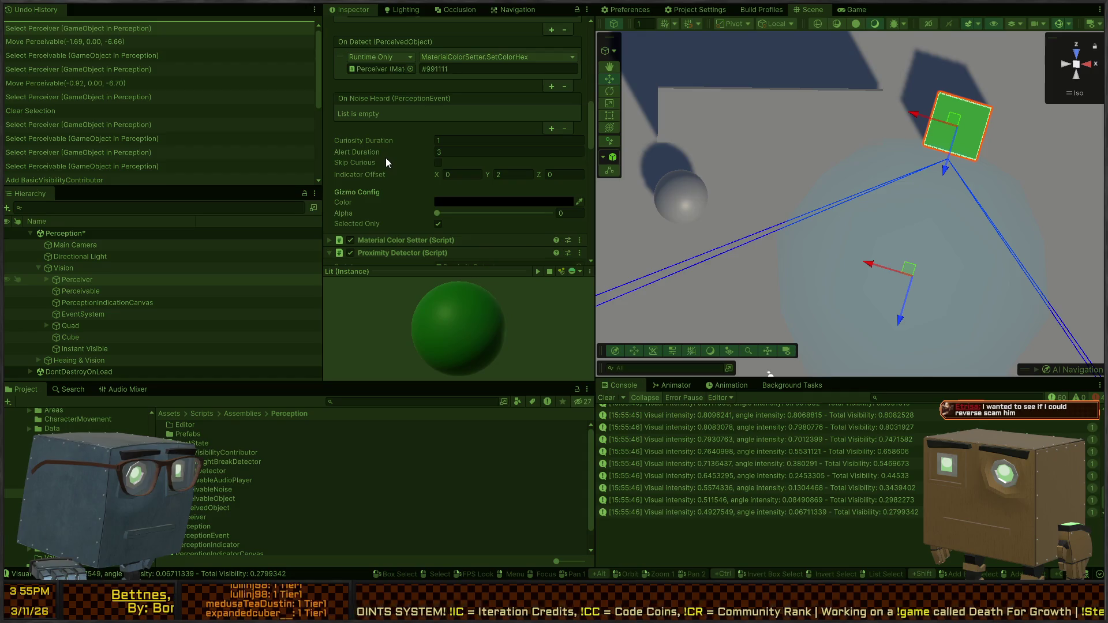
{"action": "scroll", "coordinate": [379, 157], "scroll_direction": "up", "scroll_amount": 4}
{"action": "scroll", "coordinate": [372, 173], "scroll_direction": "up", "scroll_amount": 6}
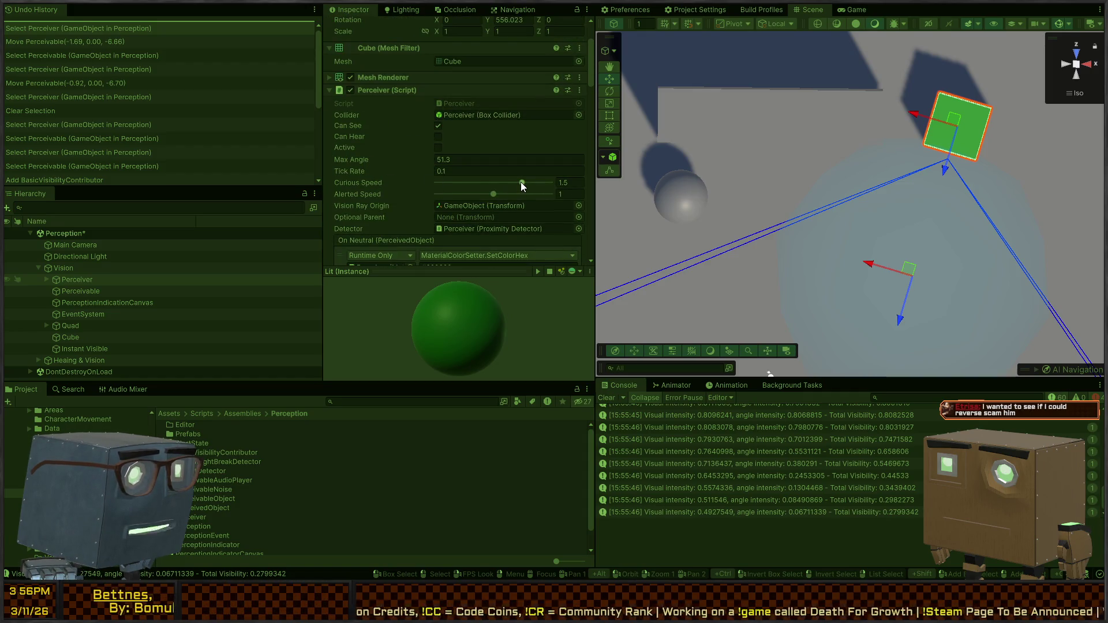
Set Curious Speed to 2 and nudge the Perceivable sphere near the cube
{"action": "left_click", "coordinate": [566, 183]}
{"action": "type", "text": "2"}
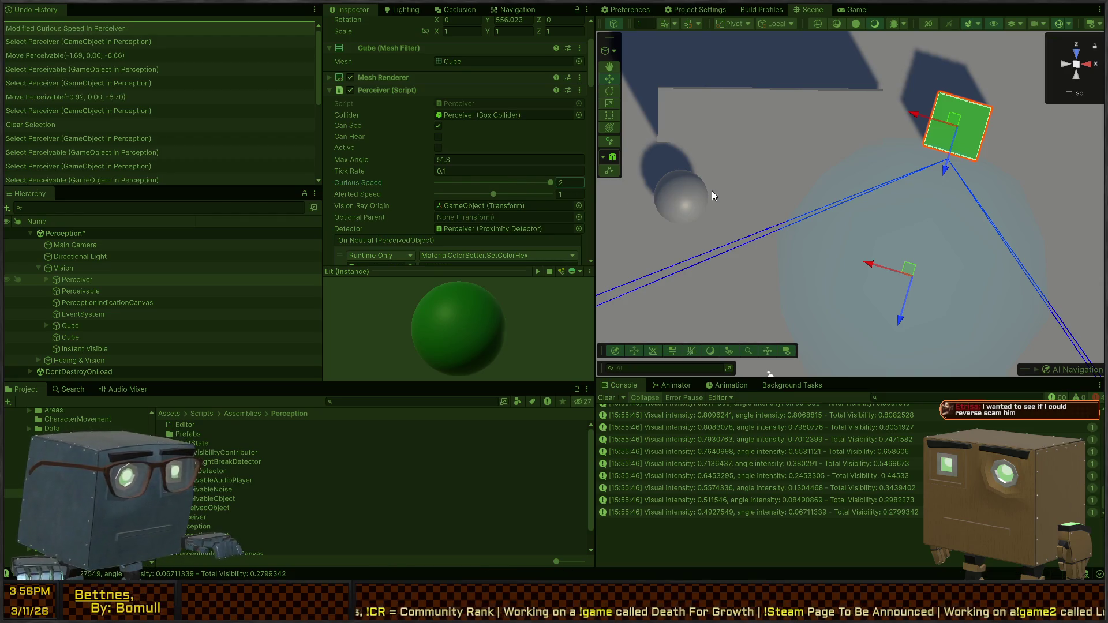
{"action": "left_click", "coordinate": [688, 201]}
{"action": "mouse_move", "coordinate": [693, 195]}
{"action": "left_mouse_down"}
{"action": "mouse_move", "coordinate": [886, 216]}
{"action": "mouse_move", "coordinate": [705, 192]}
{"action": "mouse_move", "coordinate": [727, 202]}
{"action": "left_mouse_up"}
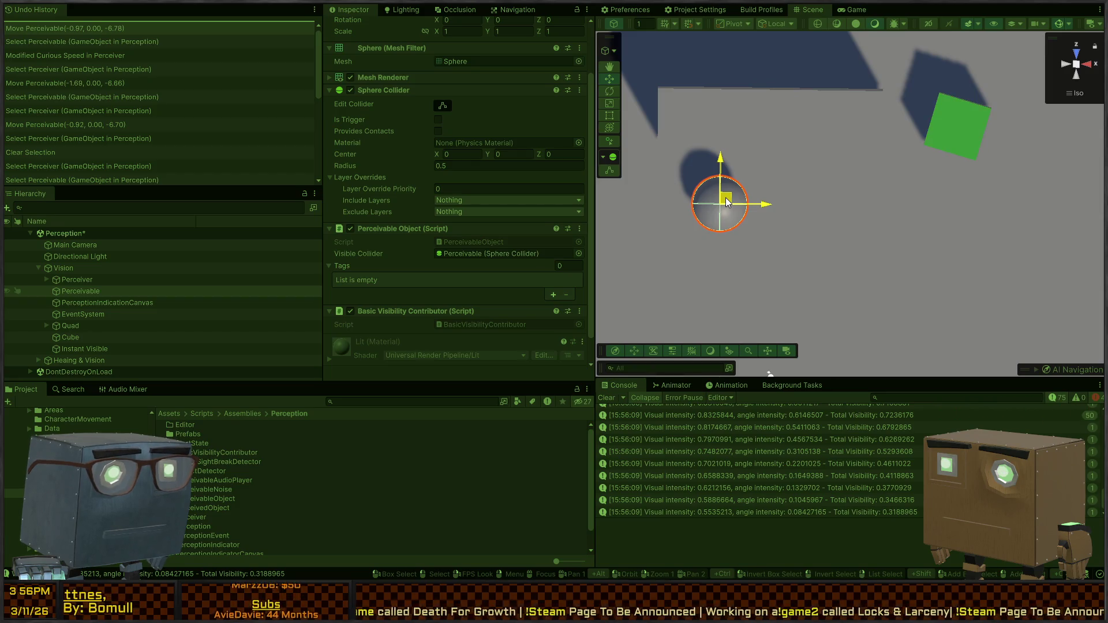
{"action": "left_click_drag", "start_coordinate": [727, 201], "coordinate": [727, 200]}
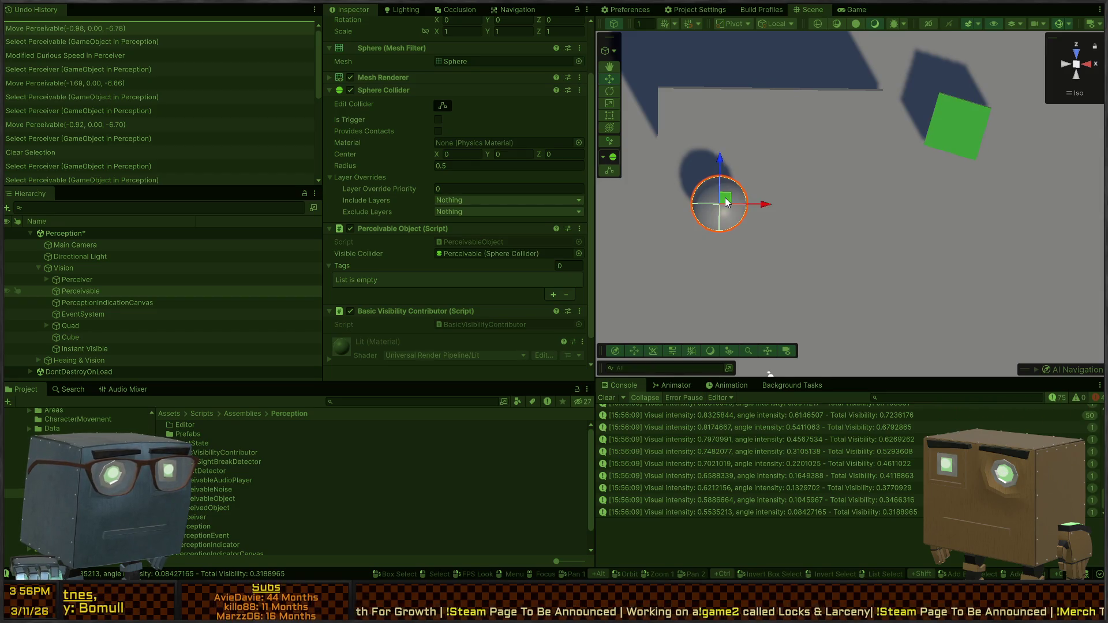
Drag the sphere far away and back while visibility logs update, then stop the playtest
{"action": "scroll", "coordinate": [727, 201], "scroll_direction": "down", "scroll_amount": 5}
{"action": "mouse_move", "coordinate": [826, 201]}
{"action": "left_mouse_down"}
{"action": "mouse_move", "coordinate": [898, 202]}
{"action": "mouse_move", "coordinate": [830, 196]}
{"action": "mouse_move", "coordinate": [672, 217]}
{"action": "left_mouse_up"}
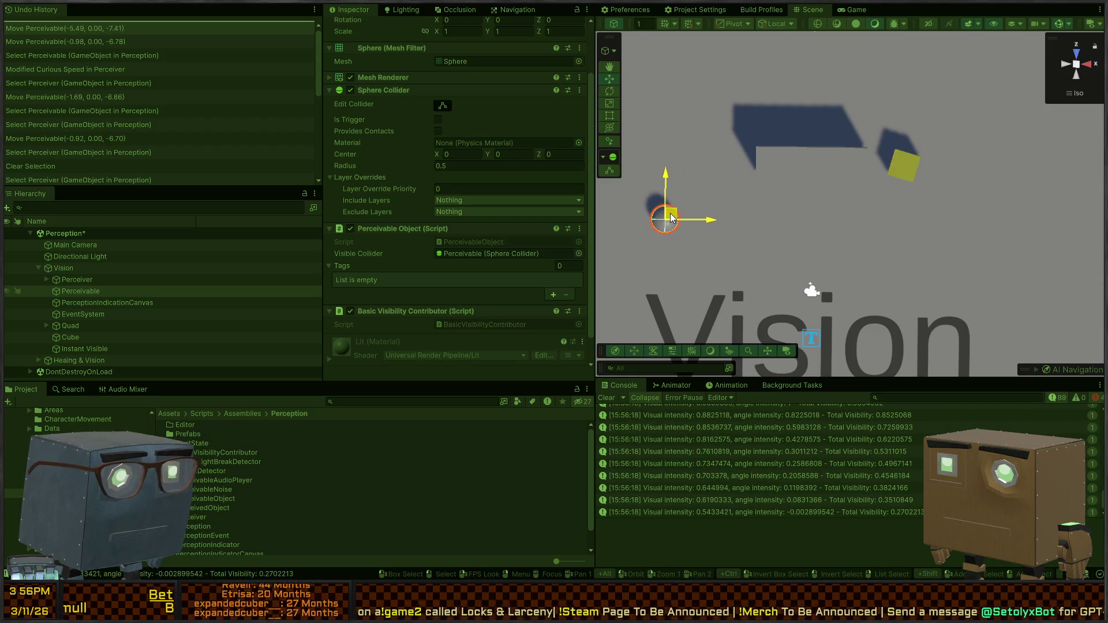
{"action": "mouse_move", "coordinate": [671, 217]}
{"action": "left_mouse_down"}
{"action": "mouse_move", "coordinate": [644, 252]}
{"action": "mouse_move", "coordinate": [809, 350]}
{"action": "mouse_move", "coordinate": [799, 362]}
{"action": "mouse_move", "coordinate": [850, 307]}
{"action": "left_mouse_up"}
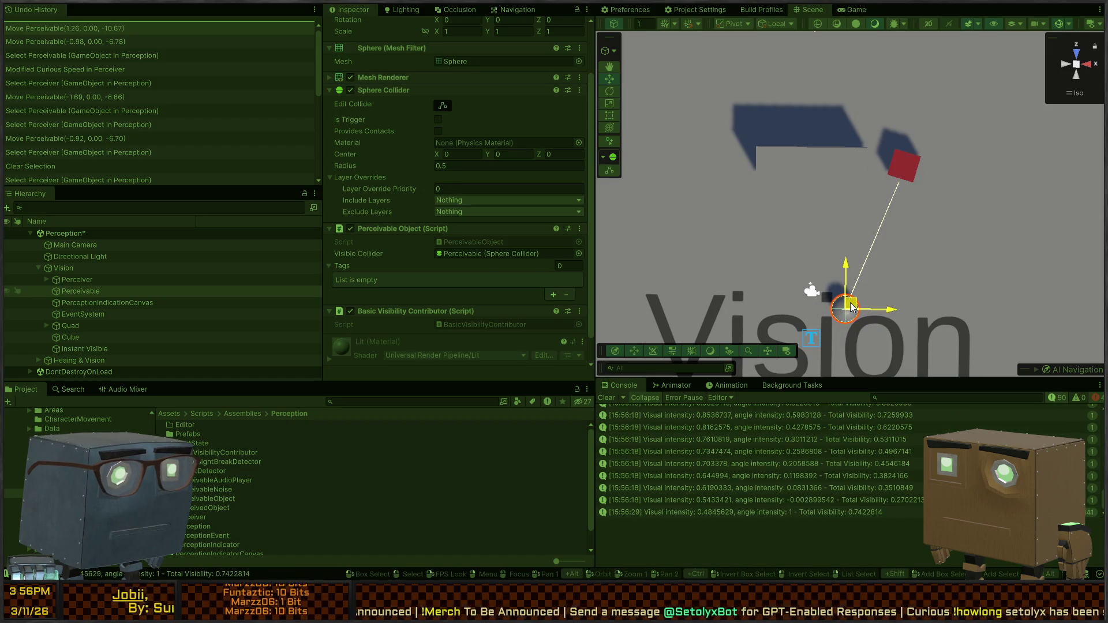
{"action": "mouse_move", "coordinate": [851, 307]}
{"action": "left_mouse_down"}
{"action": "mouse_move", "coordinate": [793, 355]}
{"action": "mouse_move", "coordinate": [832, 341]}
{"action": "mouse_move", "coordinate": [850, 310]}
{"action": "left_mouse_up"}
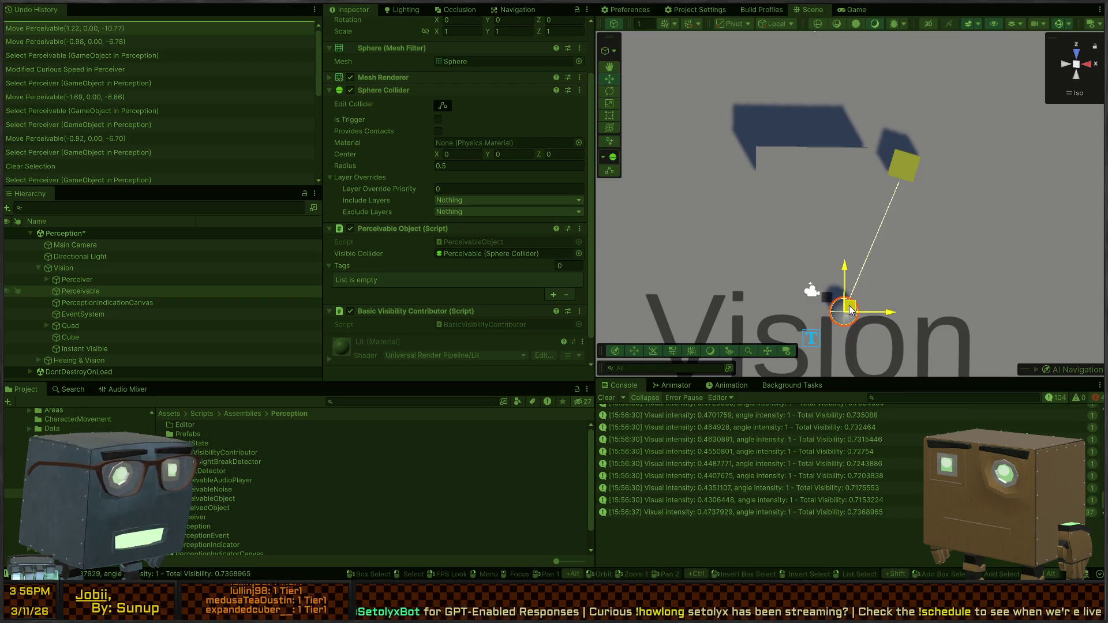
{"action": "key", "text": "ctrl+p"}
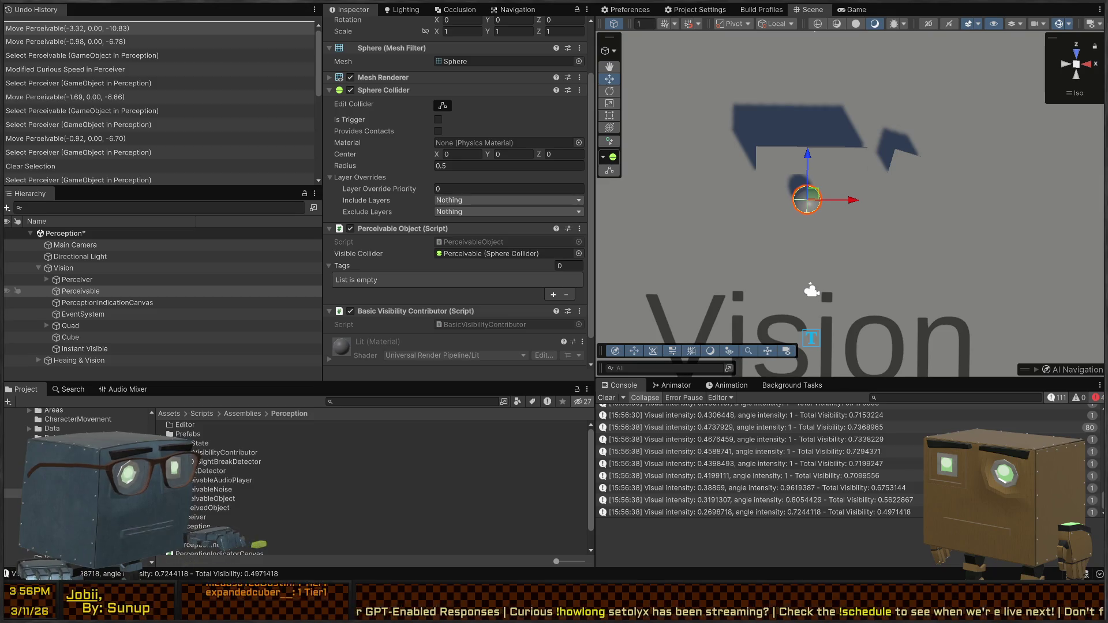
{"action": "key", "text": "alt+Tab"}
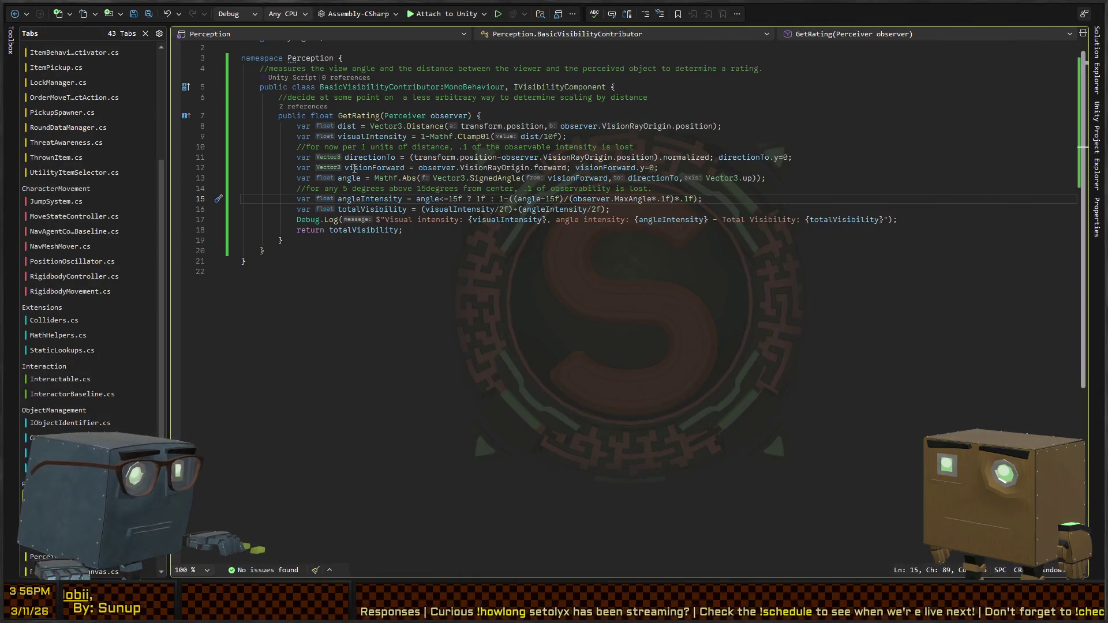
Inspect the hard-coded 10f distance divisor on line 9 of GetRating
{"action": "left_click", "coordinate": [450, 209]}
{"action": "left_click", "coordinate": [466, 198]}
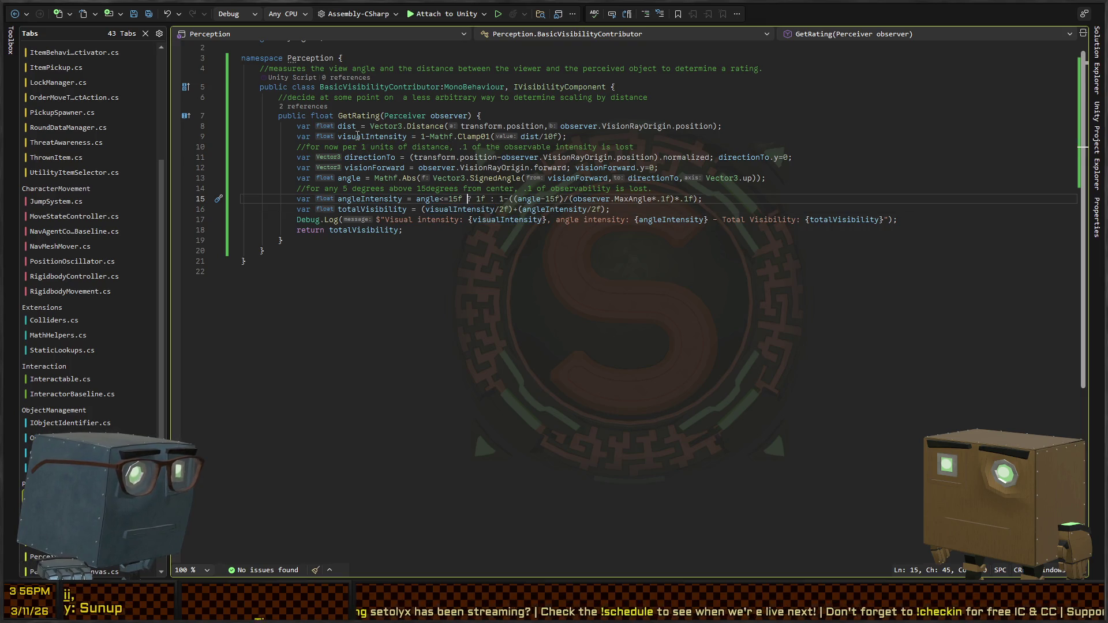
{"action": "double_click", "coordinate": [551, 136]}
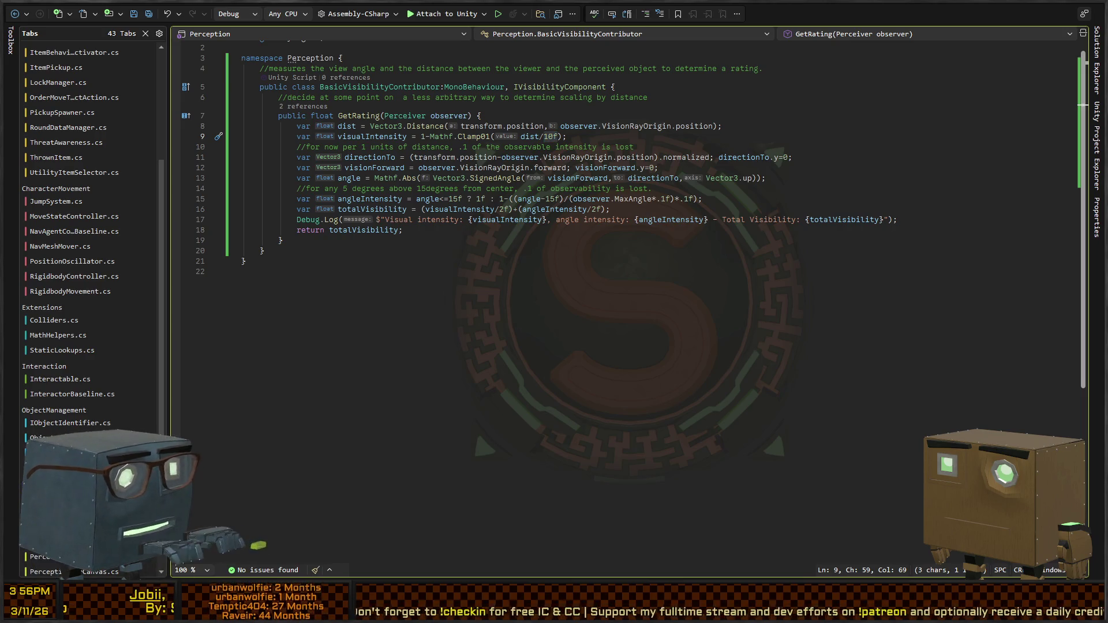
{"action": "key", "text": "alt+Tab"}
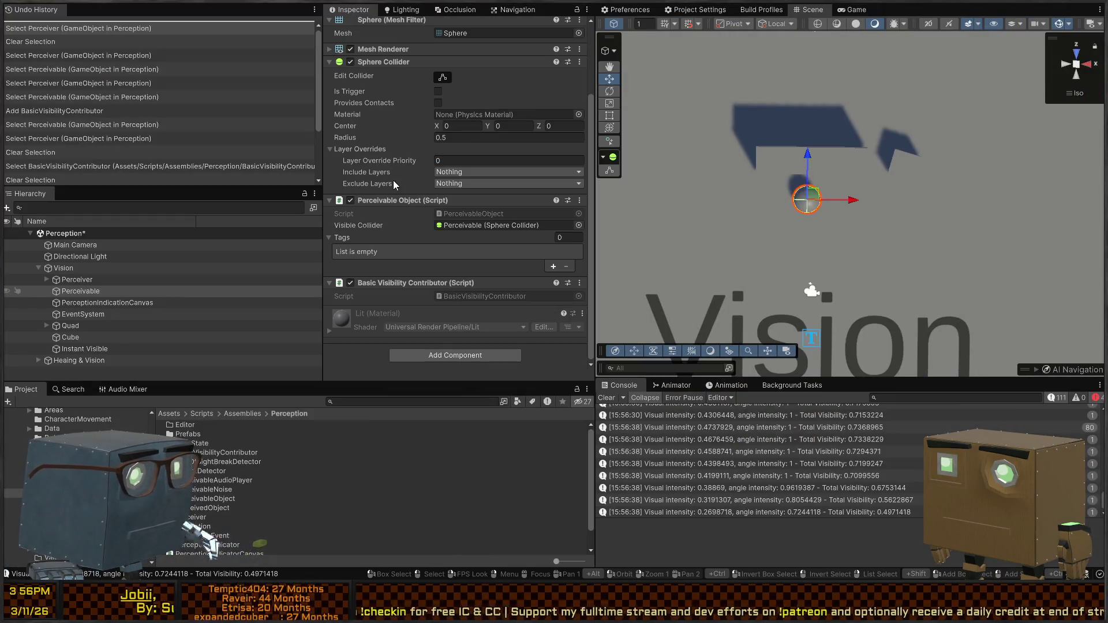
Select the Perceiver and check its Proximity Detector Sphere Radius of 2.63
{"action": "left_click", "coordinate": [911, 163]}
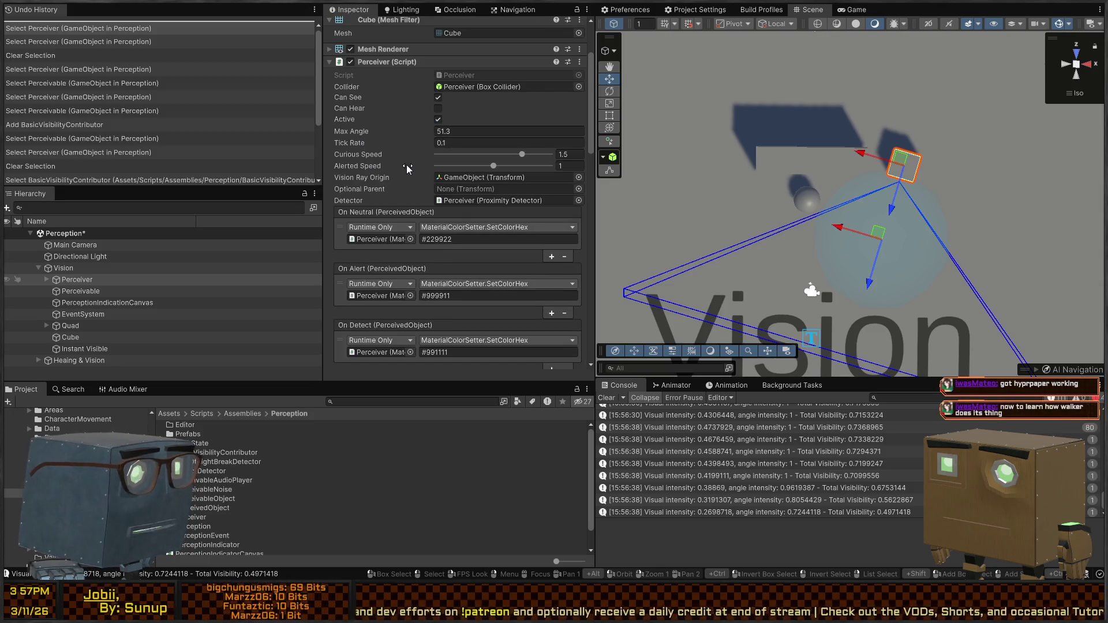
{"action": "scroll", "coordinate": [415, 161], "scroll_direction": "down", "scroll_amount": 8}
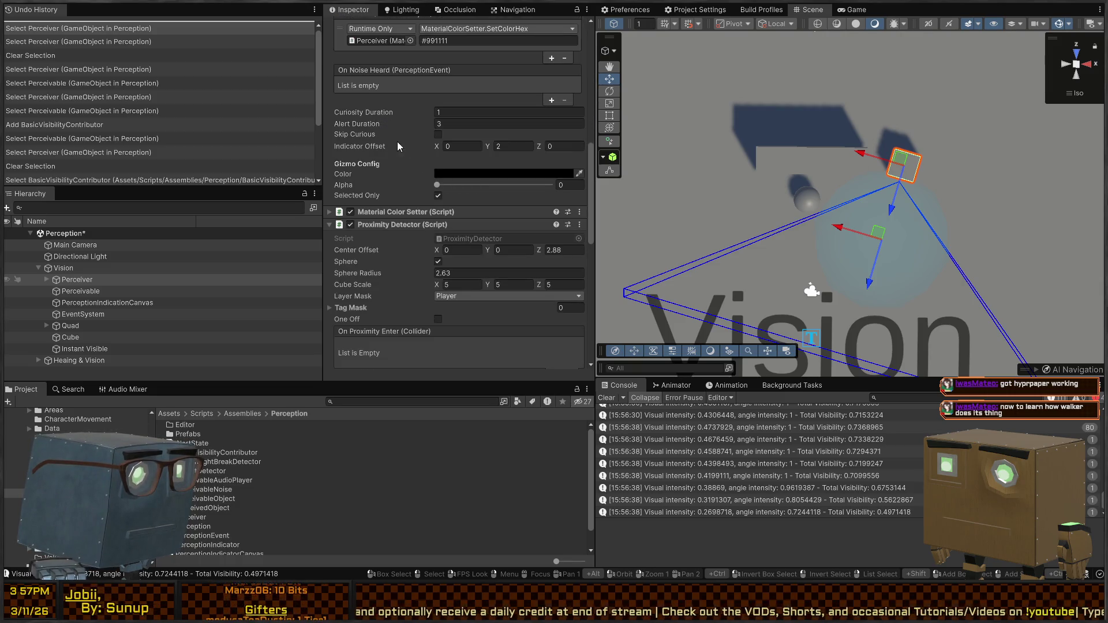
{"action": "scroll", "coordinate": [414, 155], "scroll_direction": "down", "scroll_amount": 4}
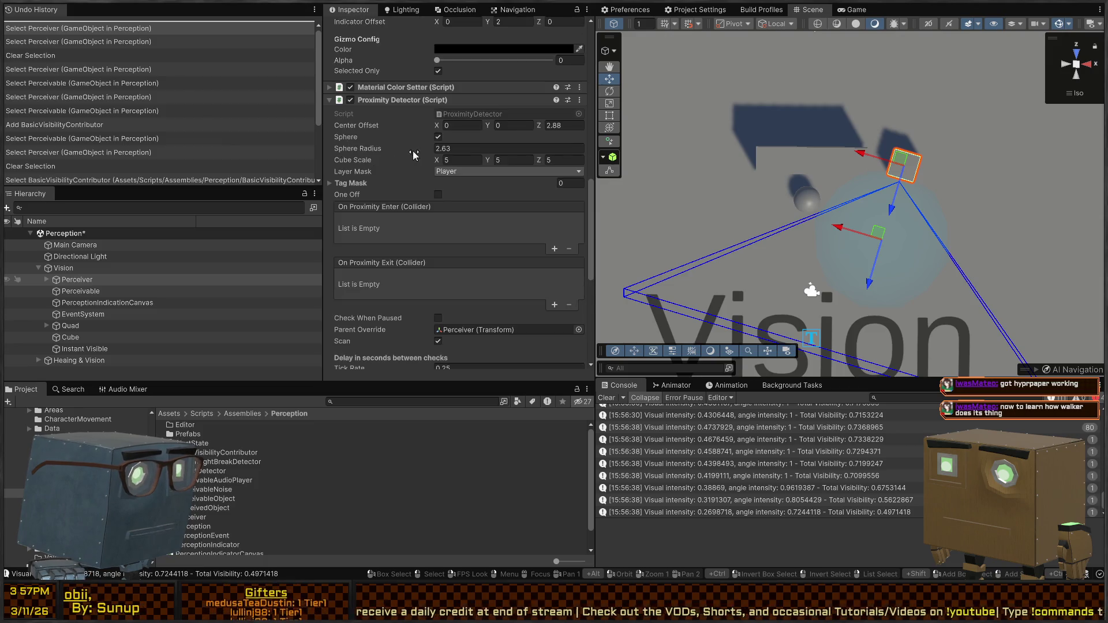
{"action": "left_click", "coordinate": [371, 152]}
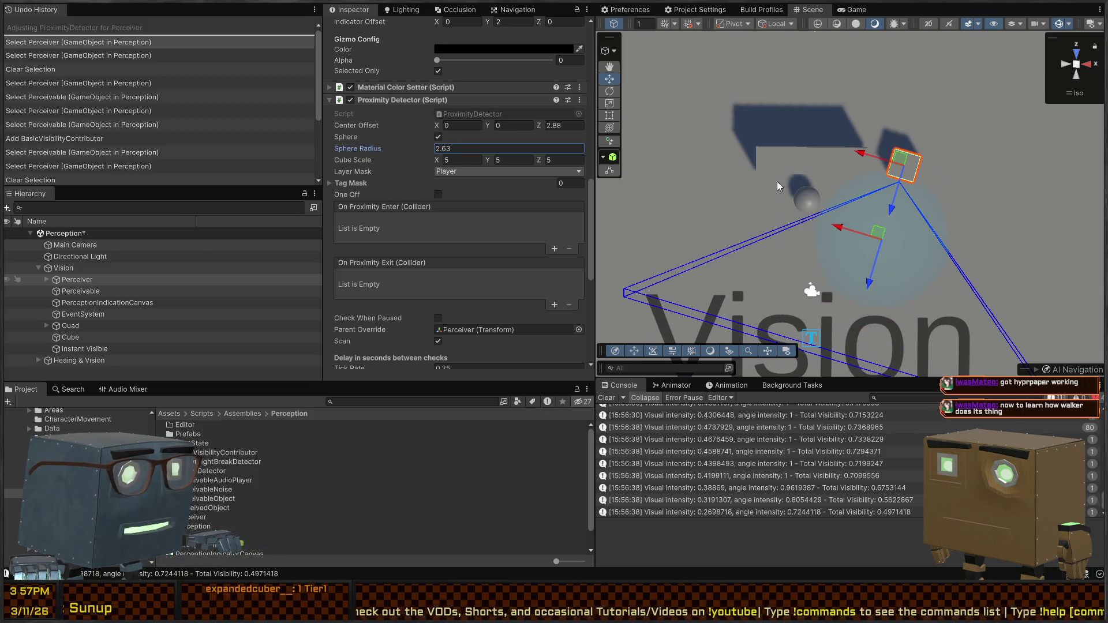
{"action": "mouse_move", "coordinate": [3, 231]}
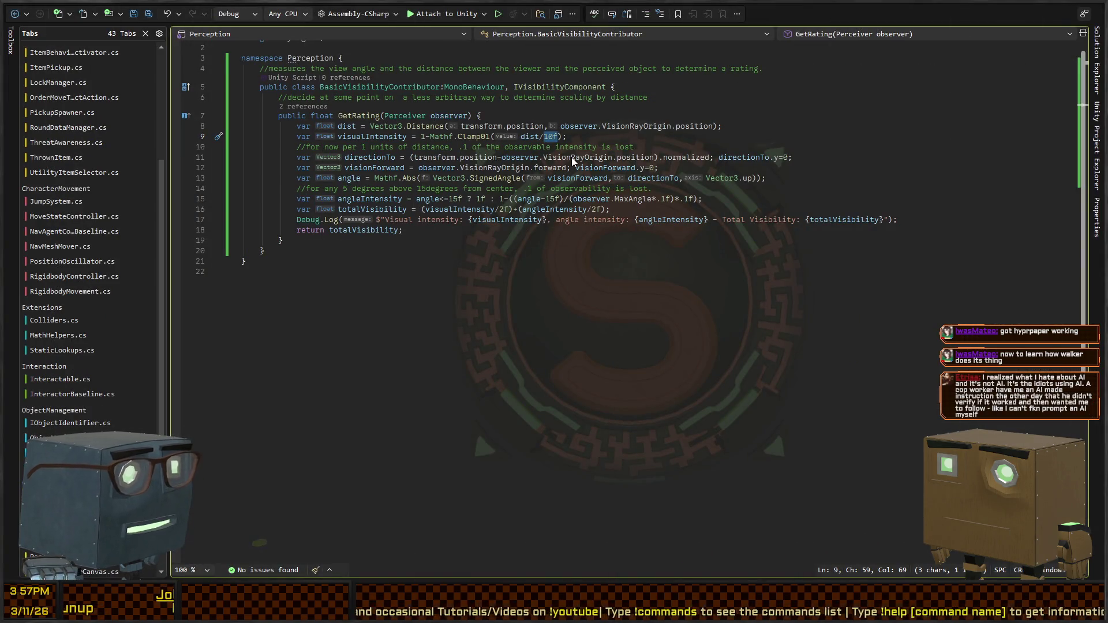
Change the Perceiver class's Detector field from private to public
{"action": "type", "text": "("}
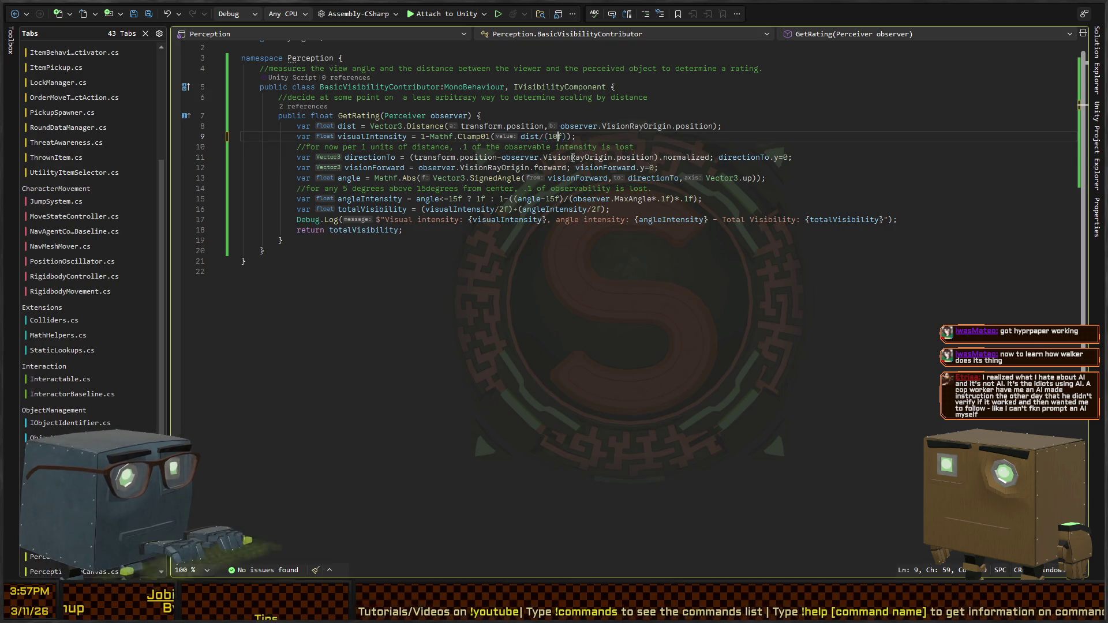
{"action": "type", "text": "observer.proxim"}
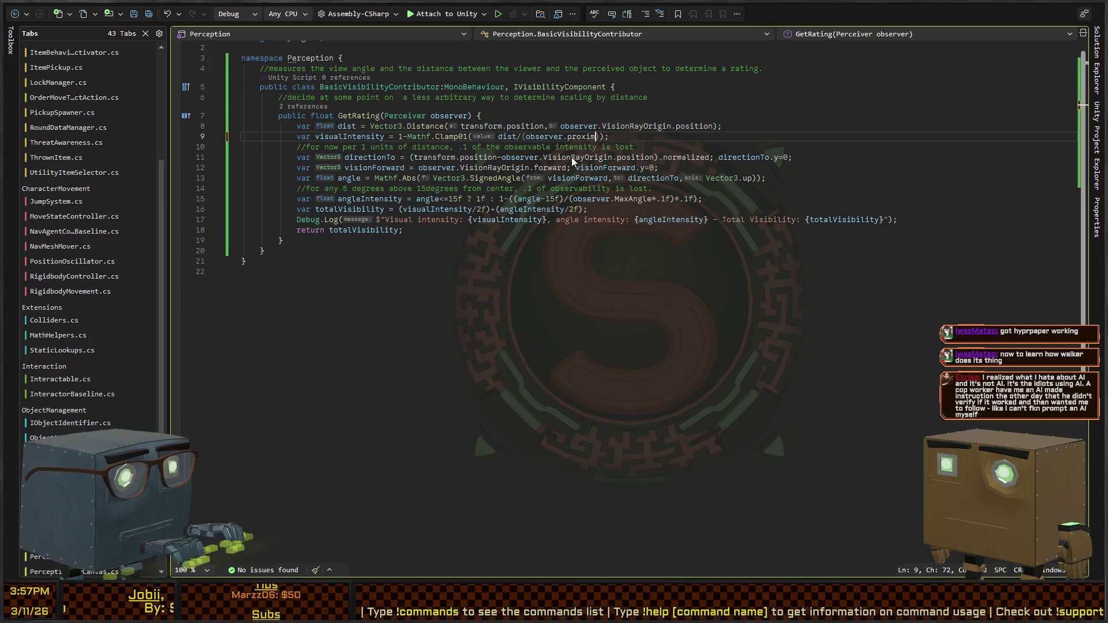
{"action": "key", "text": "BackSpace"}
{"action": "key", "text": "BackSpace"}
{"action": "key", "text": "BackSpace"}
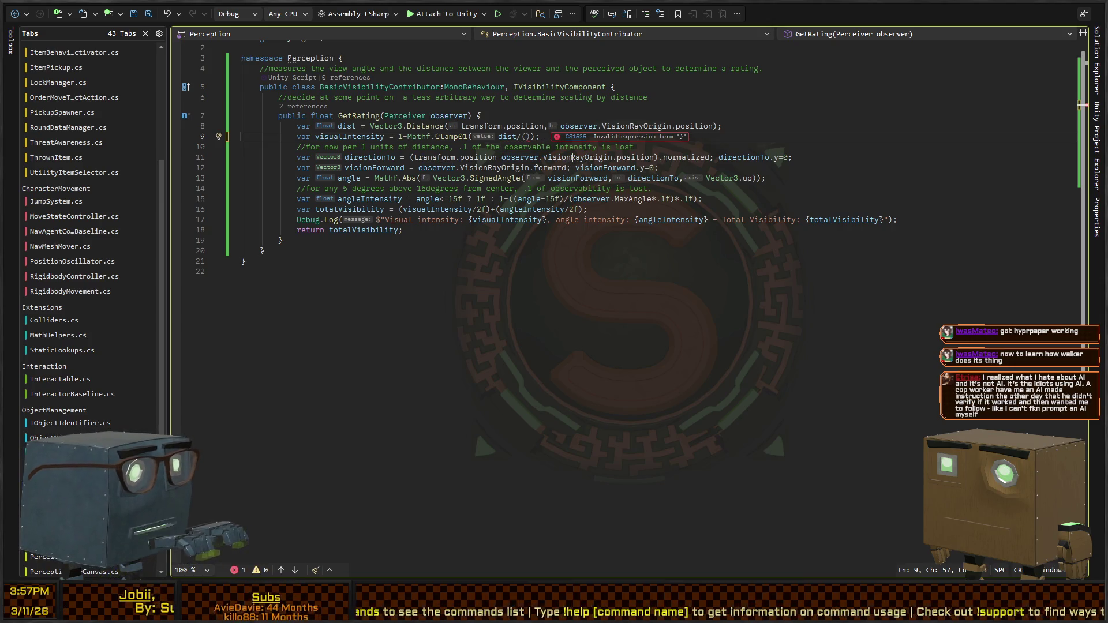
{"action": "type", "text": "observer."}
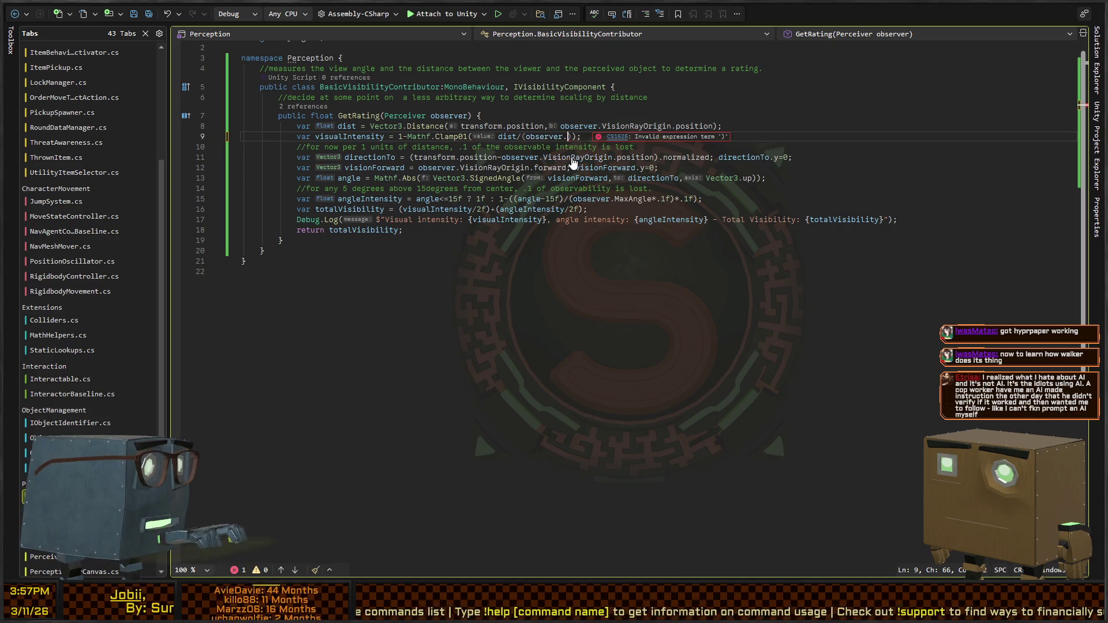
{"action": "key", "text": "BackSpace"}
{"action": "key", "text": "BackSpace"}
{"action": "key", "text": "BackSpace"}
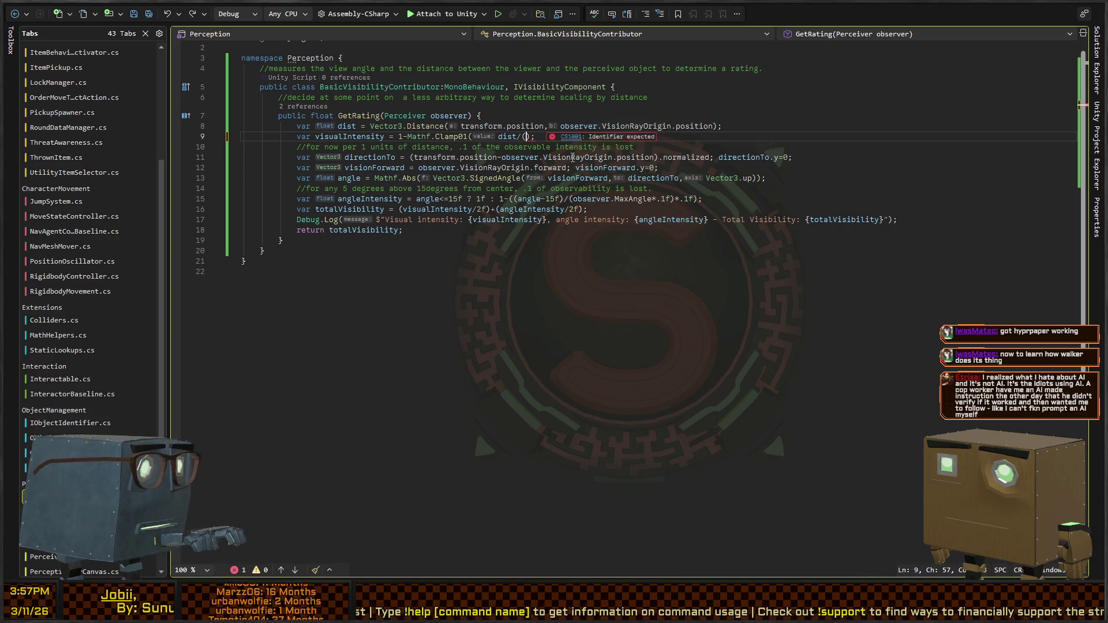
{"action": "left_click", "coordinate": [408, 115], "text": "ctrl"}
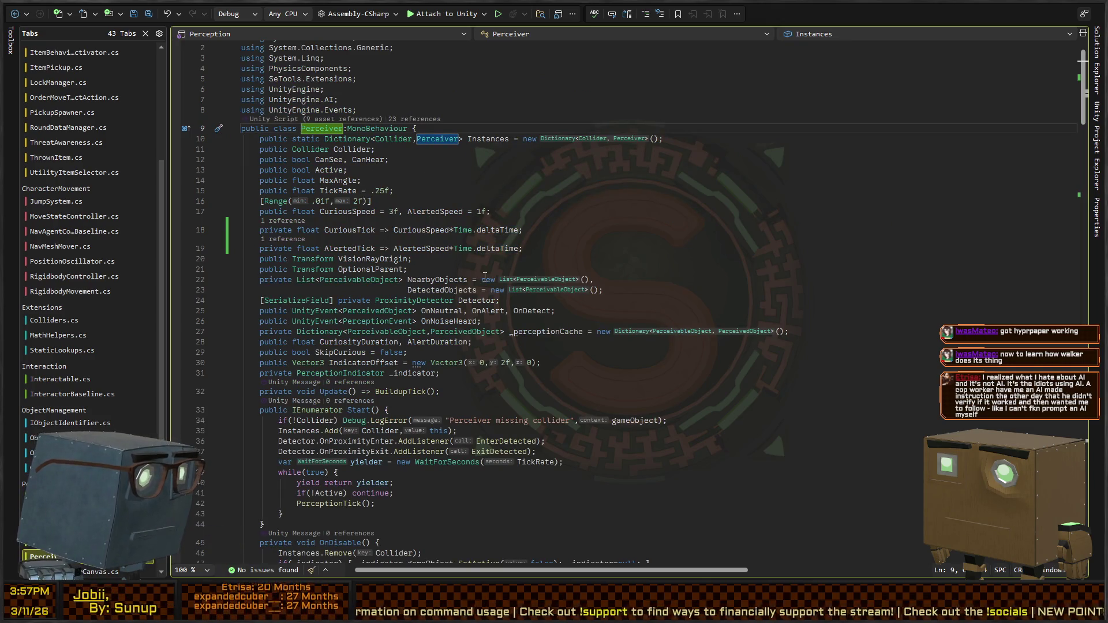
{"action": "double_click", "coordinate": [352, 301]}
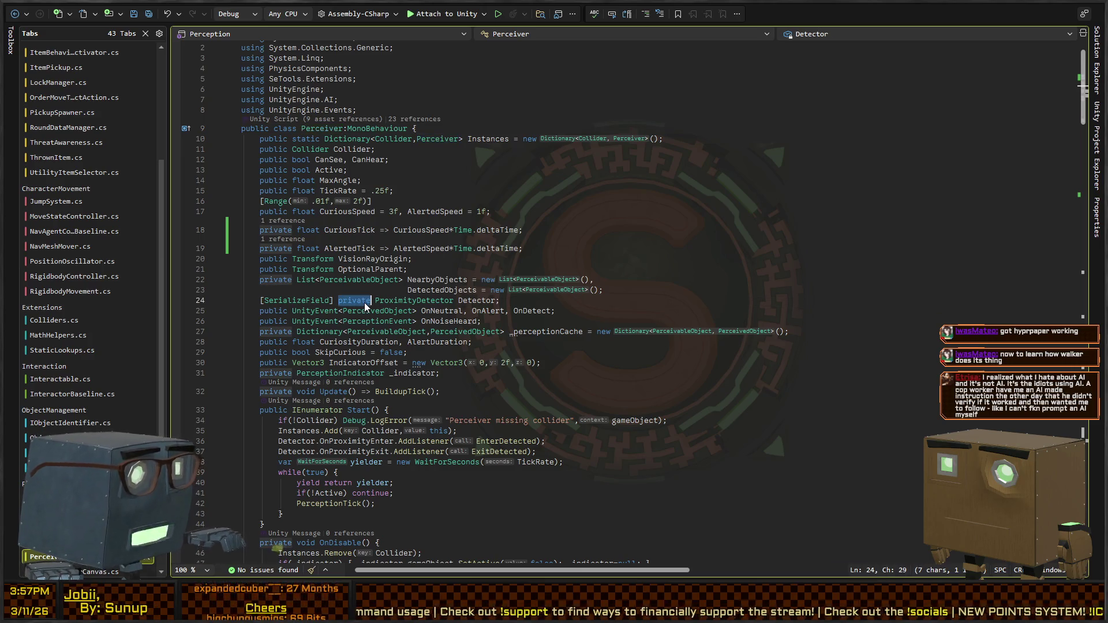
{"action": "type", "text": "public"}
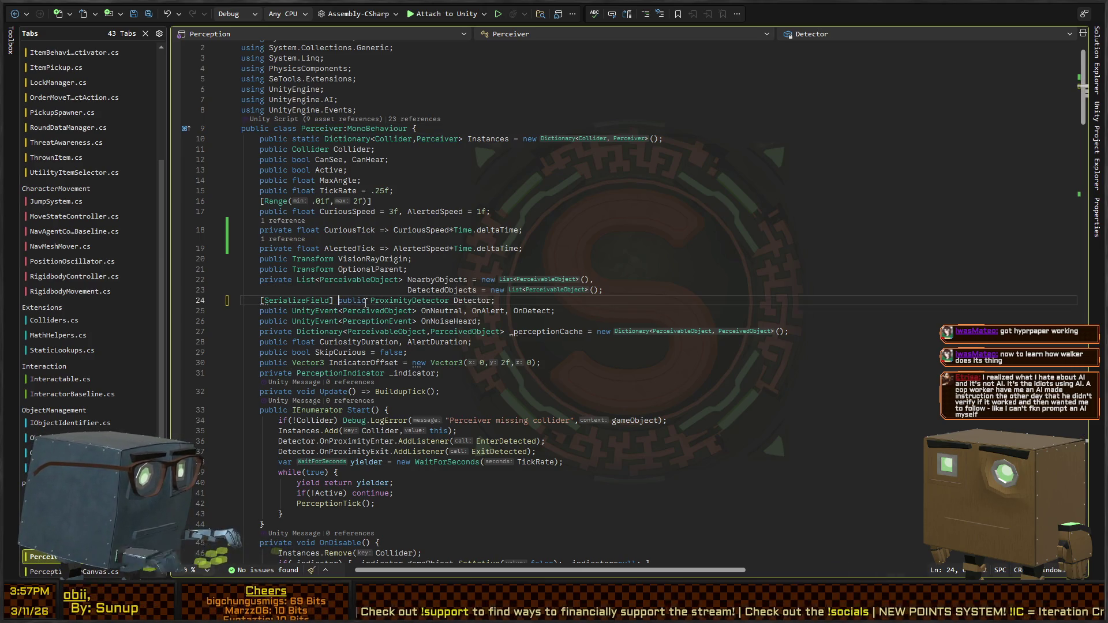
Replace 10f in the visualIntensity line with observer.Detector.SphereRadius*2f
{"action": "key", "text": "ctrl+Tab"}
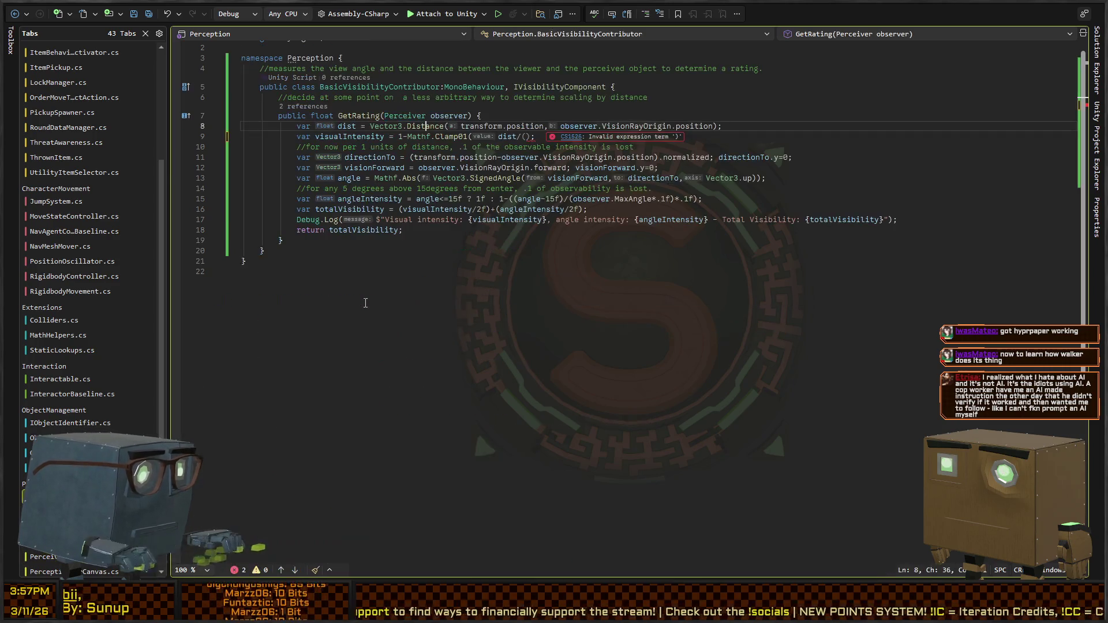
{"action": "key", "text": "Down"}
{"action": "type", "text": "observer.detector.SphereRadius*2f"}
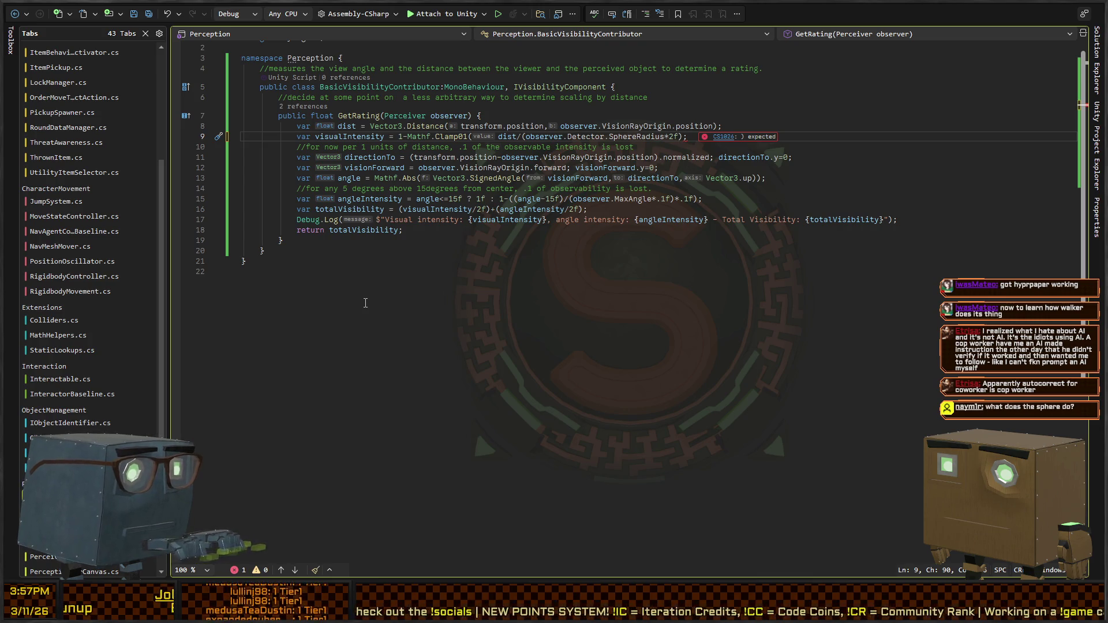
{"action": "type", "text": ")"}
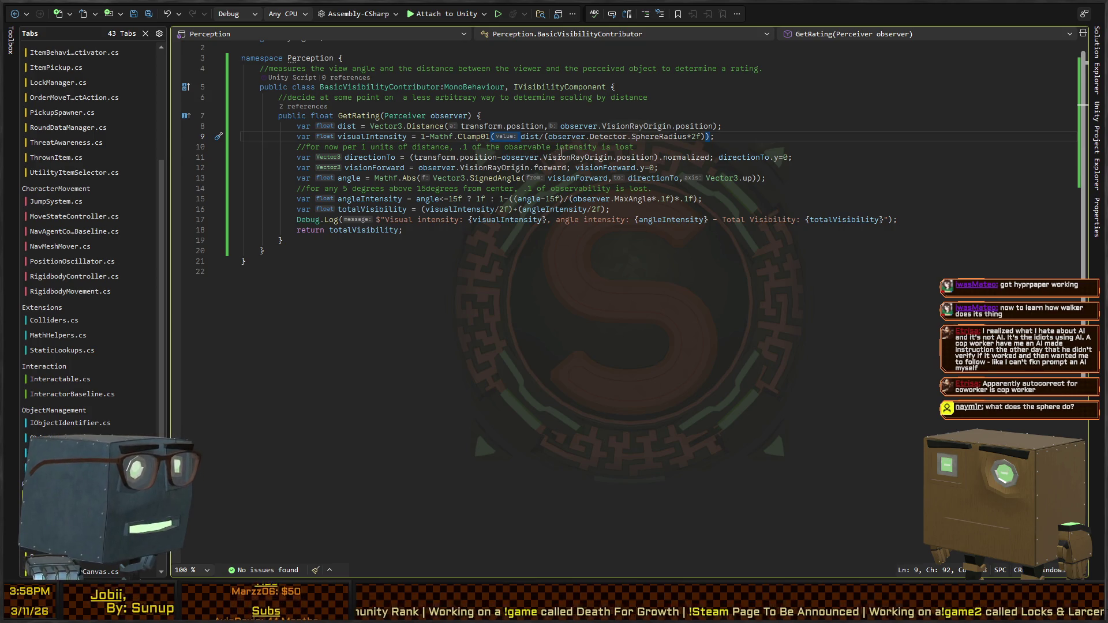
{"action": "key", "text": "alt+Tab"}
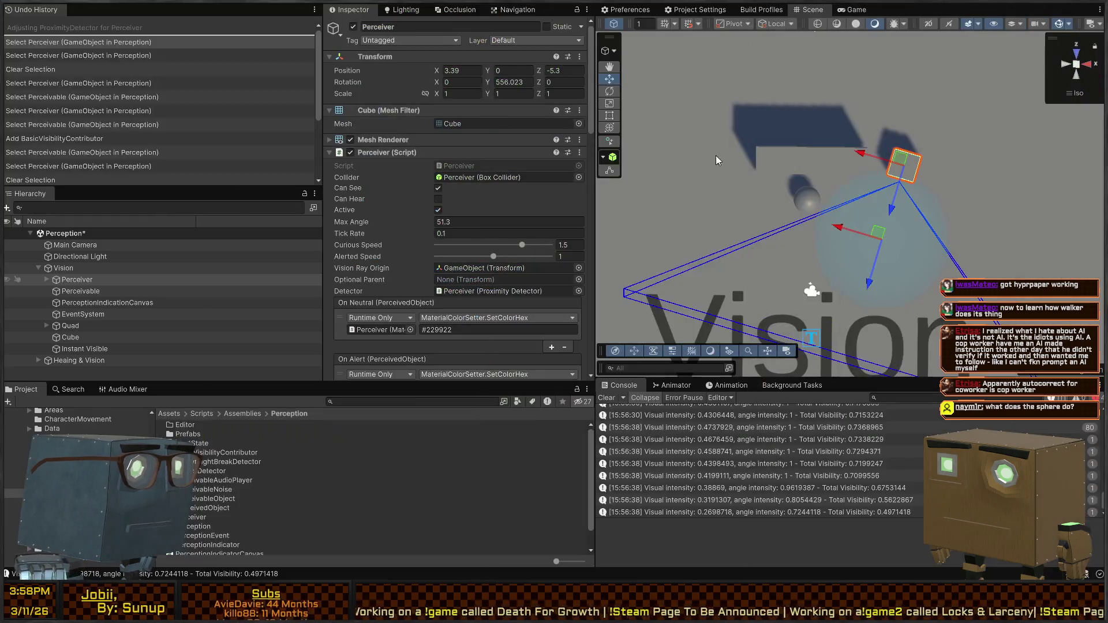
Drag the Perceiver right to X 4.67, Z -5.42 and start a playtest
{"action": "mouse_move", "coordinate": [913, 226]}
{"action": "left_mouse_down"}
{"action": "mouse_move", "coordinate": [843, 228]}
{"action": "mouse_move", "coordinate": [908, 230]}
{"action": "left_mouse_up"}
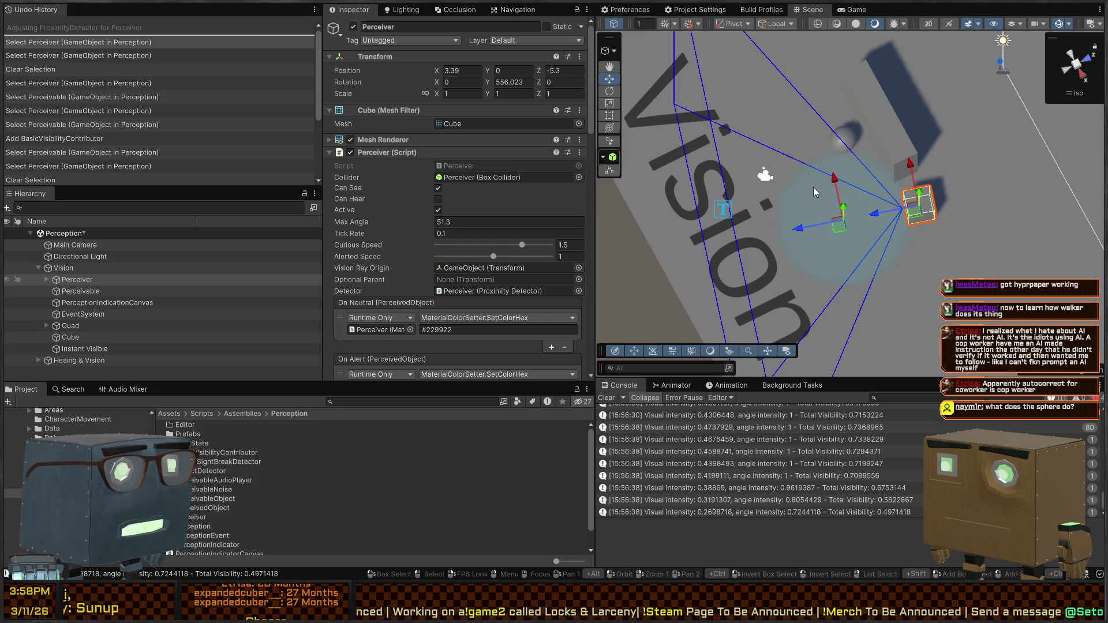
{"action": "left_click_drag", "start_coordinate": [785, 218], "coordinate": [954, 150]}
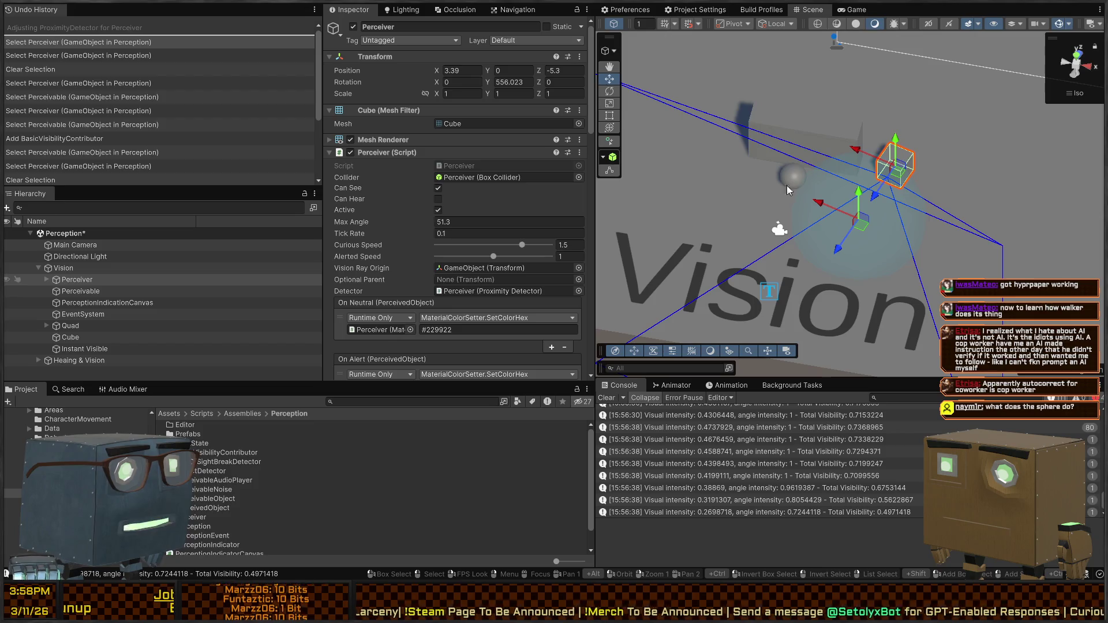
{"action": "mouse_move", "coordinate": [881, 246]}
{"action": "left_mouse_down"}
{"action": "mouse_move", "coordinate": [808, 249]}
{"action": "mouse_move", "coordinate": [722, 277]}
{"action": "mouse_move", "coordinate": [822, 148]}
{"action": "left_mouse_up"}
{"action": "key", "text": "t"}
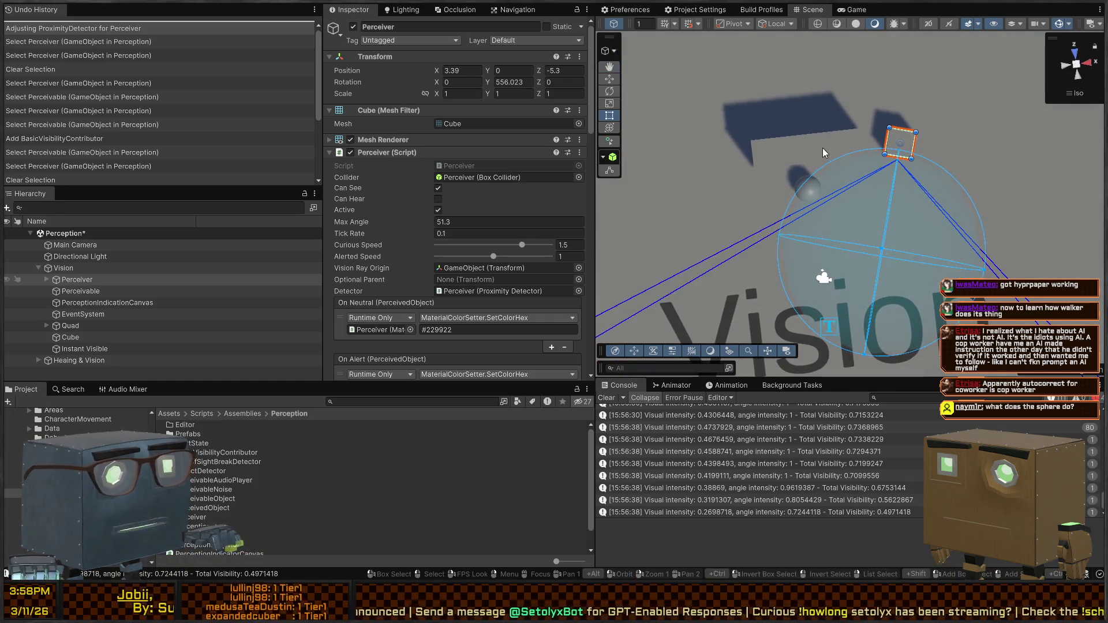
{"action": "key", "text": "w"}
{"action": "left_click_drag", "start_coordinate": [895, 154], "coordinate": [931, 155]}
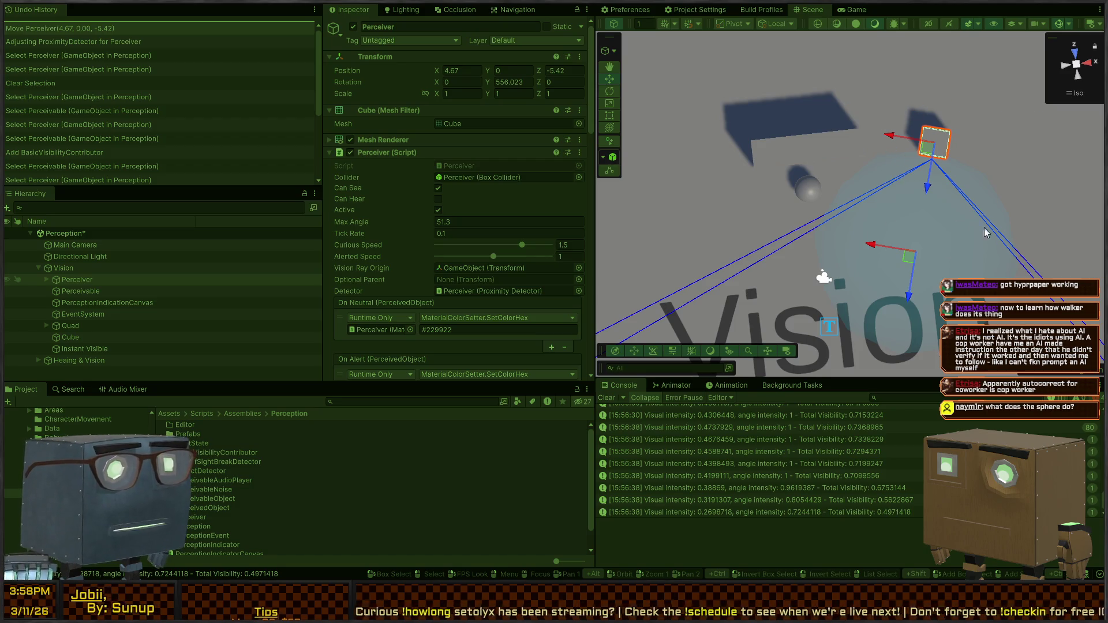
{"action": "key", "text": "ctrl+p"}
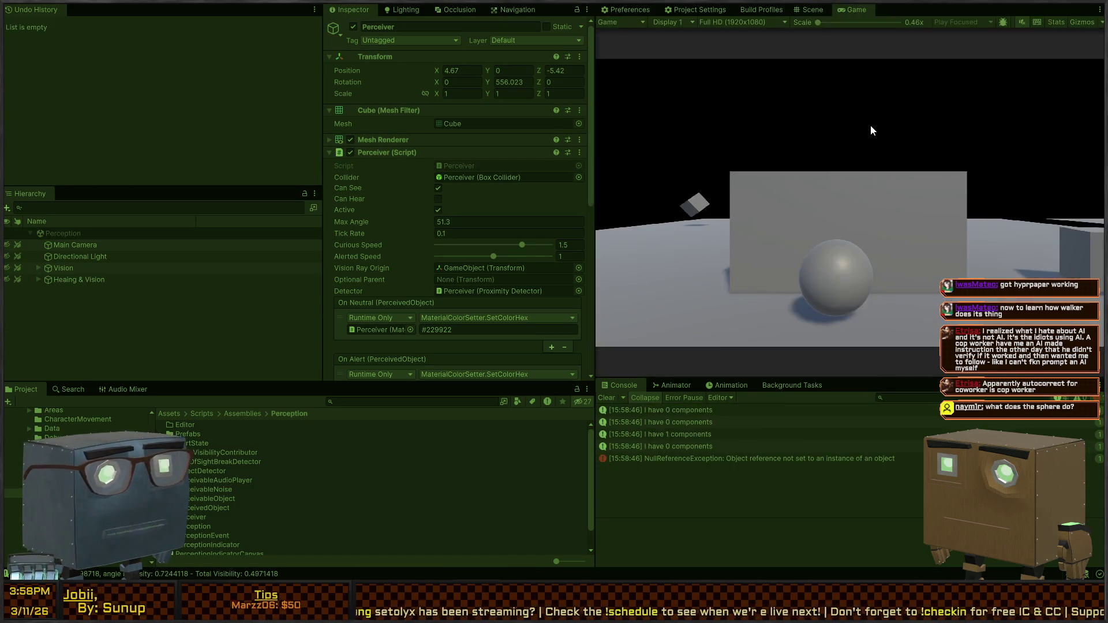
During play, rotate the Perceiver from a top-down view to turn it toward the sphere
{"action": "left_click", "coordinate": [814, 11]}
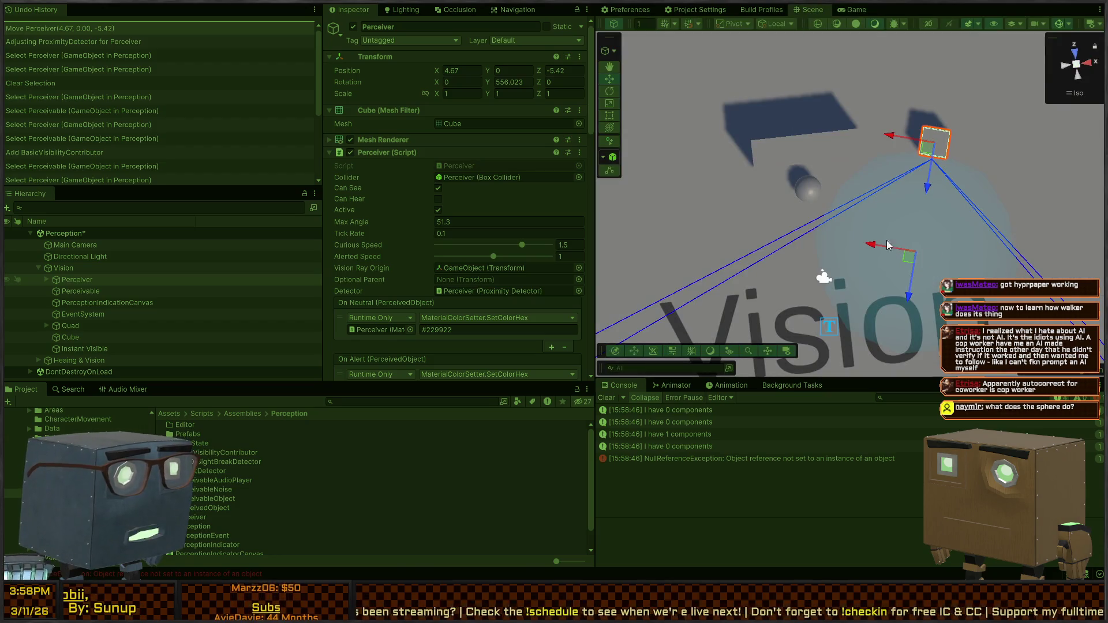
{"action": "key", "text": "e"}
{"action": "mouse_move", "coordinate": [902, 174]}
{"action": "left_mouse_down"}
{"action": "mouse_move", "coordinate": [884, 161]}
{"action": "mouse_move", "coordinate": [875, 172]}
{"action": "left_mouse_up"}
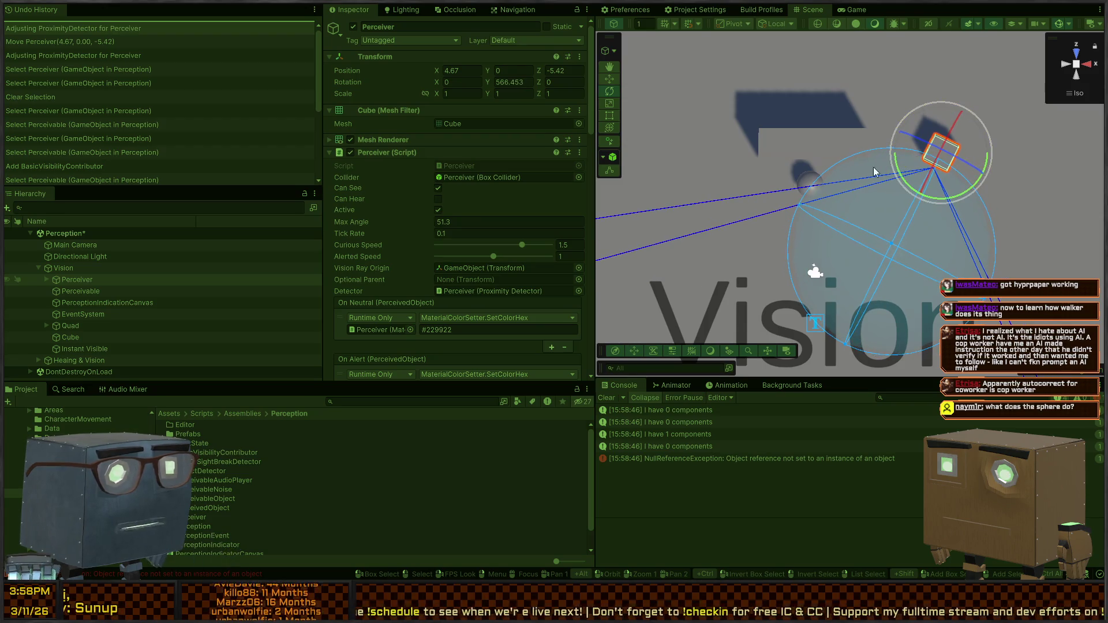
{"action": "left_click", "coordinate": [1076, 75]}
{"action": "left_click", "coordinate": [1076, 64]}
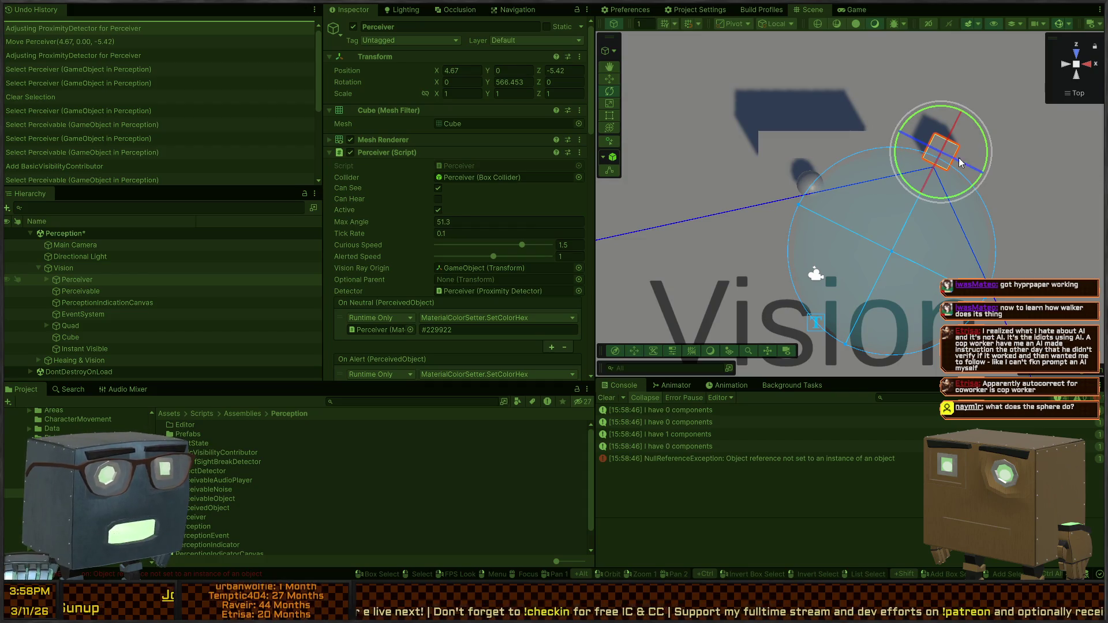
{"action": "left_click_drag", "start_coordinate": [916, 176], "coordinate": [894, 179]}
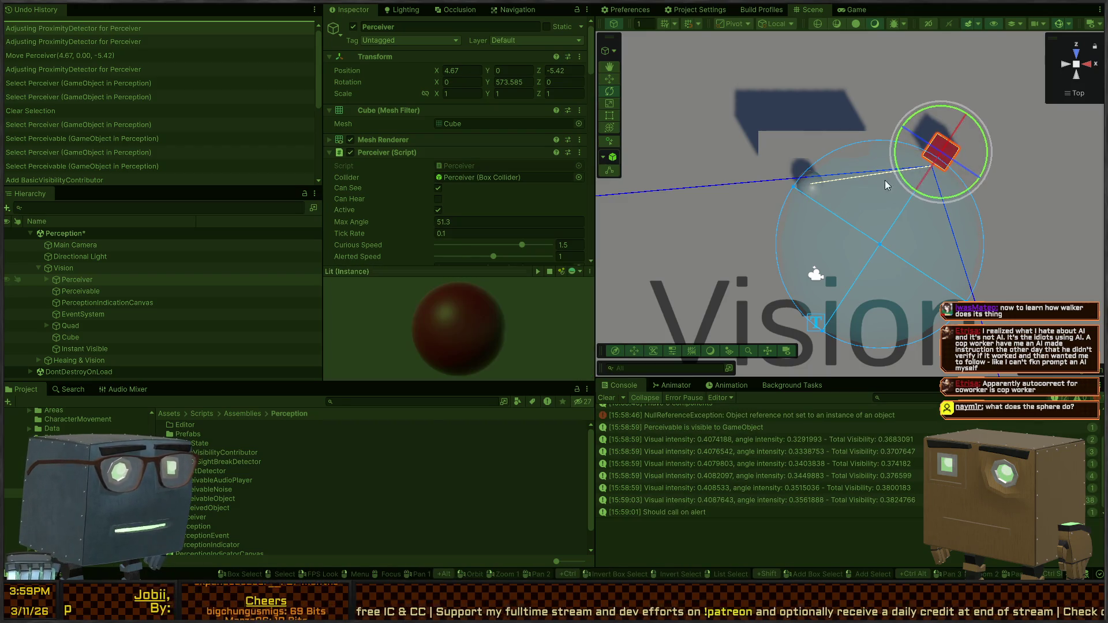
{"action": "key", "text": "w"}
{"action": "key", "text": "e"}
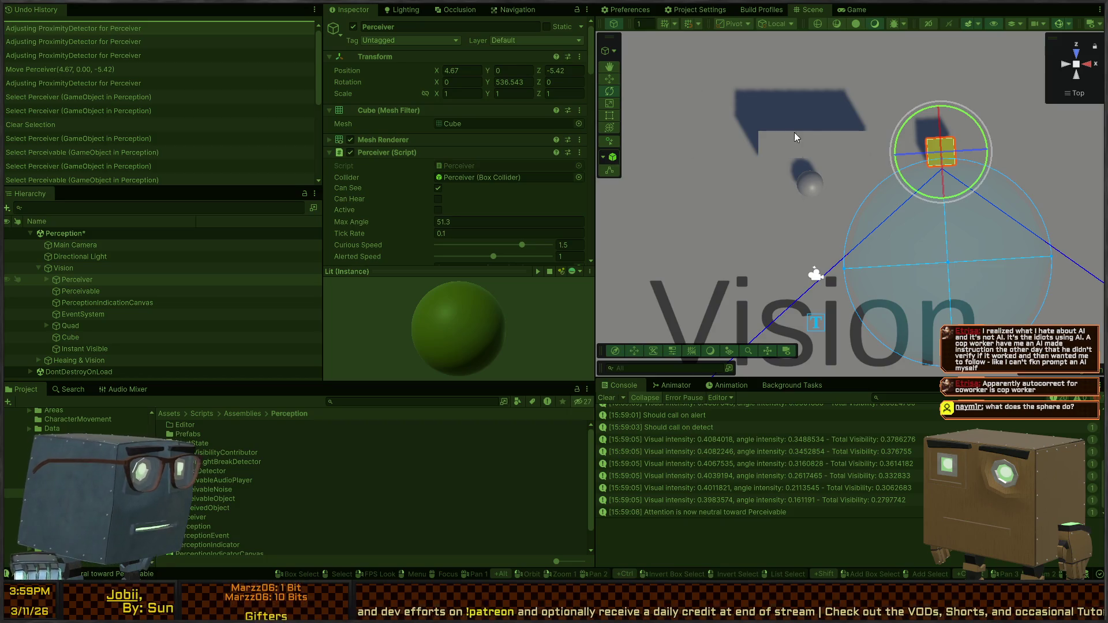
{"action": "mouse_move", "coordinate": [903, 127]}
{"action": "left_mouse_down"}
{"action": "mouse_move", "coordinate": [942, 136]}
{"action": "mouse_move", "coordinate": [925, 62]}
{"action": "mouse_move", "coordinate": [820, 53]}
{"action": "left_mouse_up"}
{"action": "key", "text": "w"}
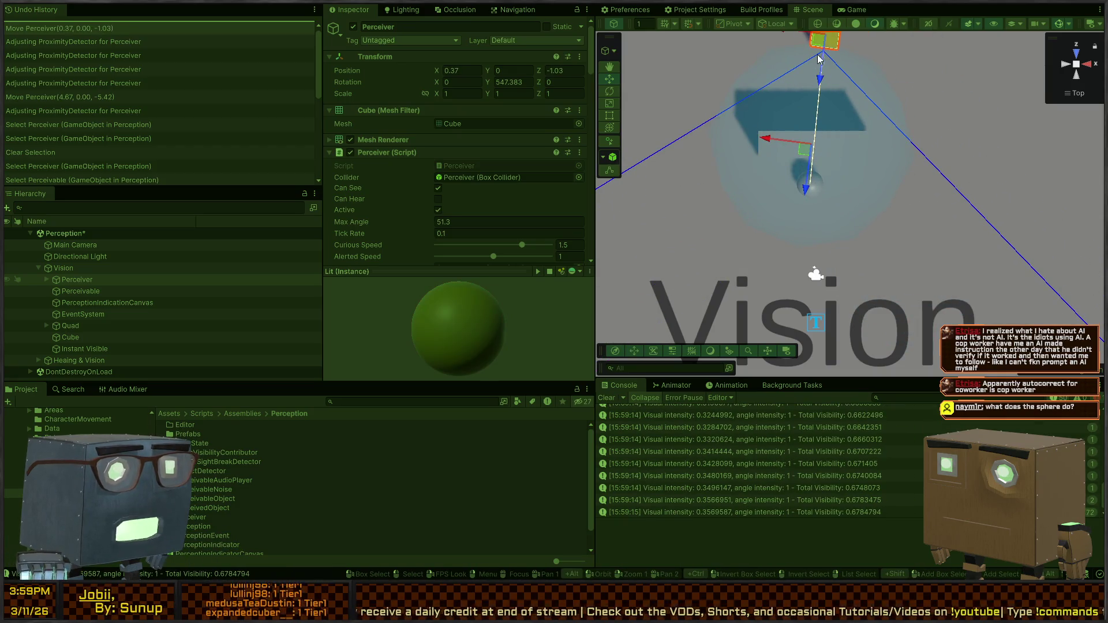
Move the Perceiver close in front of the sphere and inspect the Vision object
{"action": "left_click", "coordinate": [854, 144]}
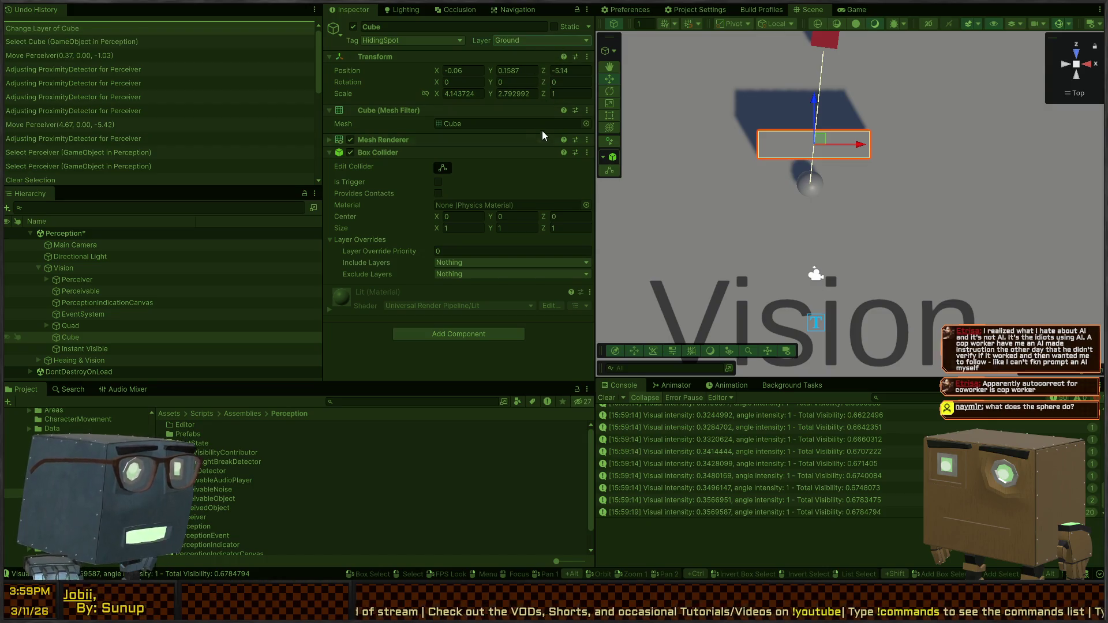
{"action": "left_click", "coordinate": [839, 49]}
{"action": "mouse_move", "coordinate": [839, 48]}
{"action": "left_mouse_down"}
{"action": "mouse_move", "coordinate": [823, 35]}
{"action": "mouse_move", "coordinate": [995, 46]}
{"action": "mouse_move", "coordinate": [824, 47]}
{"action": "left_mouse_up"}
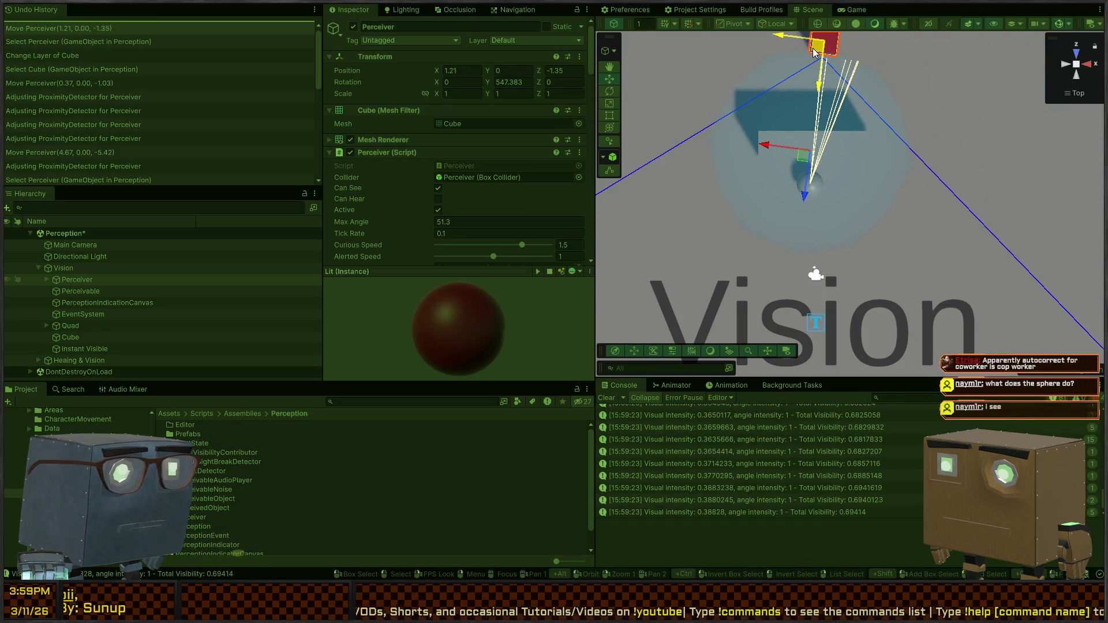
{"action": "scroll", "coordinate": [360, 202], "scroll_direction": "down", "scroll_amount": 3}
{"action": "scroll", "coordinate": [360, 197], "scroll_direction": "down", "scroll_amount": 10}
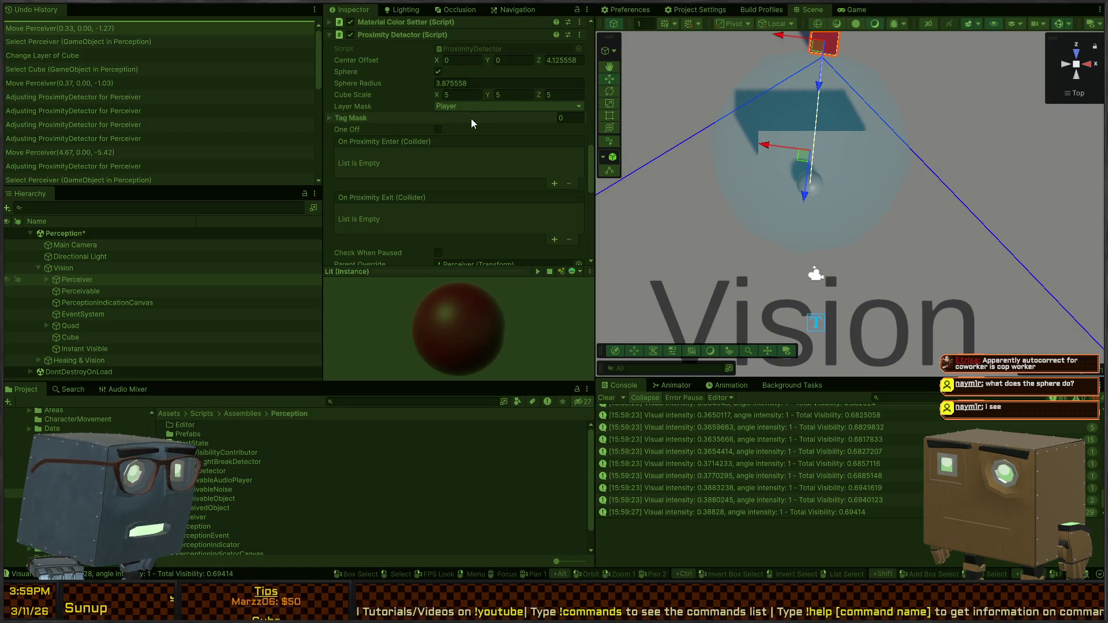
{"action": "scroll", "coordinate": [369, 124], "scroll_direction": "up", "scroll_amount": 10}
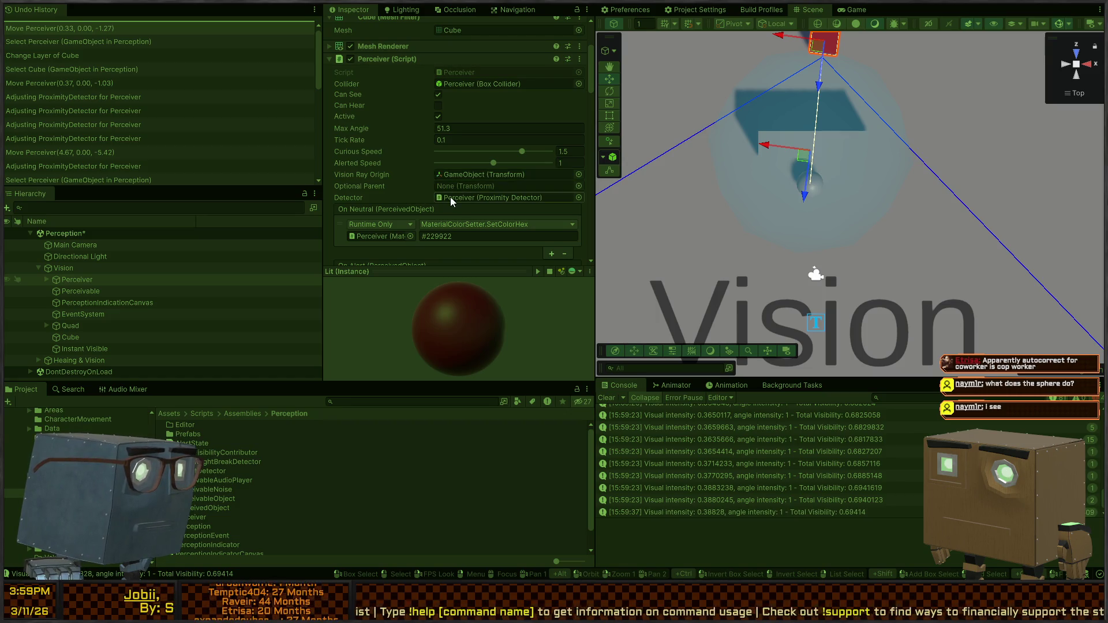
{"action": "left_click", "coordinate": [64, 270]}
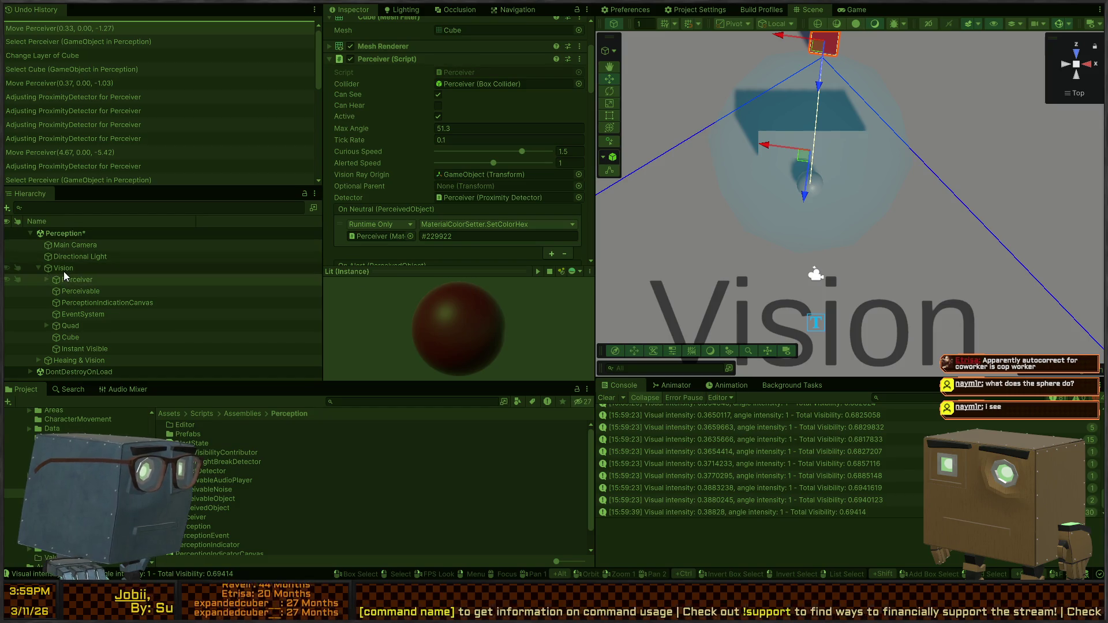
Assign the Perceiver as its own Optional Parent and start a new playtest
{"action": "left_click", "coordinate": [65, 278]}
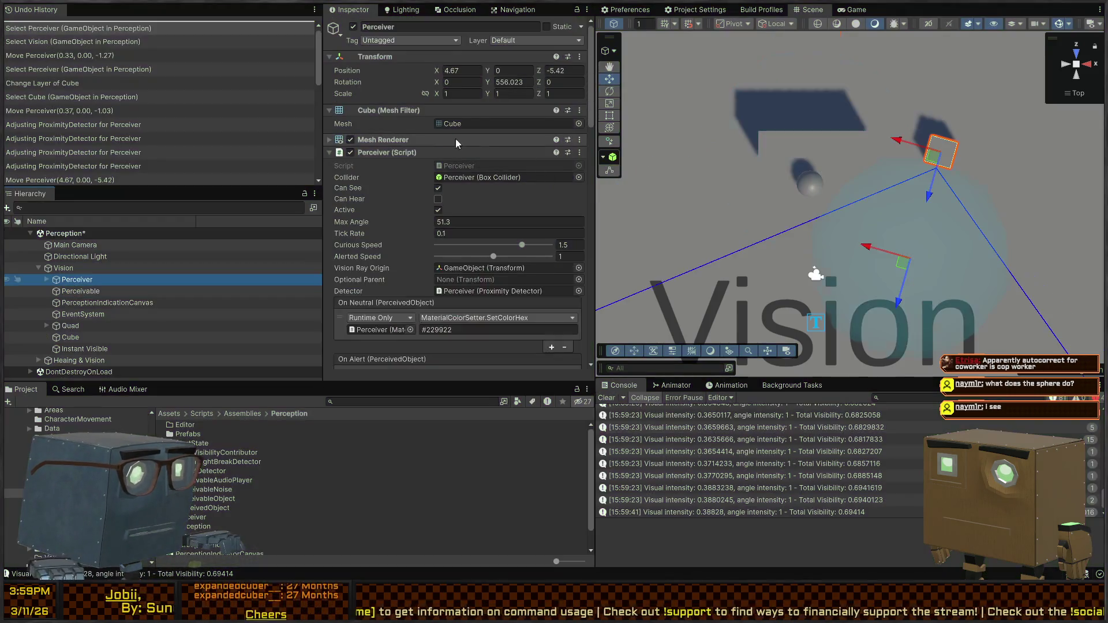
{"action": "scroll", "coordinate": [454, 157], "scroll_direction": "down", "scroll_amount": 3}
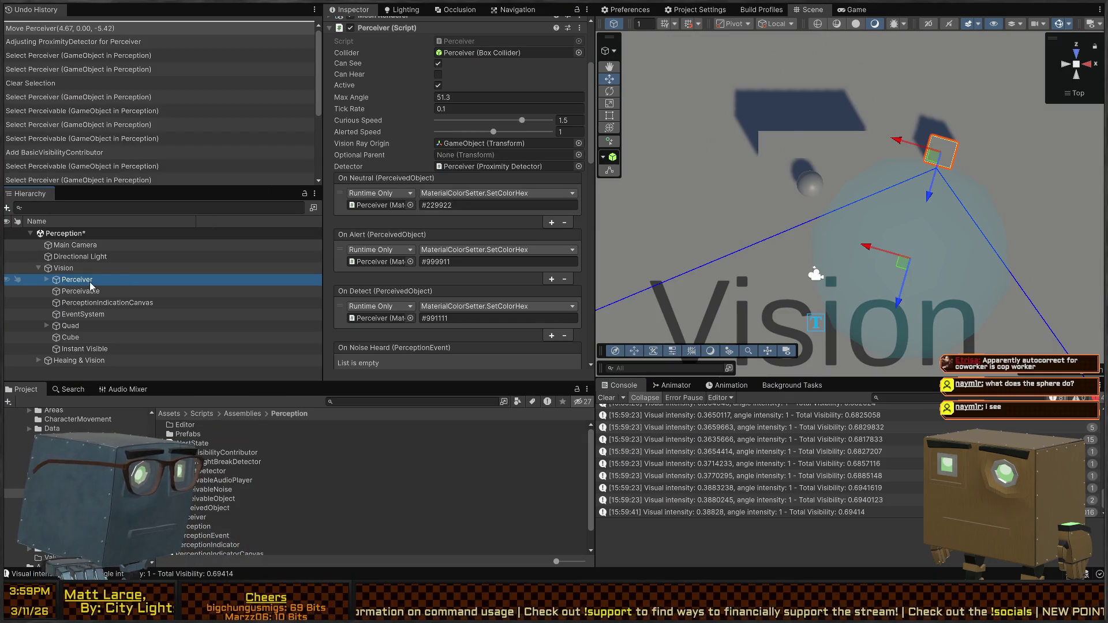
{"action": "mouse_move", "coordinate": [67, 283]}
{"action": "left_mouse_down"}
{"action": "mouse_move", "coordinate": [243, 220]}
{"action": "mouse_move", "coordinate": [491, 155]}
{"action": "left_mouse_up"}
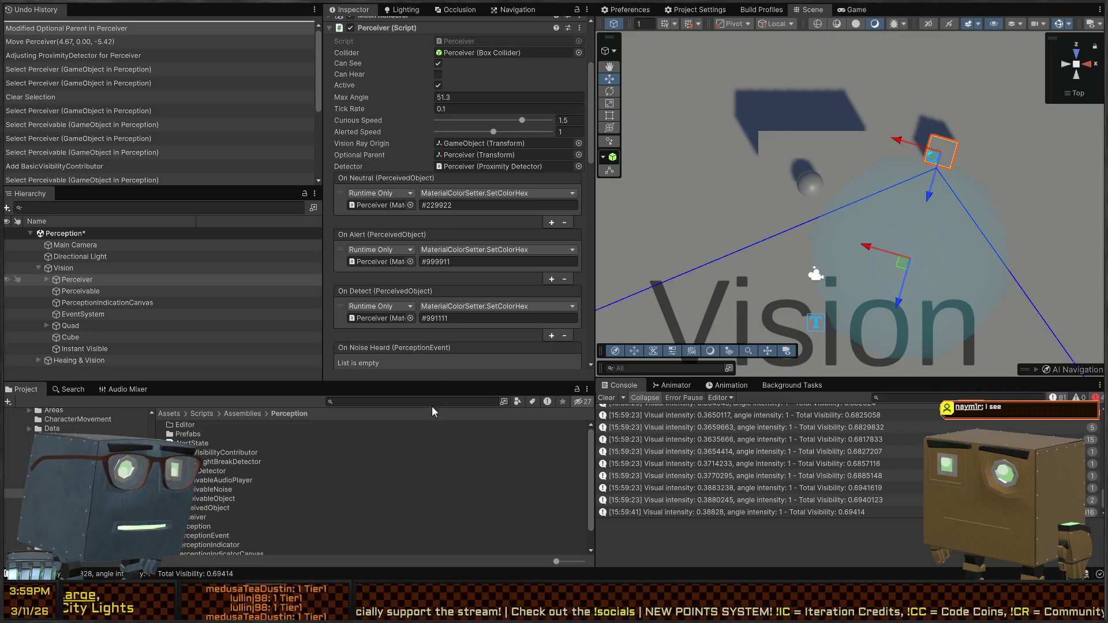
{"action": "key", "text": "ctrl+p"}
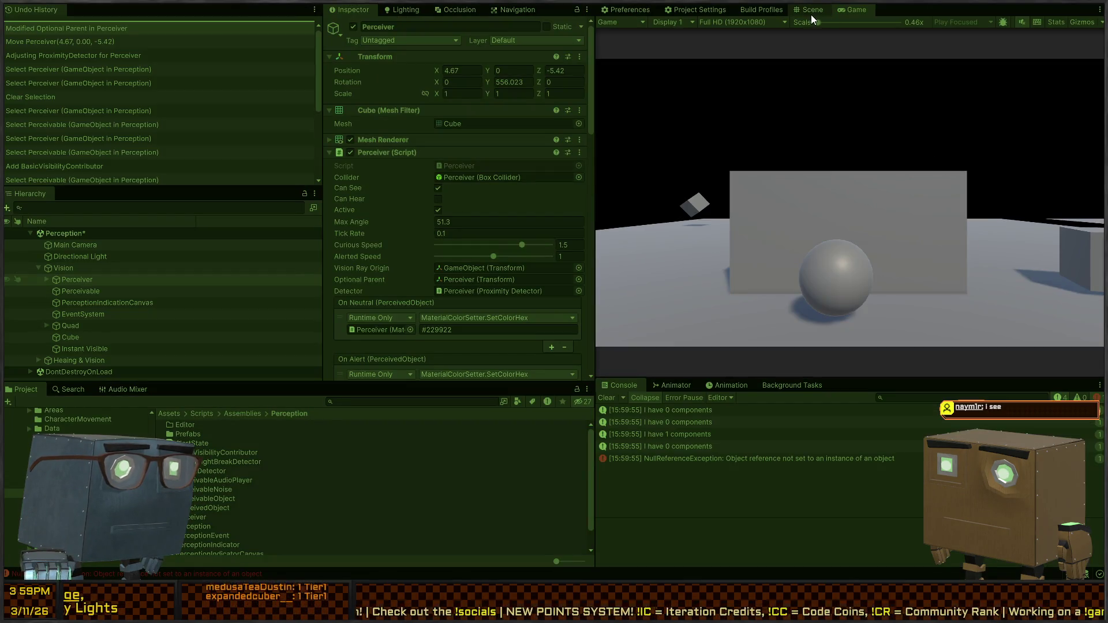
{"action": "left_click", "coordinate": [812, 9]}
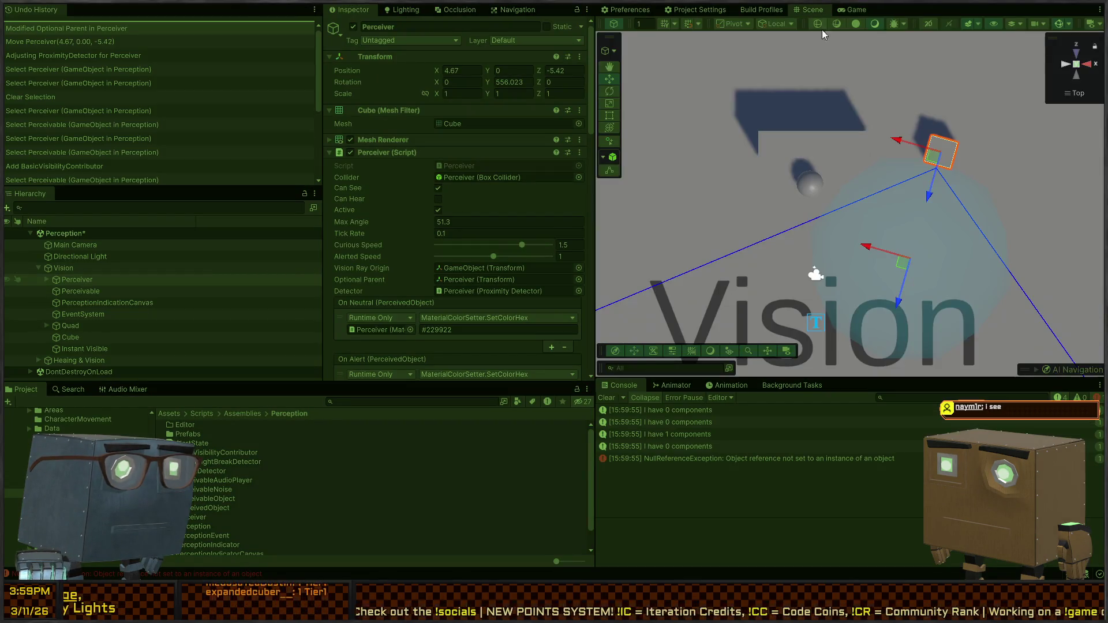
Move the Perceiver toward the sphere and back, turning it and checking a logged visibility message
{"action": "mouse_move", "coordinate": [933, 165]}
{"action": "left_mouse_down"}
{"action": "mouse_move", "coordinate": [922, 90]}
{"action": "mouse_move", "coordinate": [840, 44]}
{"action": "mouse_move", "coordinate": [832, 63]}
{"action": "mouse_move", "coordinate": [823, 54]}
{"action": "mouse_move", "coordinate": [798, 79]}
{"action": "mouse_move", "coordinate": [767, 65]}
{"action": "mouse_move", "coordinate": [796, 77]}
{"action": "mouse_move", "coordinate": [833, 58]}
{"action": "mouse_move", "coordinate": [843, 68]}
{"action": "left_mouse_up"}
{"action": "mouse_move", "coordinate": [898, 121]}
{"action": "left_mouse_down"}
{"action": "mouse_move", "coordinate": [947, 200]}
{"action": "mouse_move", "coordinate": [858, 225]}
{"action": "left_mouse_up"}
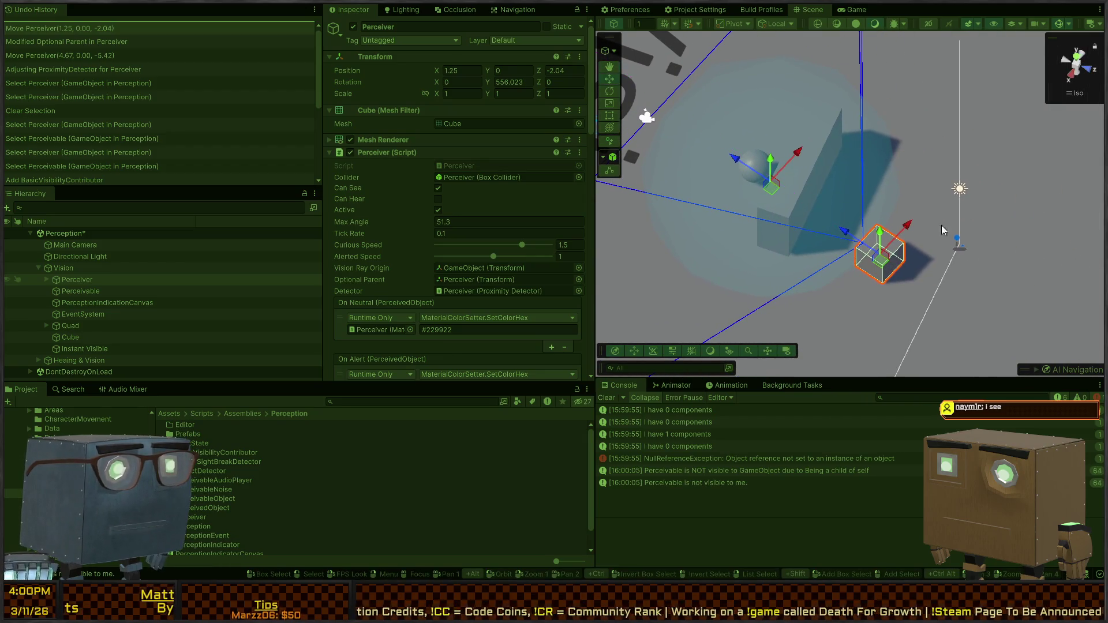
{"action": "left_click_drag", "start_coordinate": [942, 230], "coordinate": [743, 245]}
{"action": "key", "text": "e"}
{"action": "mouse_move", "coordinate": [860, 298]}
{"action": "left_mouse_down"}
{"action": "mouse_move", "coordinate": [915, 205]}
{"action": "mouse_move", "coordinate": [912, 268]}
{"action": "mouse_move", "coordinate": [840, 308]}
{"action": "left_mouse_up"}
{"action": "key", "text": "w"}
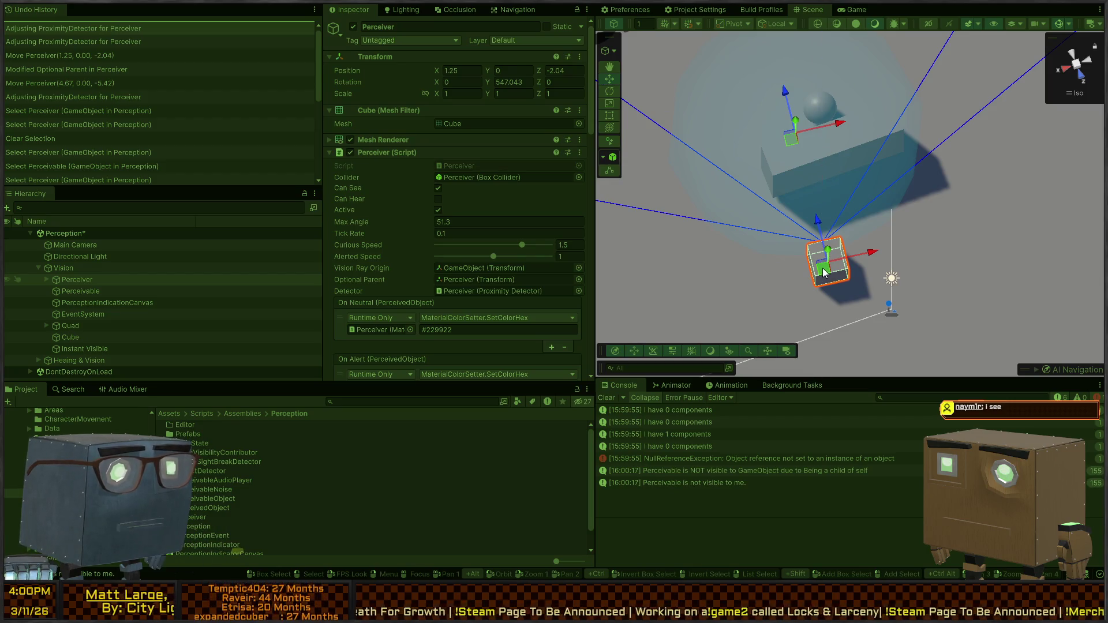
{"action": "mouse_move", "coordinate": [825, 273]}
{"action": "left_mouse_down"}
{"action": "mouse_move", "coordinate": [746, 254]}
{"action": "mouse_move", "coordinate": [705, 202]}
{"action": "mouse_move", "coordinate": [741, 237]}
{"action": "mouse_move", "coordinate": [737, 256]}
{"action": "mouse_move", "coordinate": [896, 153]}
{"action": "mouse_move", "coordinate": [797, 166]}
{"action": "mouse_move", "coordinate": [813, 215]}
{"action": "mouse_move", "coordinate": [875, 285]}
{"action": "mouse_move", "coordinate": [837, 186]}
{"action": "left_mouse_up"}
{"action": "key", "text": "e"}
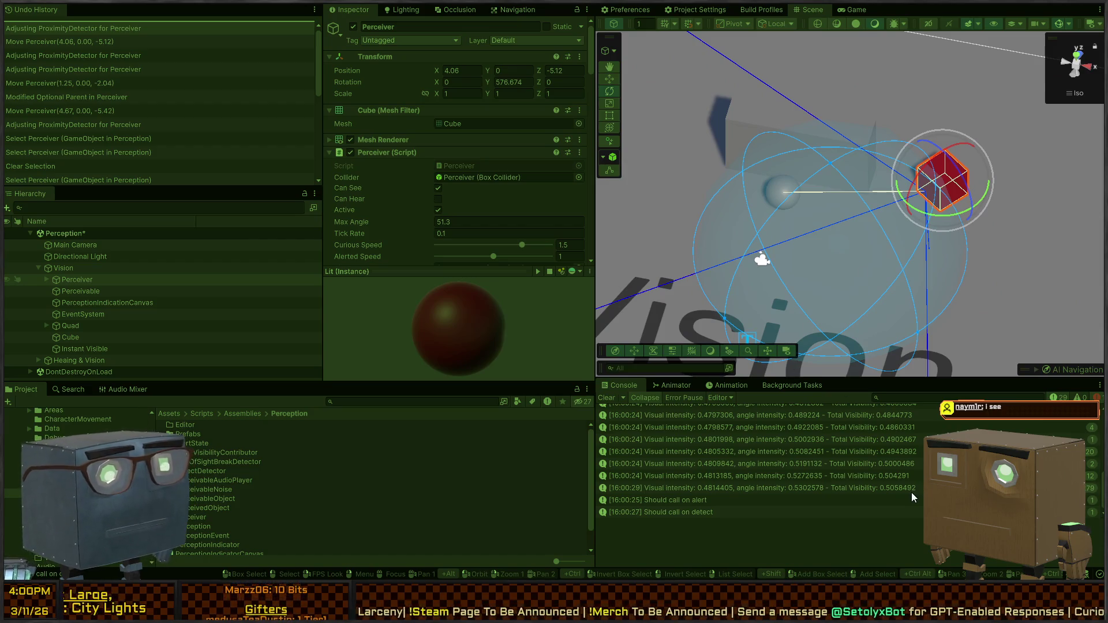
{"action": "left_click", "coordinate": [912, 493]}
Turn the Perceiver toward and partly away from the sphere, shift it right, then stop the playtest
{"action": "mouse_move", "coordinate": [924, 194]}
{"action": "left_mouse_down"}
{"action": "mouse_move", "coordinate": [957, 214]}
{"action": "mouse_move", "coordinate": [909, 217]}
{"action": "mouse_move", "coordinate": [941, 188]}
{"action": "mouse_move", "coordinate": [1041, 200]}
{"action": "left_mouse_up"}
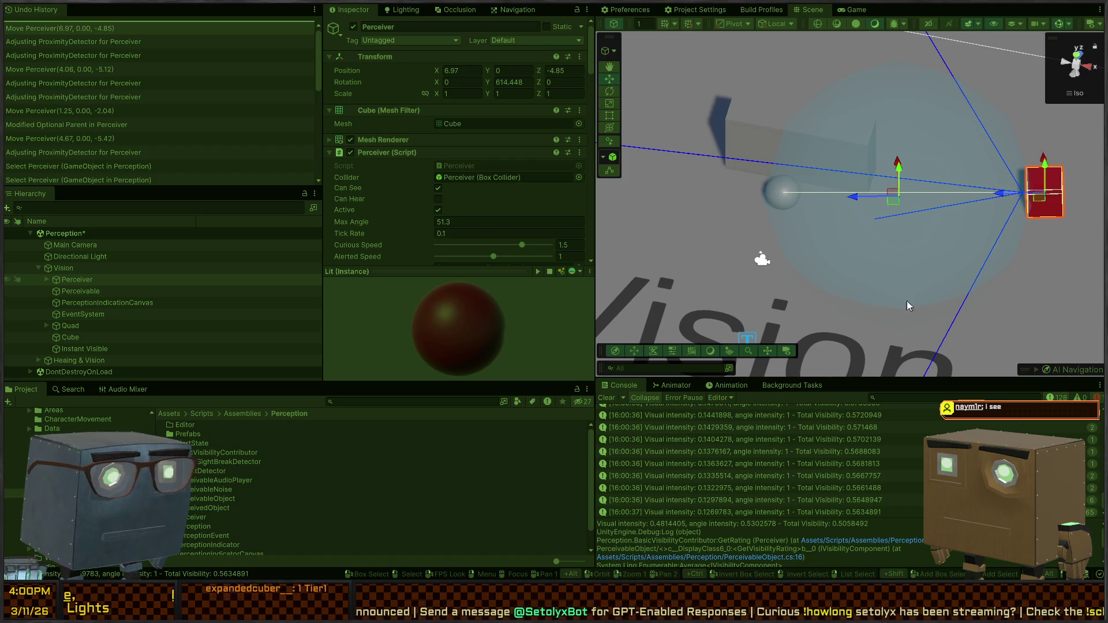
{"action": "left_click_drag", "start_coordinate": [1043, 201], "coordinate": [1053, 201]}
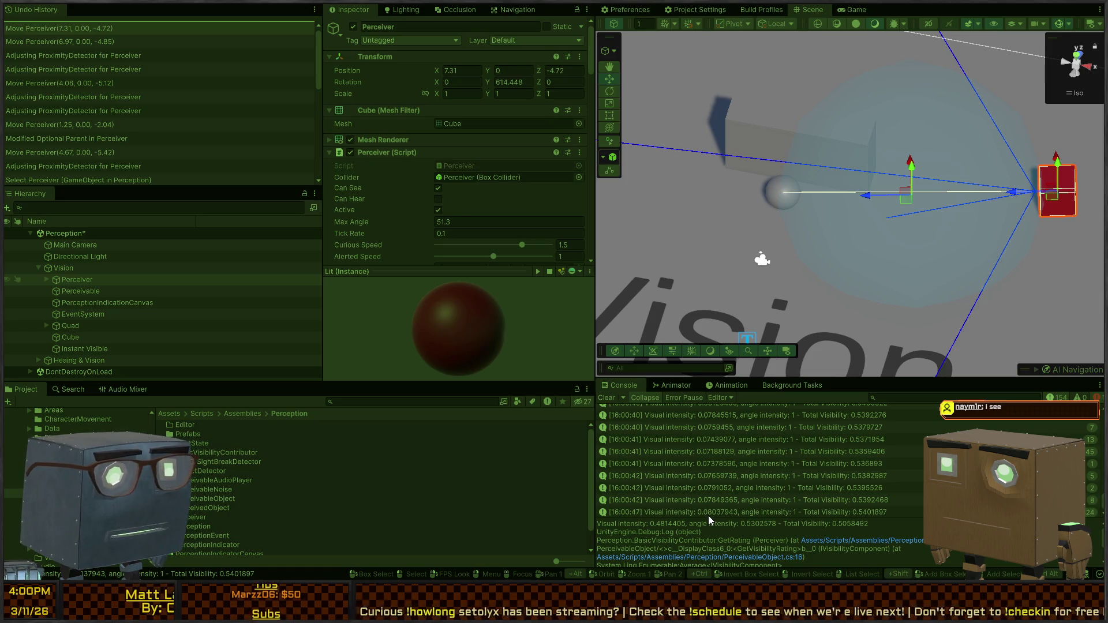
{"action": "key", "text": "e"}
{"action": "mouse_move", "coordinate": [1031, 220]}
{"action": "left_mouse_down"}
{"action": "mouse_move", "coordinate": [1057, 238]}
{"action": "mouse_move", "coordinate": [1048, 234]}
{"action": "left_mouse_up"}
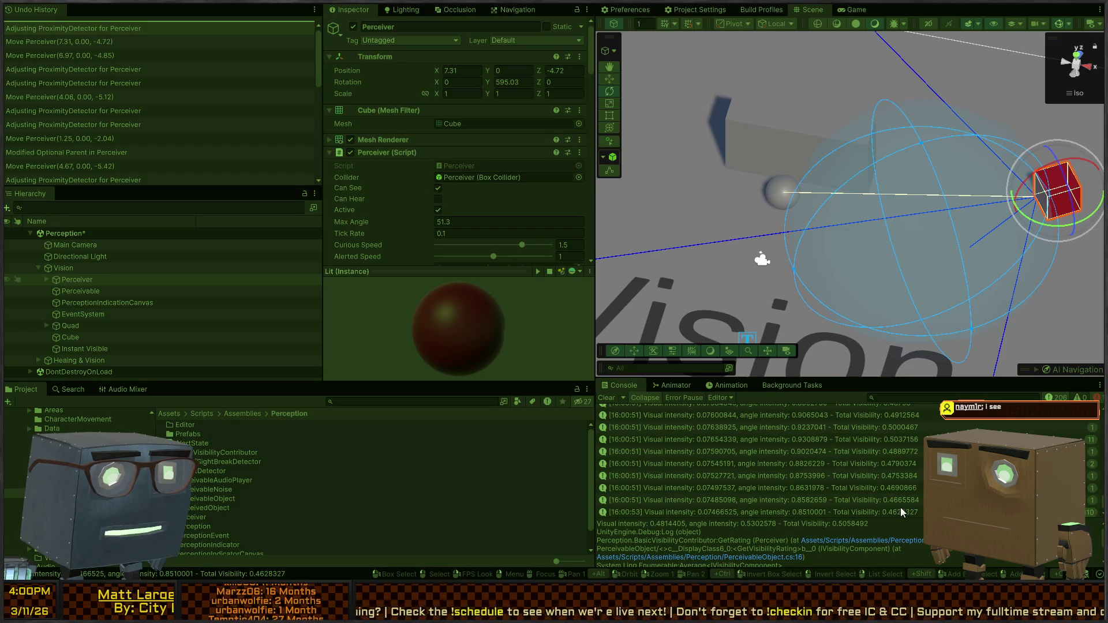
{"action": "key", "text": "w"}
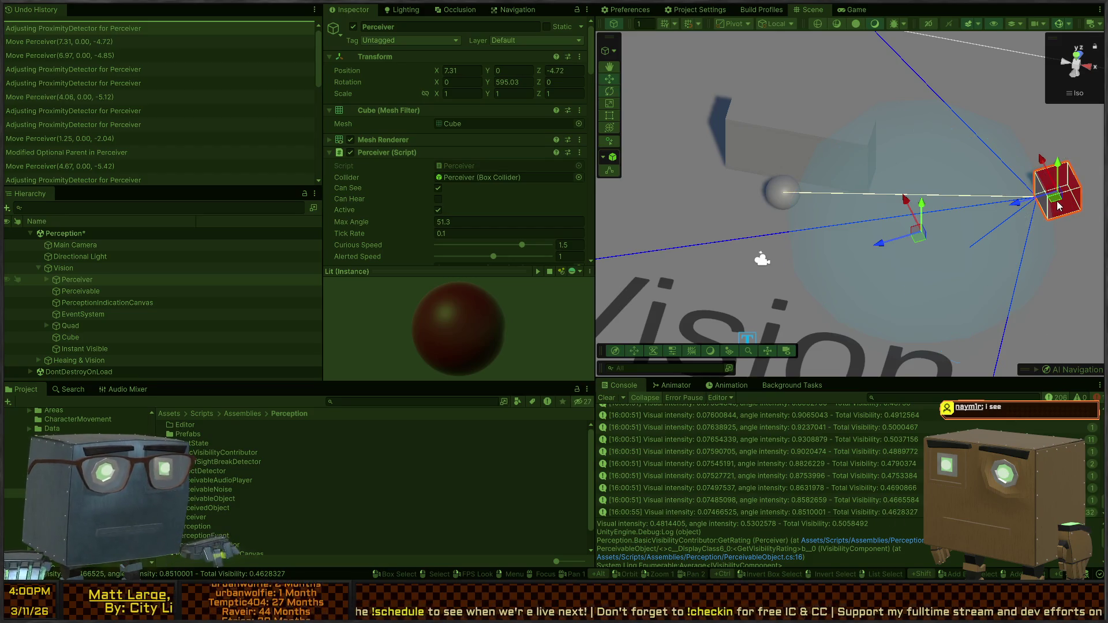
{"action": "key", "text": "e"}
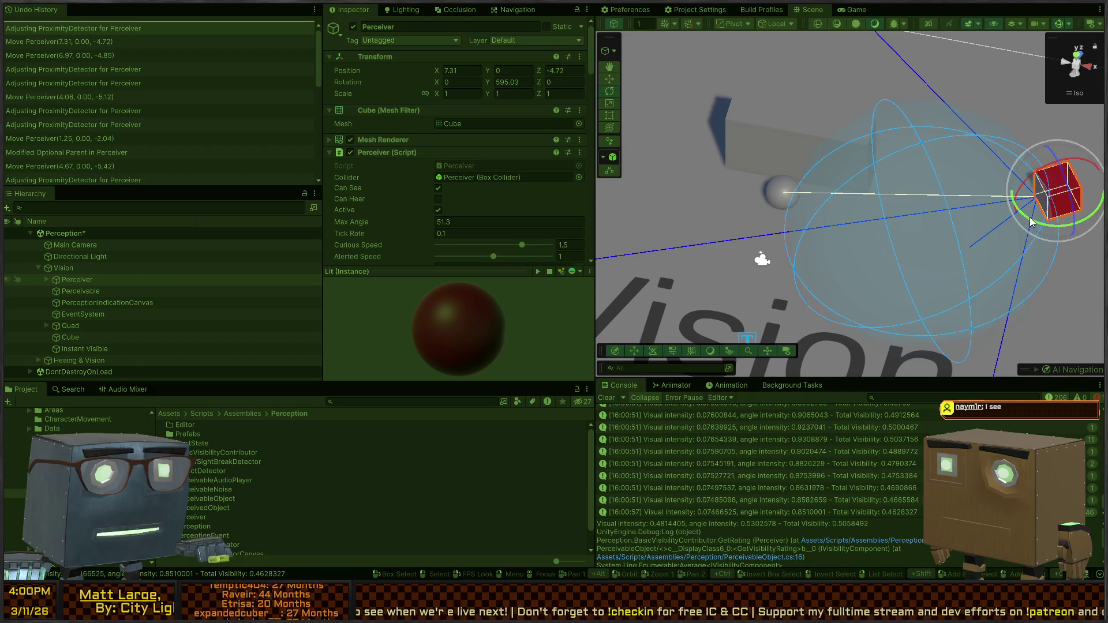
{"action": "mouse_move", "coordinate": [1032, 223]}
{"action": "left_mouse_down"}
{"action": "mouse_move", "coordinate": [1066, 238]}
{"action": "mouse_move", "coordinate": [987, 202]}
{"action": "mouse_move", "coordinate": [936, 209]}
{"action": "mouse_move", "coordinate": [941, 201]}
{"action": "left_mouse_up"}
{"action": "key", "text": "w"}
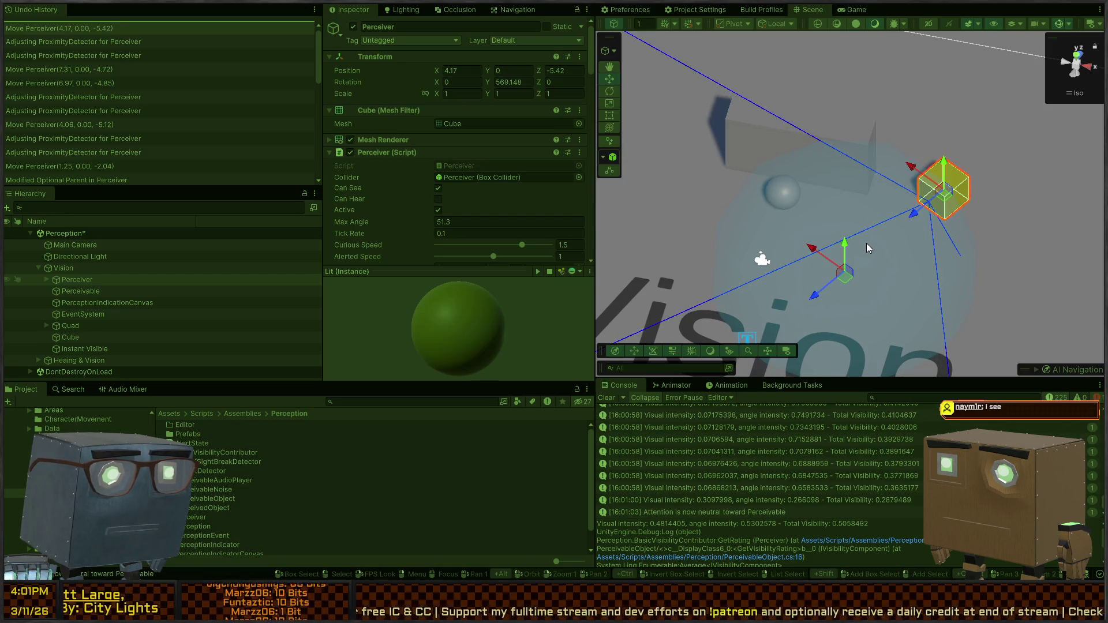
{"action": "left_click_drag", "start_coordinate": [945, 195], "coordinate": [937, 196]}
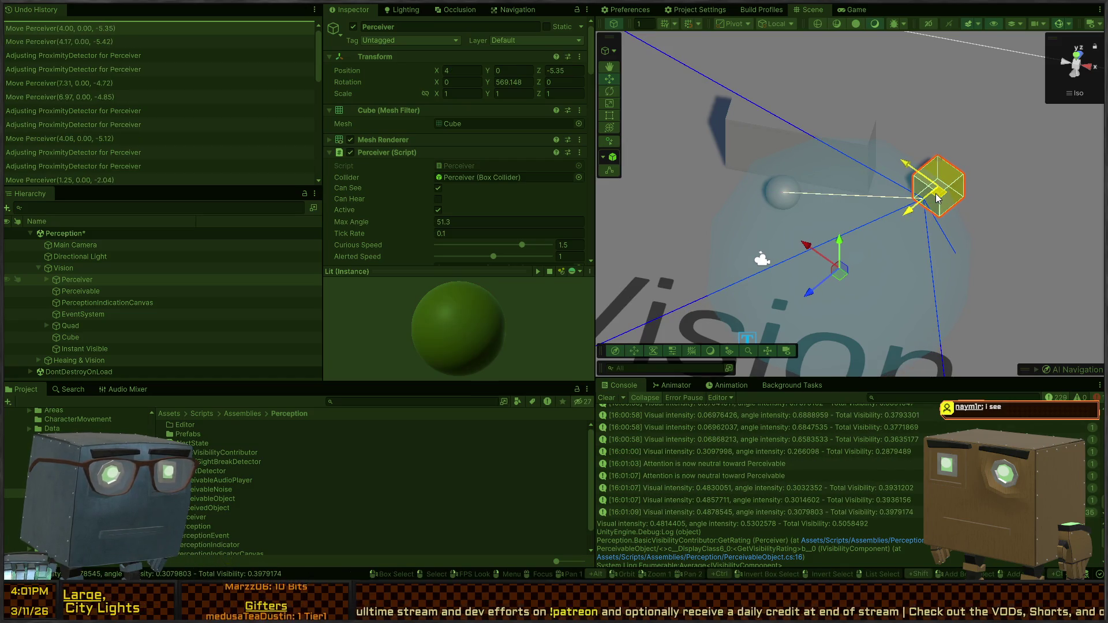
{"action": "left_click_drag", "start_coordinate": [937, 197], "coordinate": [980, 222]}
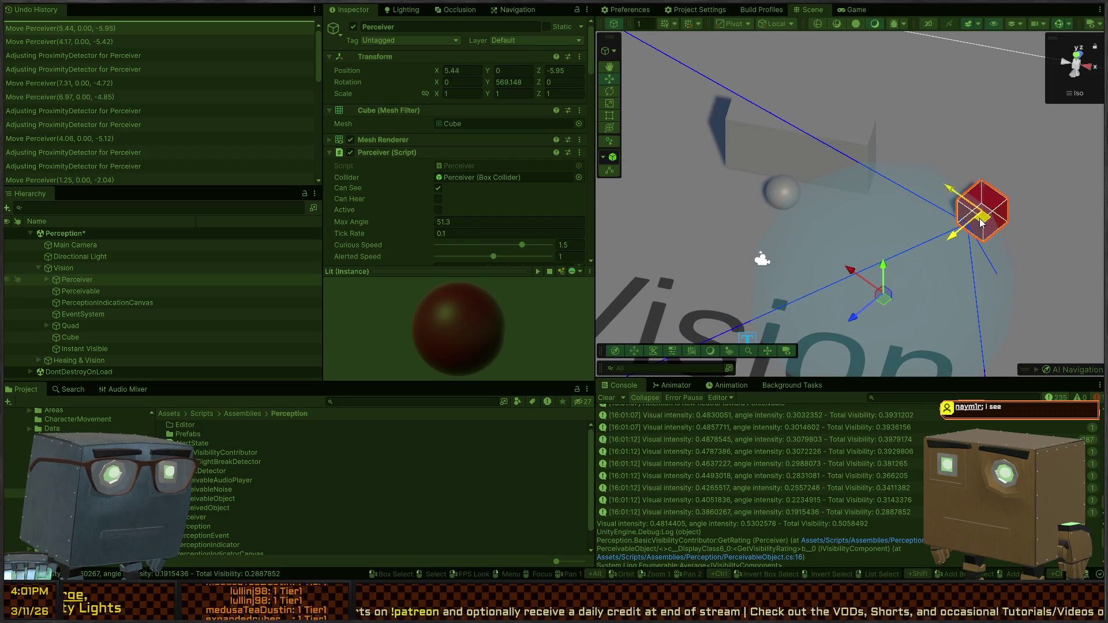
{"action": "key", "text": "ctrl+p"}
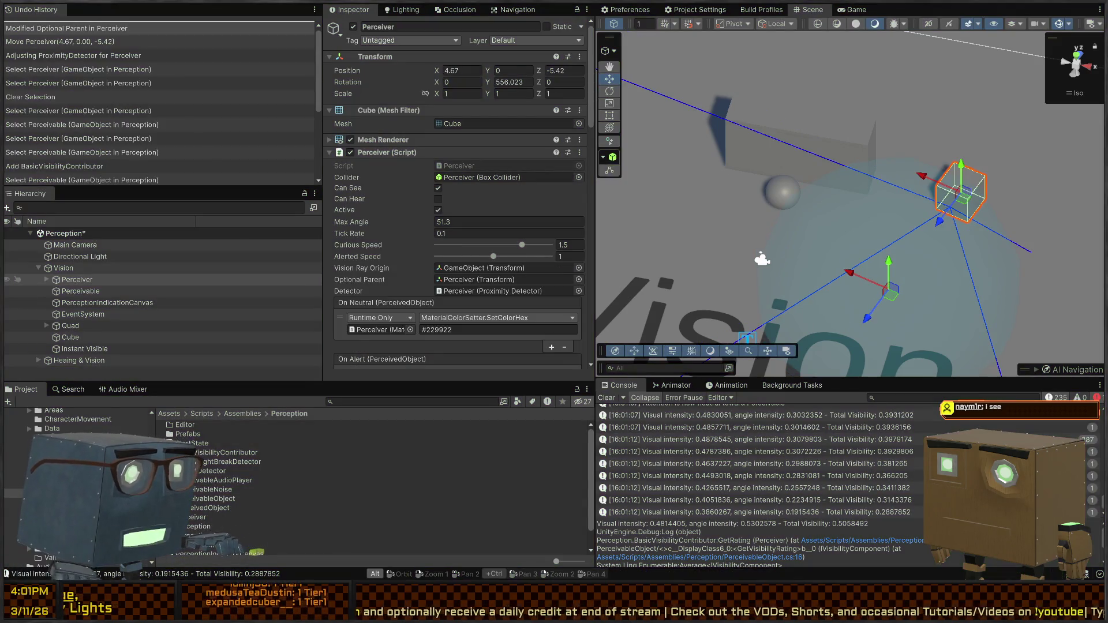
{"action": "key", "text": "alt+Tab"}
Comment out the old totalVisibility formula and write (visualIntensity+angleIntensity)/2f instead
{"action": "left_click", "coordinate": [425, 209]}
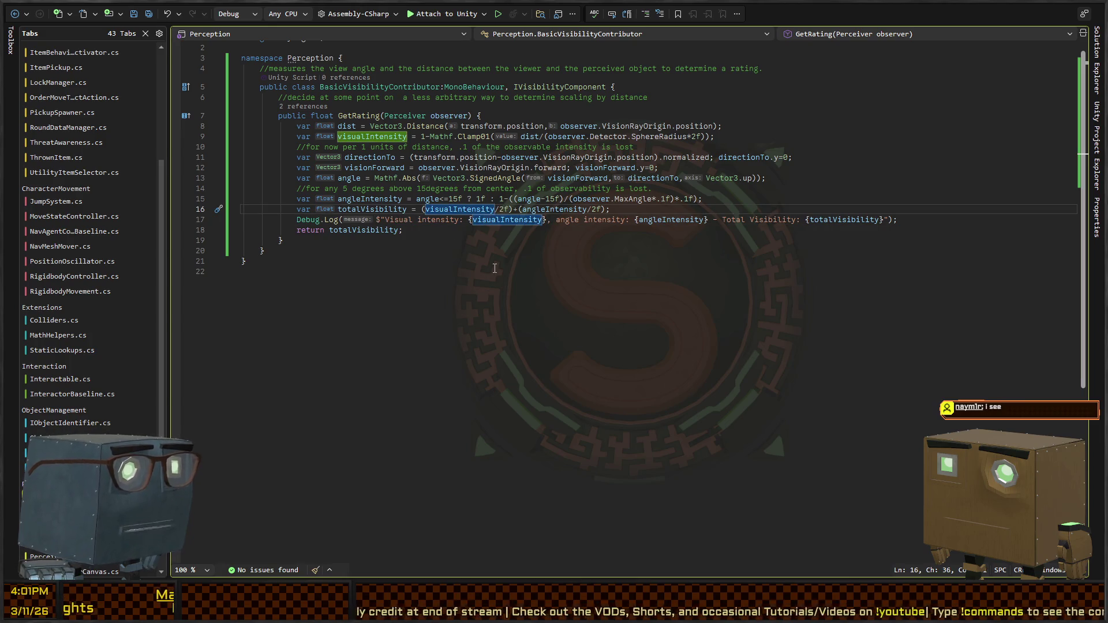
{"action": "key", "text": "Left"}
{"action": "type", "text": "//"}
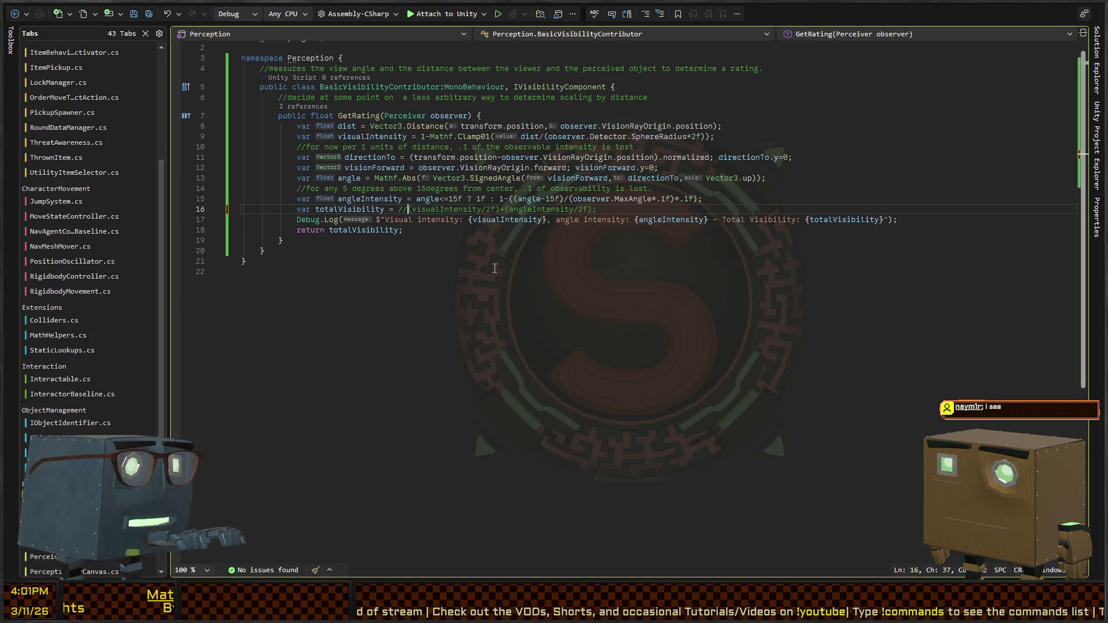
{"action": "key", "text": "Return"}
{"action": "key", "text": "Up"}
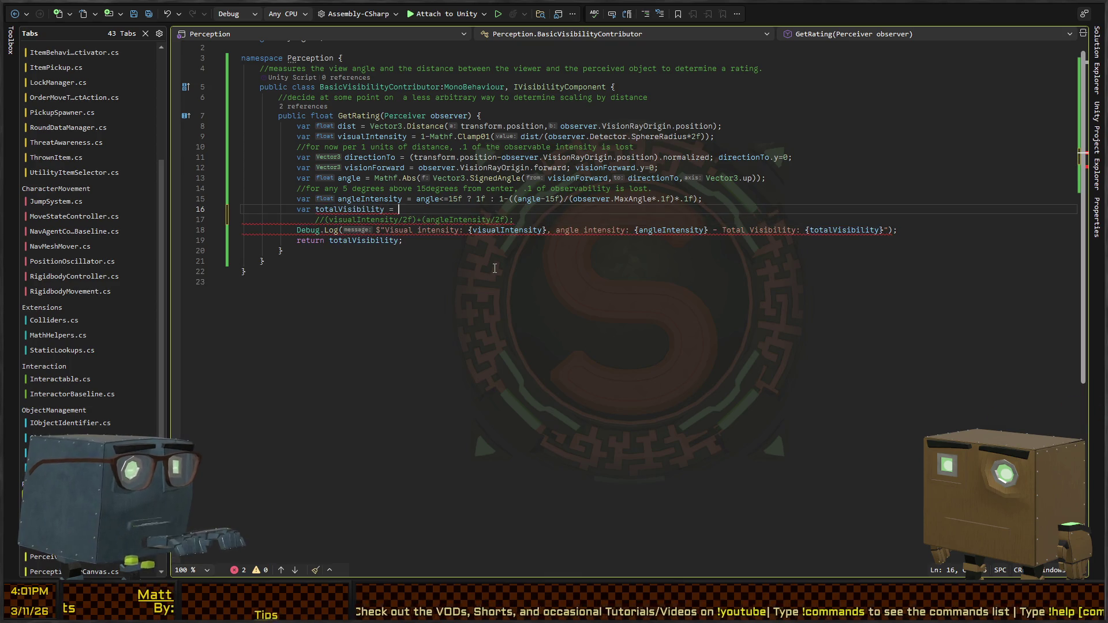
{"action": "type", "text": "visualInt"}
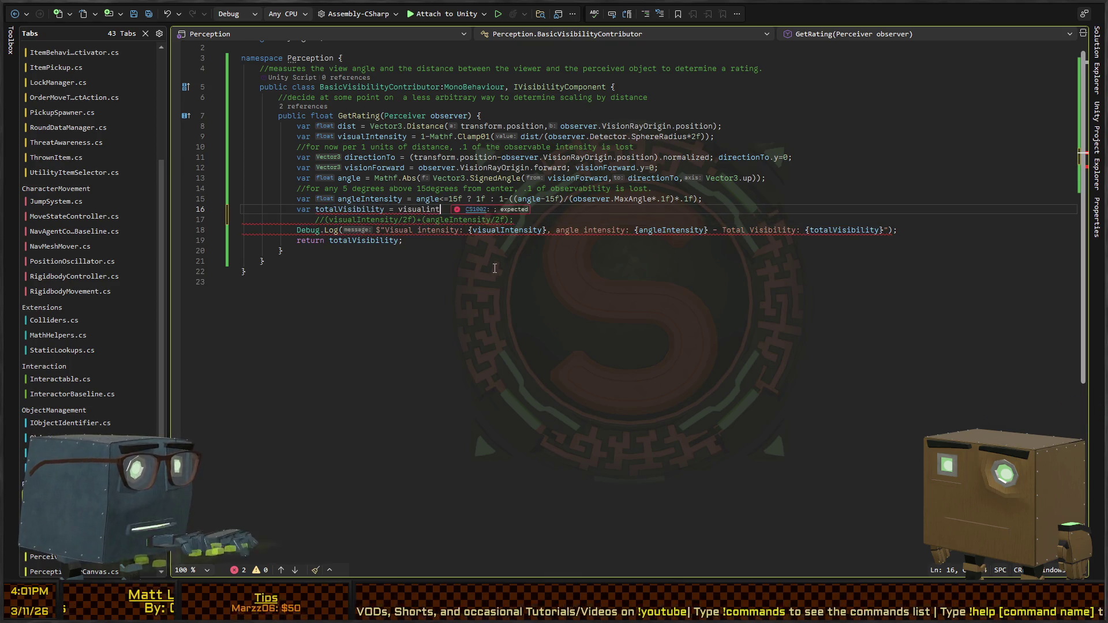
{"action": "type", "text": "ensity+angleIntensity"}
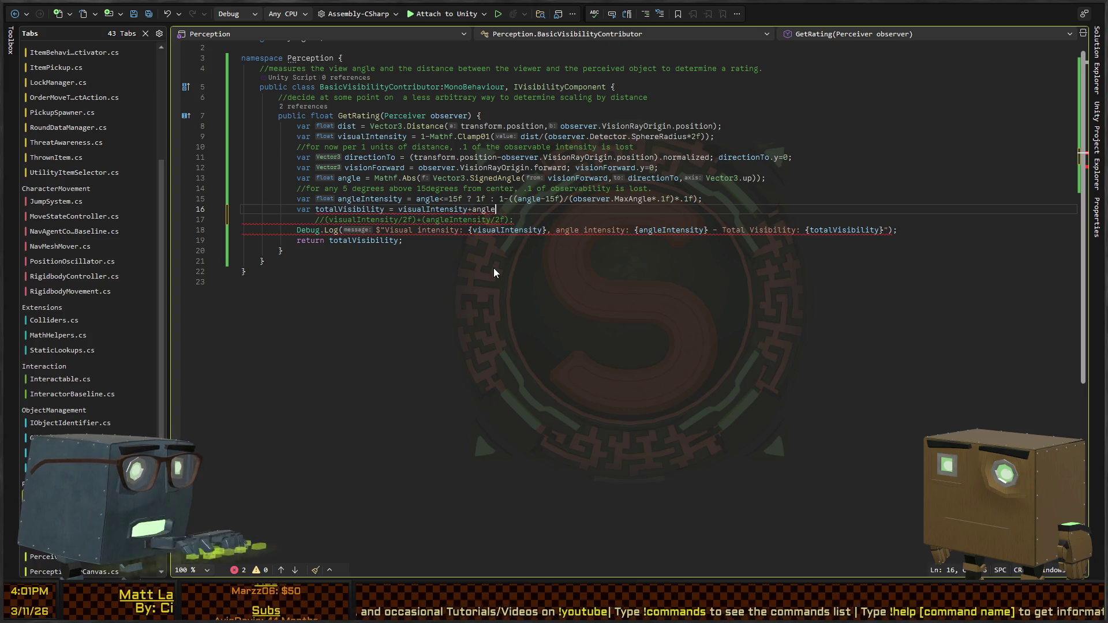
{"action": "key", "text": "ctrl+shift+Left"}
{"action": "key", "text": "ctrl+shift+Left"}
{"action": "key", "text": "ctrl+shift+Left"}
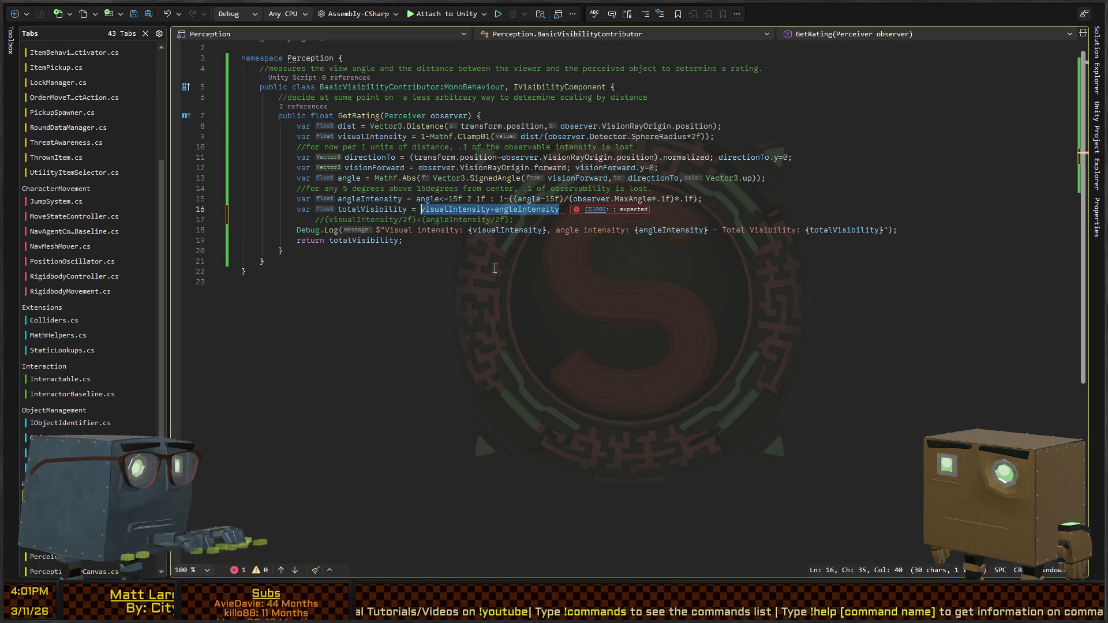
{"action": "type", "text": "("}
{"action": "key", "text": "End"}
{"action": "type", "text": "/2f;"}
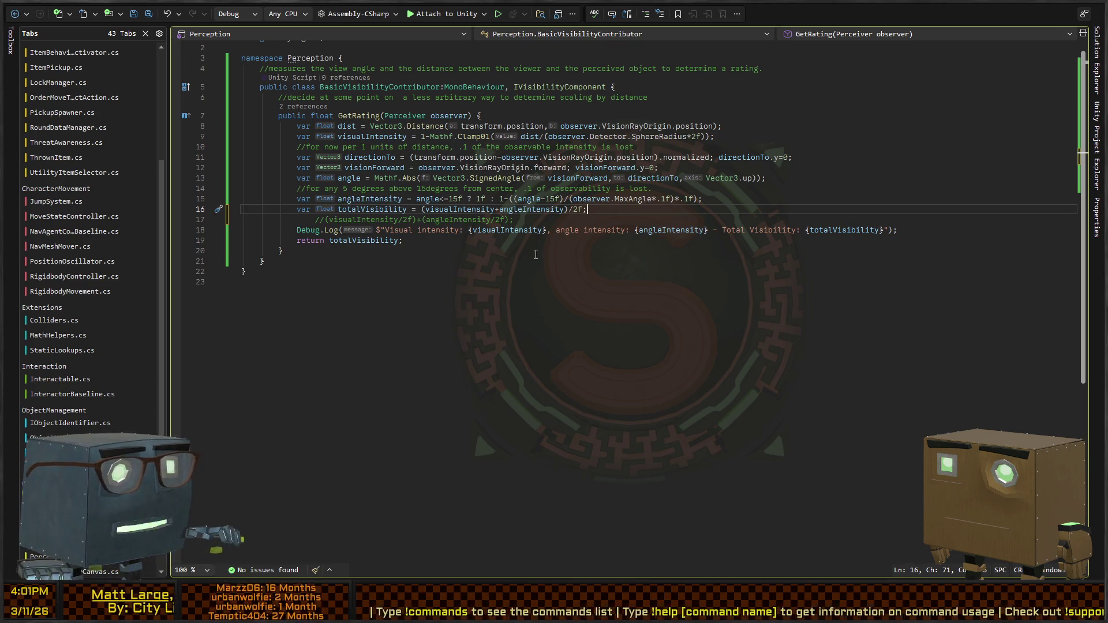
{"action": "key", "text": "alt+Tab"}
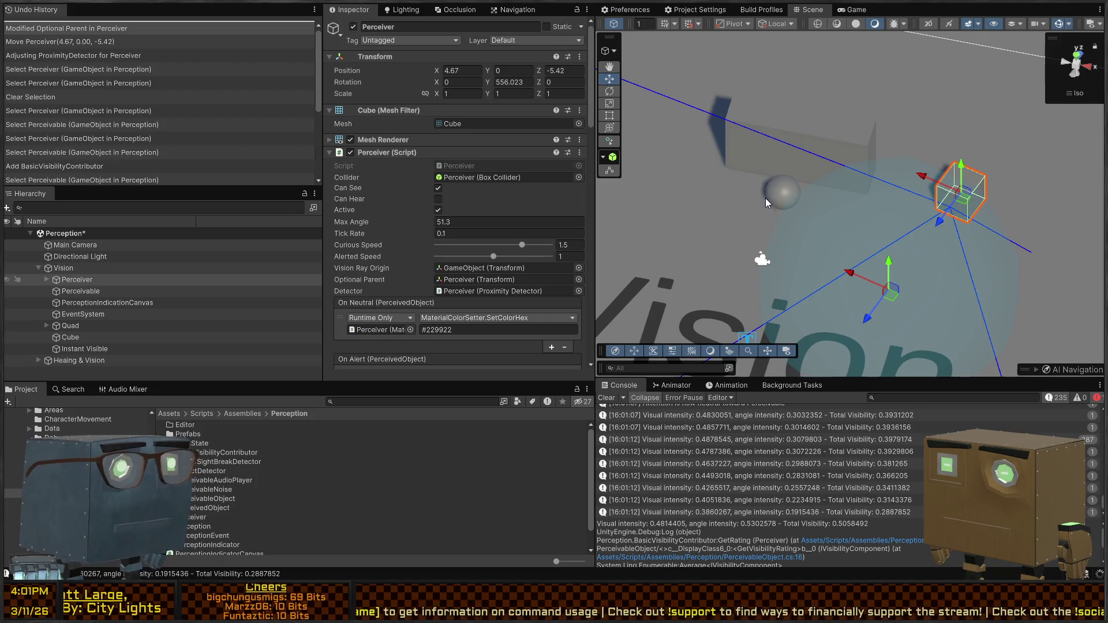
Restart the playtest and rotate the Perceiver to a new heading, undoing a stray move
{"action": "key", "text": "ctrl+p"}
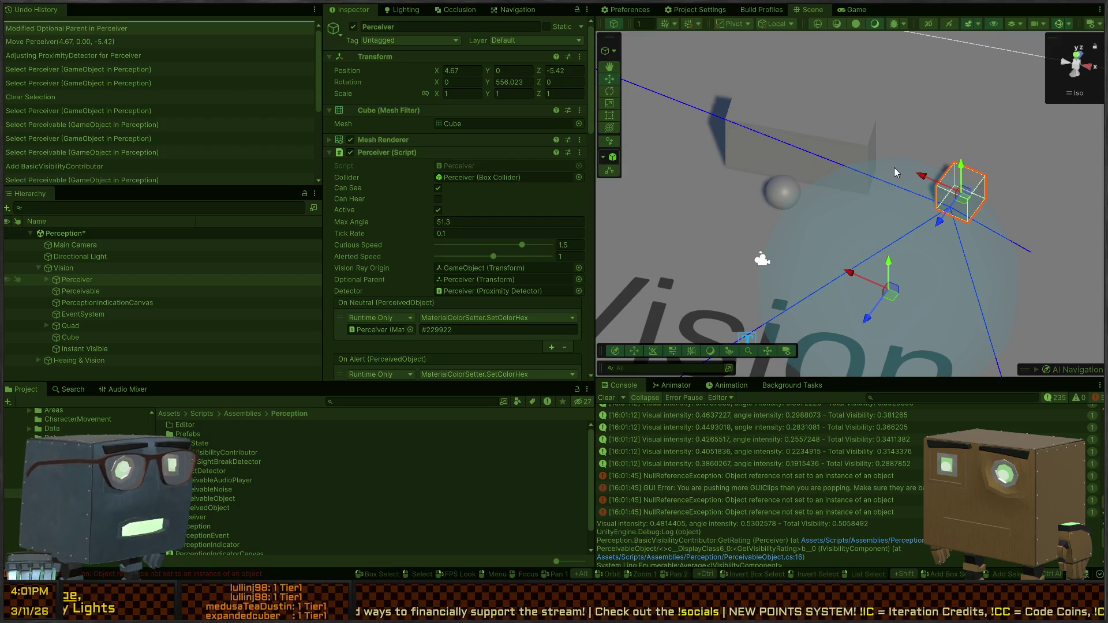
{"action": "key", "text": "ctrl+p"}
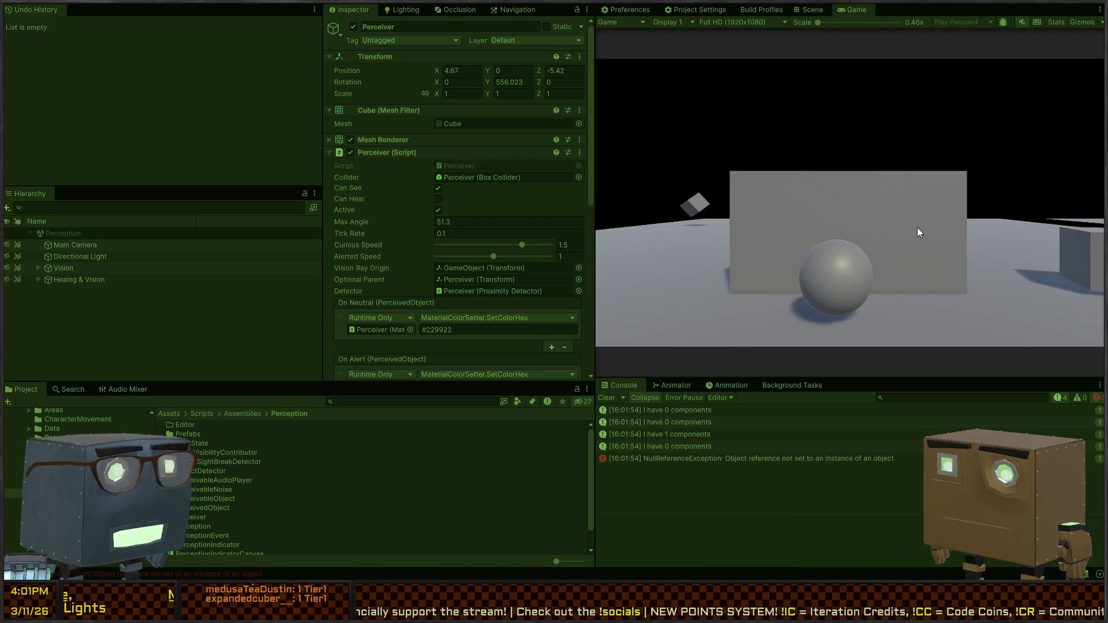
{"action": "left_click", "coordinate": [806, 12]}
{"action": "key", "text": "e"}
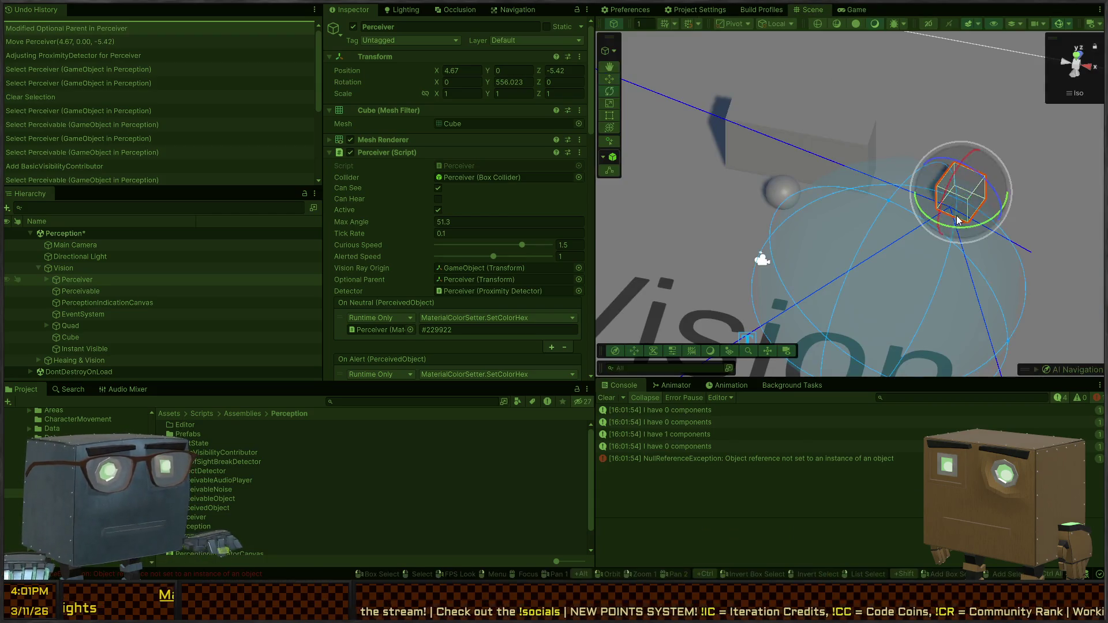
{"action": "mouse_move", "coordinate": [958, 231]}
{"action": "left_mouse_down"}
{"action": "mouse_move", "coordinate": [929, 221]}
{"action": "mouse_move", "coordinate": [940, 224]}
{"action": "left_mouse_up"}
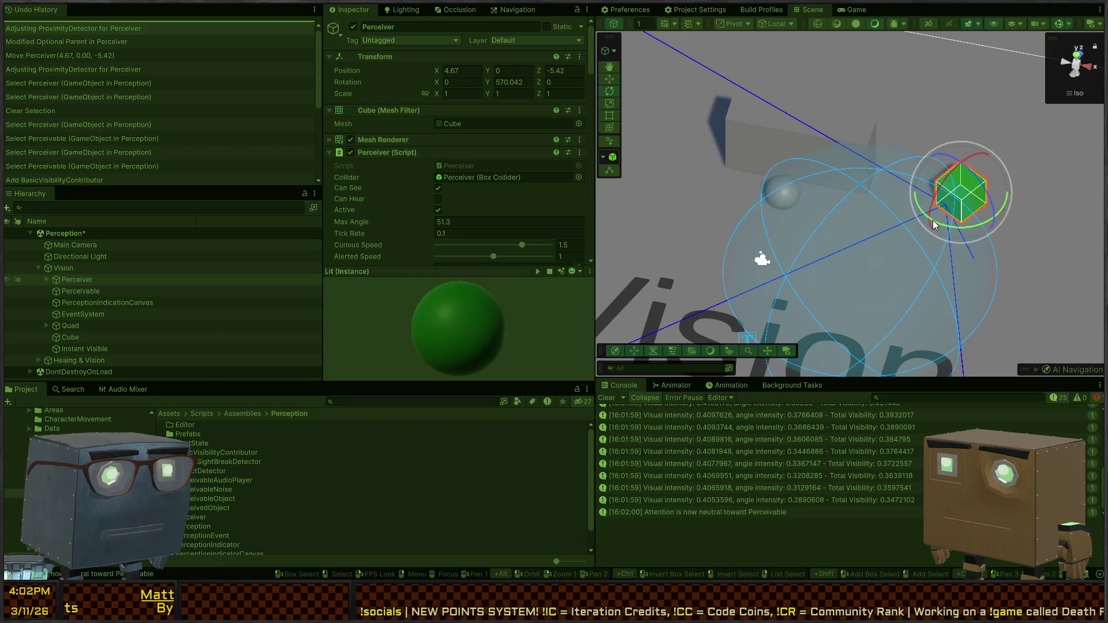
{"action": "mouse_move", "coordinate": [977, 224]}
{"action": "left_mouse_down"}
{"action": "mouse_move", "coordinate": [1025, 164]}
{"action": "mouse_move", "coordinate": [1056, 154]}
{"action": "left_mouse_up"}
{"action": "key", "text": "w"}
{"action": "scroll", "coordinate": [882, 226], "scroll_direction": "down", "scroll_amount": 3}
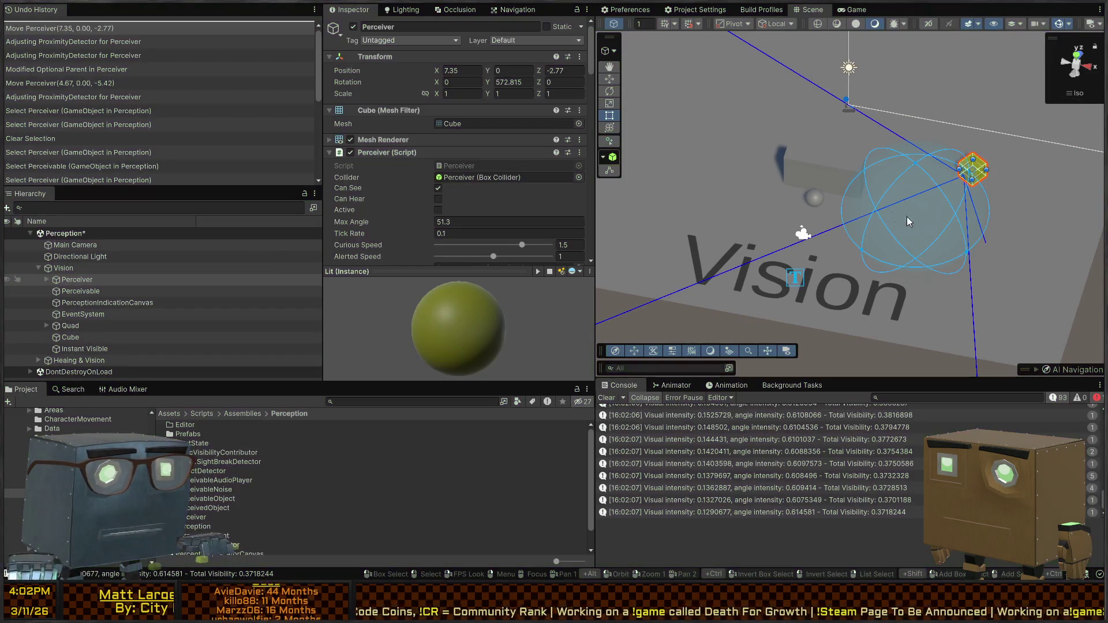
{"action": "key", "text": "ctrl+z"}
Move the Perceiver to 7.89, 0, 6.65 and start a new playtest
{"action": "mouse_move", "coordinate": [907, 217]}
{"action": "left_mouse_down"}
{"action": "mouse_move", "coordinate": [814, 248]}
{"action": "mouse_move", "coordinate": [476, 237]}
{"action": "left_mouse_up"}
{"action": "mouse_move", "coordinate": [866, 203]}
{"action": "left_mouse_down"}
{"action": "mouse_move", "coordinate": [936, 162]}
{"action": "mouse_move", "coordinate": [775, 164]}
{"action": "mouse_move", "coordinate": [659, 211]}
{"action": "left_mouse_up"}
{"action": "key", "text": "f"}
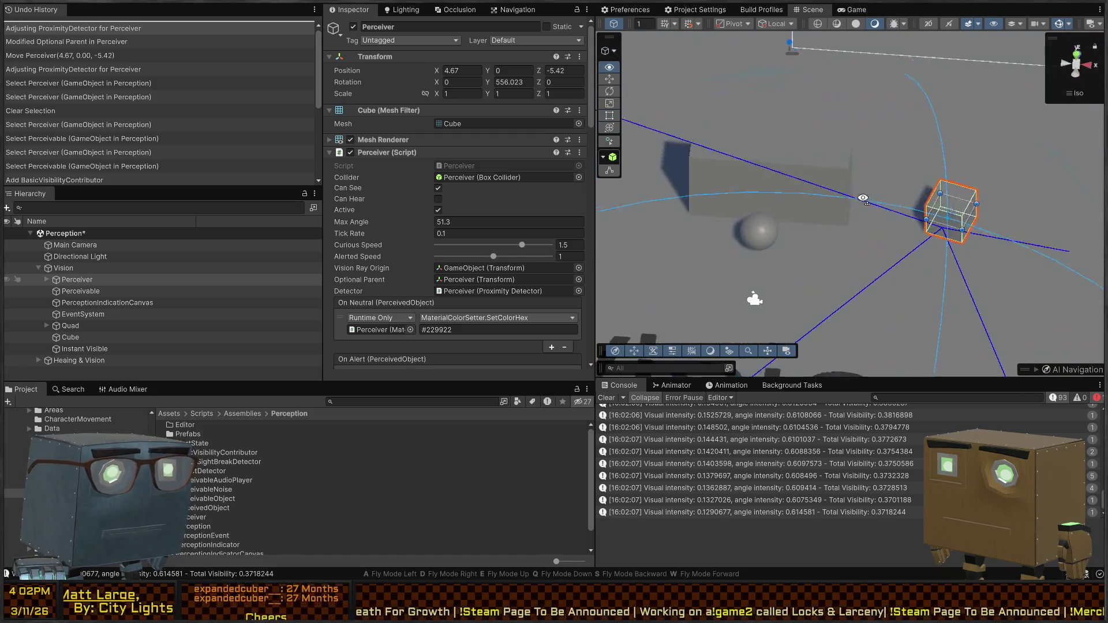
{"action": "key", "text": "w"}
{"action": "mouse_move", "coordinate": [894, 216]}
{"action": "left_mouse_down"}
{"action": "mouse_move", "coordinate": [915, 90]}
{"action": "mouse_move", "coordinate": [941, 66]}
{"action": "left_mouse_up"}
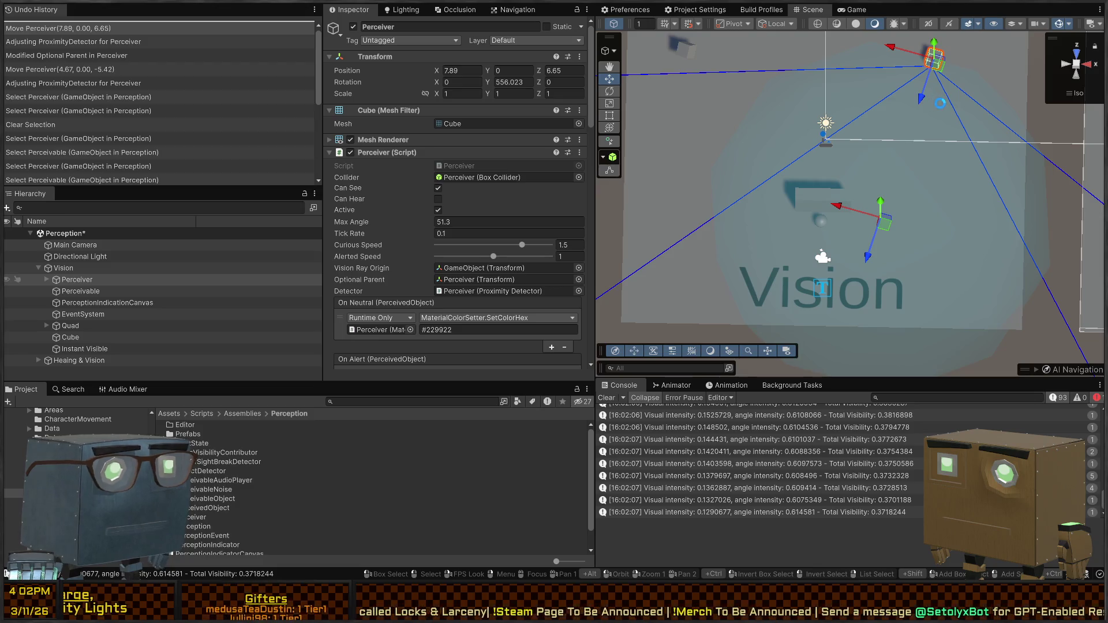
{"action": "key", "text": "ctrl+p"}
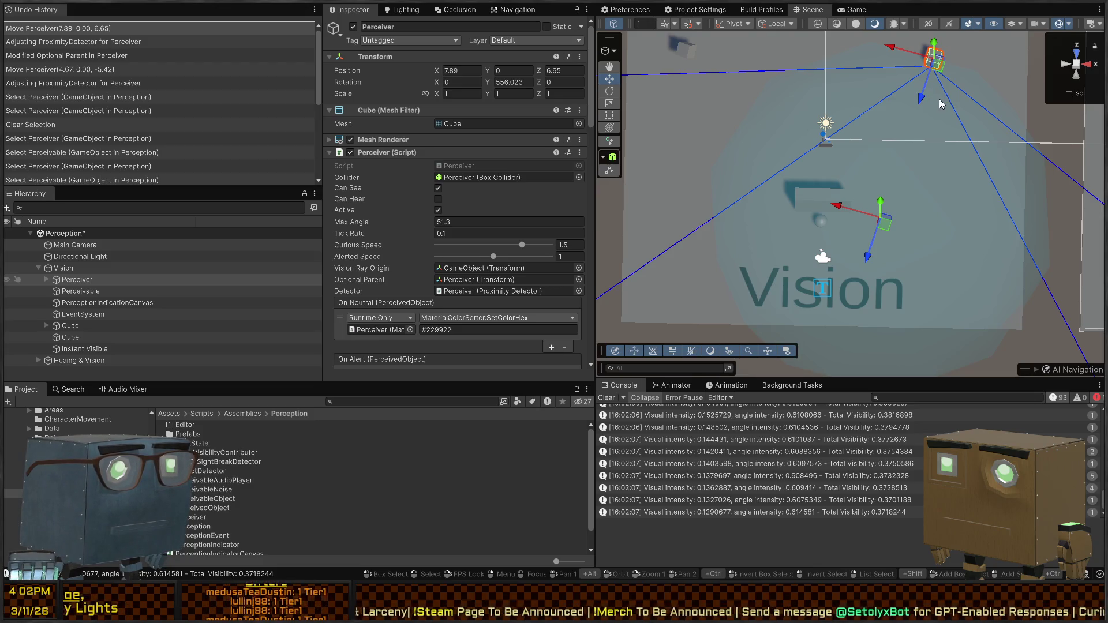
{"action": "left_click", "coordinate": [823, 8]}
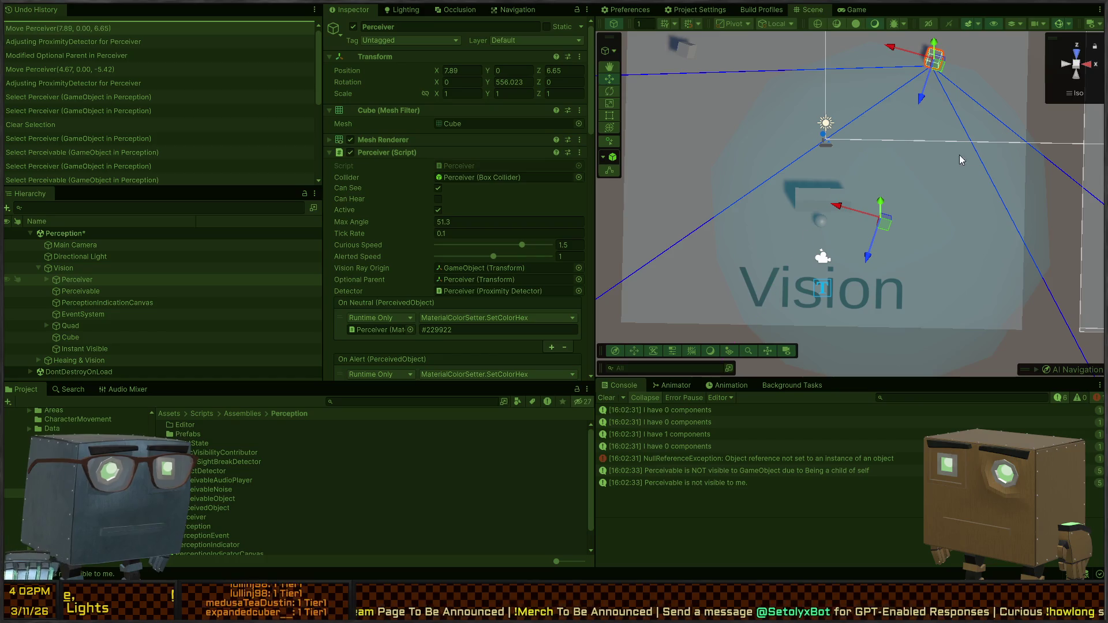
Turn the Perceiver and move it to about 12.1, 0, -3.41 while reading visibility logs
{"action": "mouse_move", "coordinate": [946, 78]}
{"action": "left_mouse_down"}
{"action": "mouse_move", "coordinate": [968, 95]}
{"action": "mouse_move", "coordinate": [956, 103]}
{"action": "left_mouse_up"}
{"action": "key", "text": "w"}
{"action": "mouse_move", "coordinate": [928, 64]}
{"action": "left_mouse_down"}
{"action": "mouse_move", "coordinate": [979, 57]}
{"action": "mouse_move", "coordinate": [988, 71]}
{"action": "mouse_move", "coordinate": [968, 138]}
{"action": "mouse_move", "coordinate": [986, 183]}
{"action": "mouse_move", "coordinate": [932, 202]}
{"action": "left_mouse_up"}
{"action": "key", "text": "e"}
{"action": "key", "text": "w"}
{"action": "mouse_move", "coordinate": [992, 180]}
{"action": "left_mouse_down"}
{"action": "mouse_move", "coordinate": [991, 218]}
{"action": "mouse_move", "coordinate": [941, 230]}
{"action": "mouse_move", "coordinate": [997, 219]}
{"action": "mouse_move", "coordinate": [1005, 228]}
{"action": "mouse_move", "coordinate": [1004, 207]}
{"action": "mouse_move", "coordinate": [1000, 231]}
{"action": "left_mouse_up"}
{"action": "key", "text": "e"}
{"action": "key", "text": "w"}
{"action": "key", "text": "e"}
{"action": "key", "text": "w"}
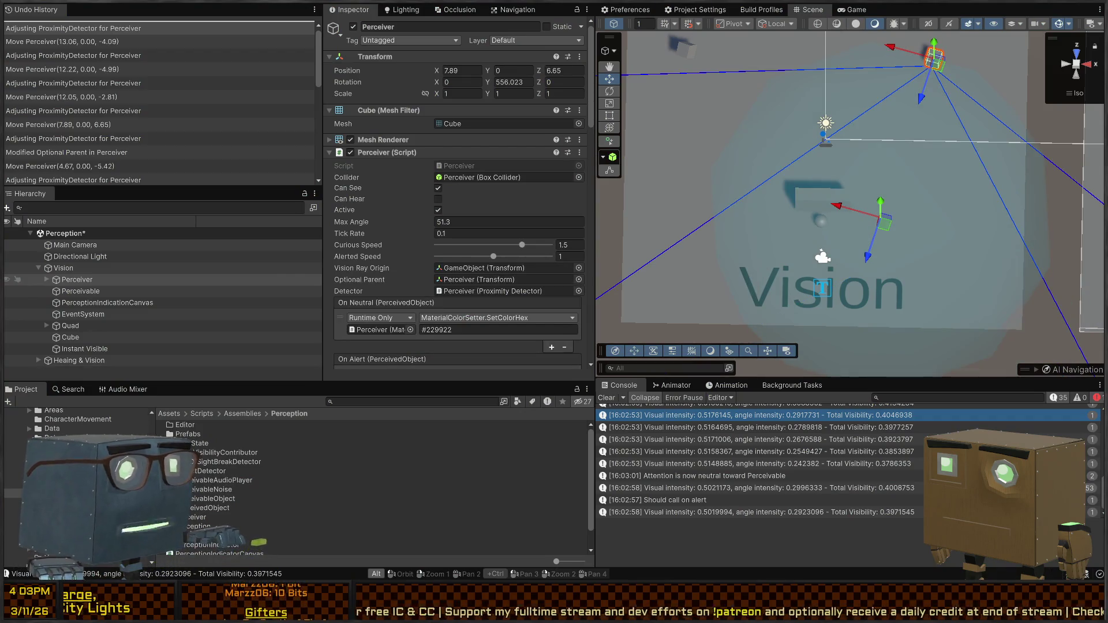
{"action": "key", "text": "alt+Tab"}
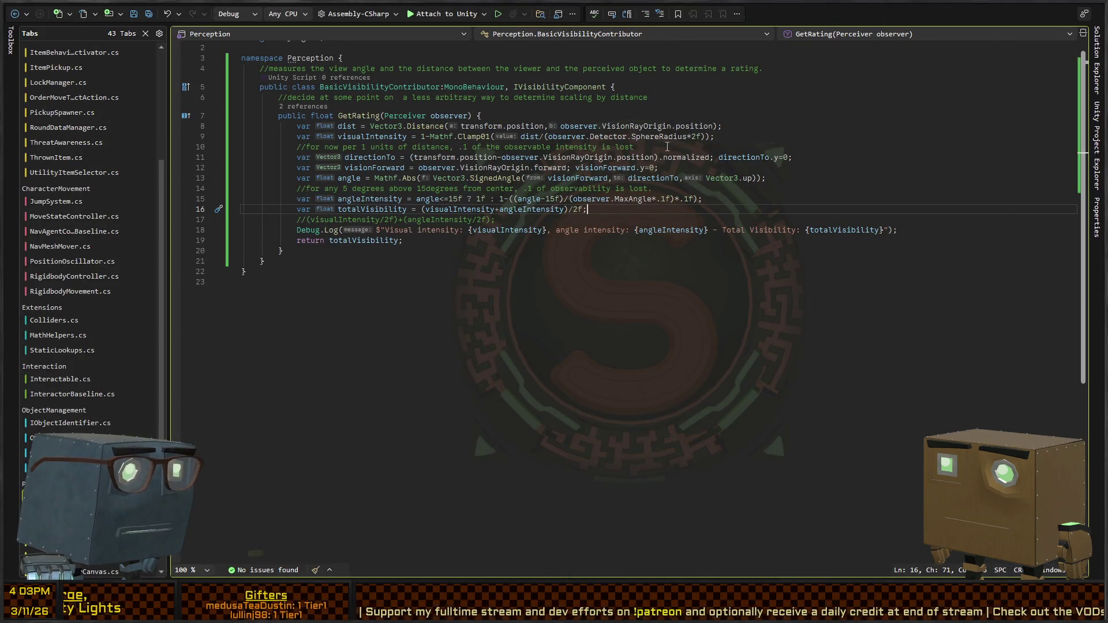
Change SphereRadius*2f to SphereRadius*4f in the visualIntensity line
{"action": "left_click_drag", "start_coordinate": [700, 138], "coordinate": [693, 137]}
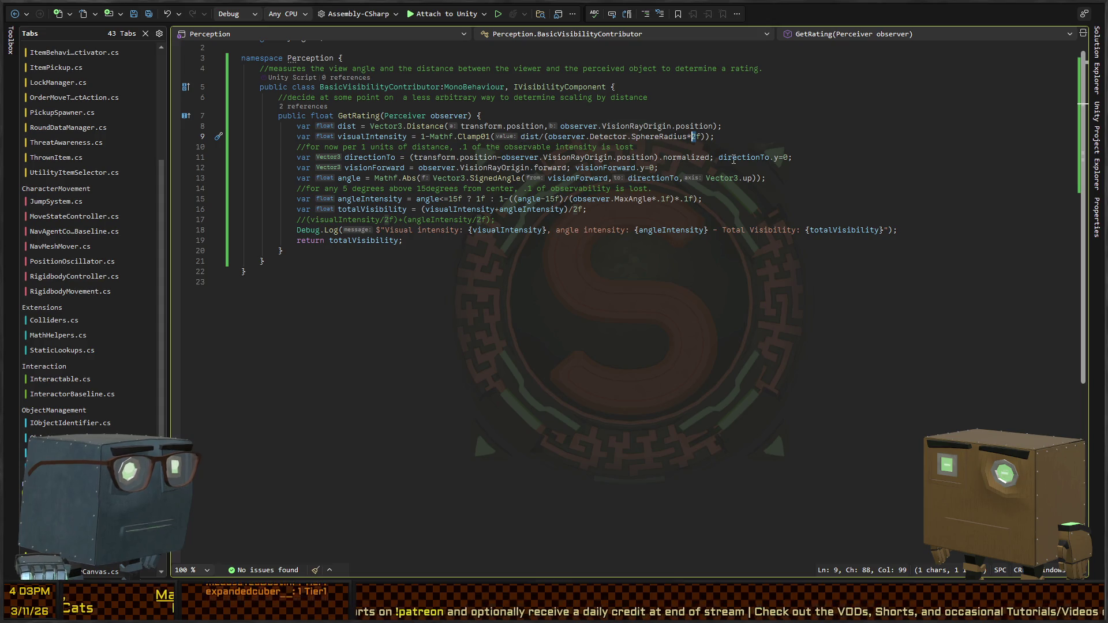
{"action": "type", "text": "4"}
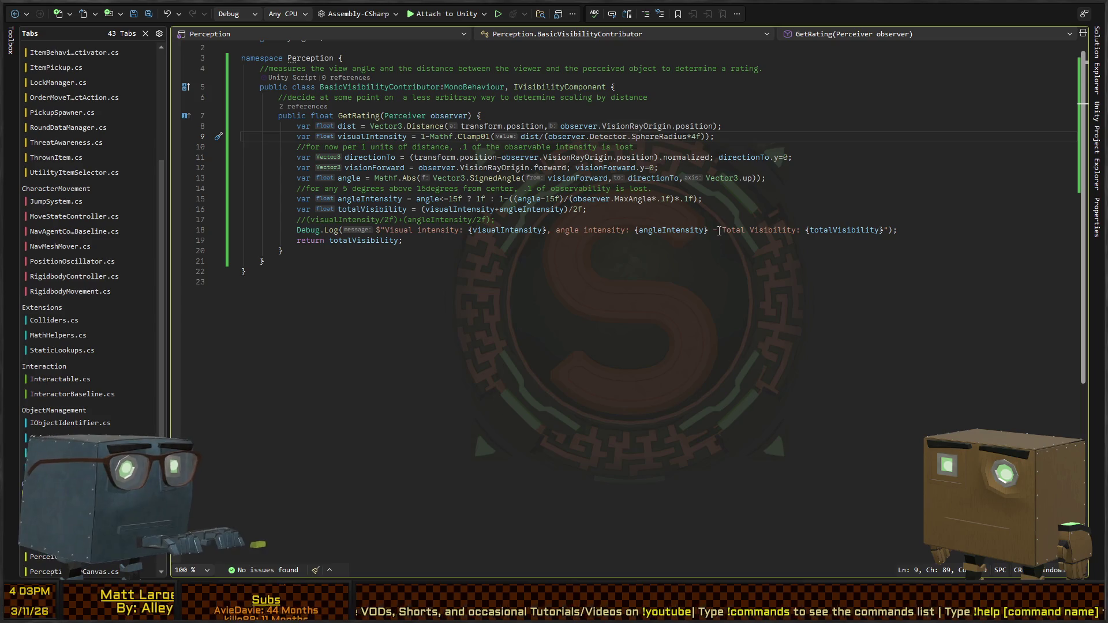
{"action": "key", "text": "alt+Tab"}
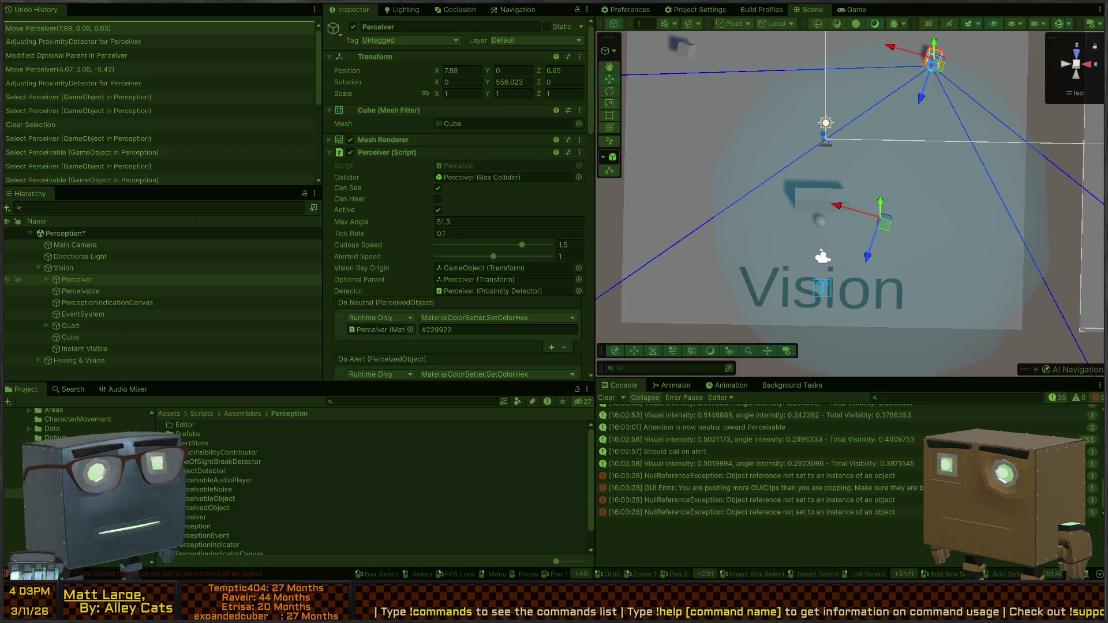
Playtest the 4x falloff by moving the Perceiver to X 14.38, Z 0.13, then stop
{"action": "key", "text": "ctrl+p"}
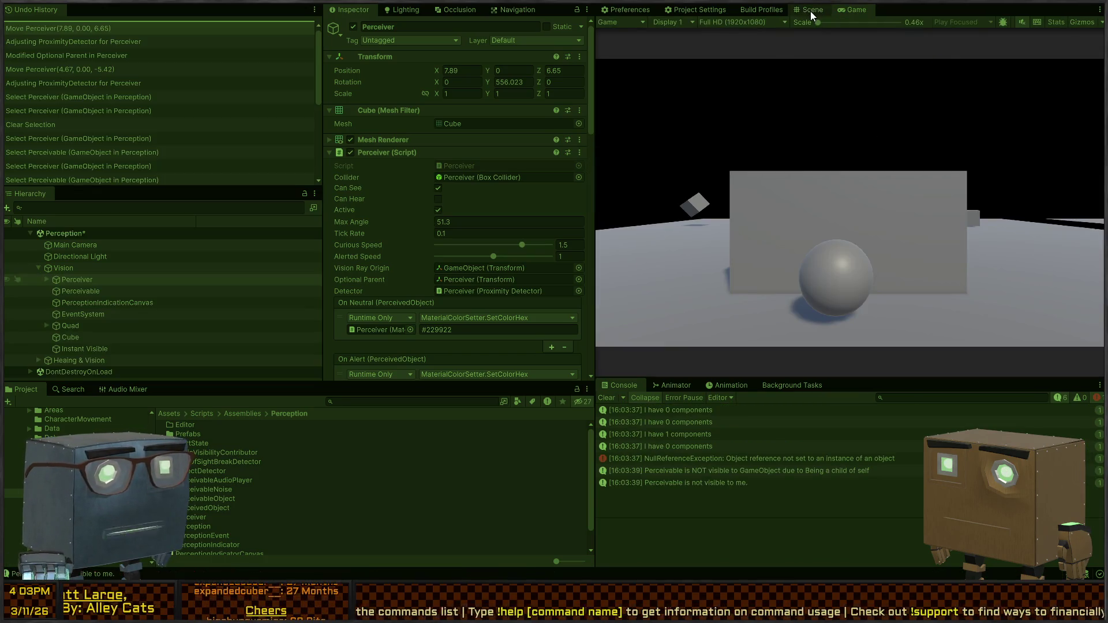
{"action": "left_click", "coordinate": [811, 11]}
{"action": "mouse_move", "coordinate": [940, 67]}
{"action": "left_mouse_down"}
{"action": "mouse_move", "coordinate": [1016, 125]}
{"action": "mouse_move", "coordinate": [1027, 162]}
{"action": "mouse_move", "coordinate": [1036, 143]}
{"action": "mouse_move", "coordinate": [1026, 165]}
{"action": "mouse_move", "coordinate": [1026, 155]}
{"action": "left_mouse_up"}
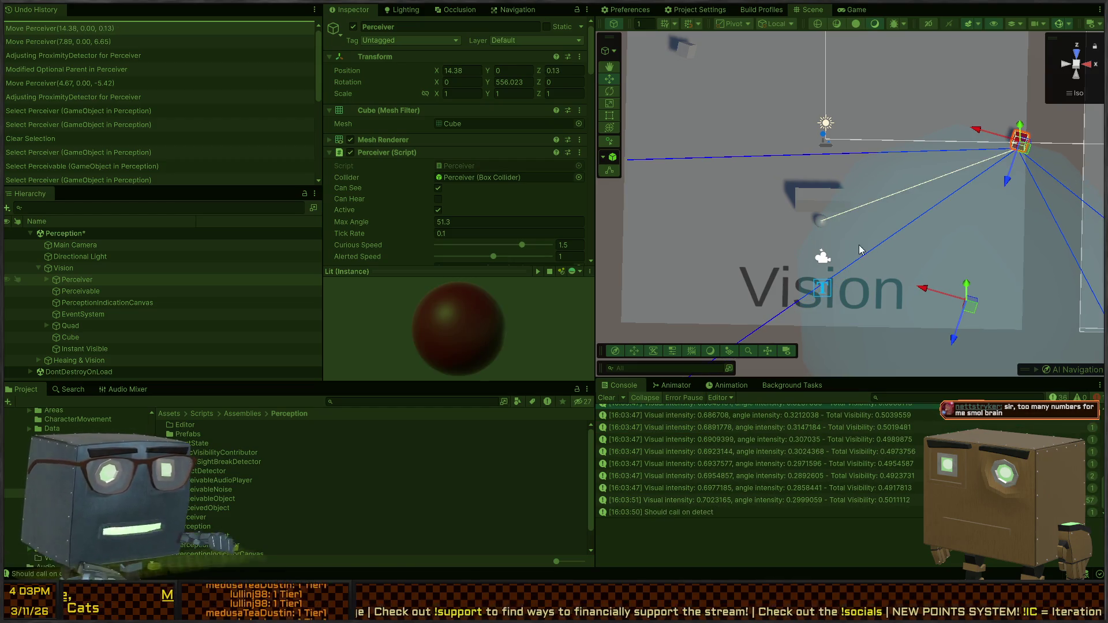
{"action": "key", "text": "ctrl+p"}
{"action": "key", "text": "alt+Tab"}
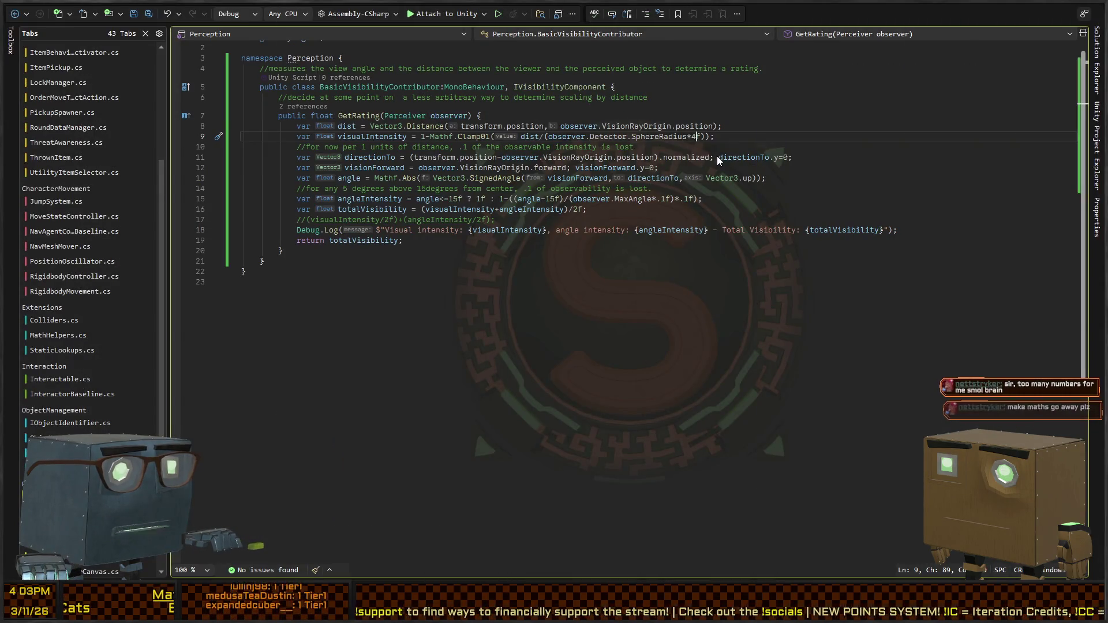
Change line 9's distance falloff to SphereRadius*.5f, save the script, and return to Unity
{"action": "type", "text": "5"}
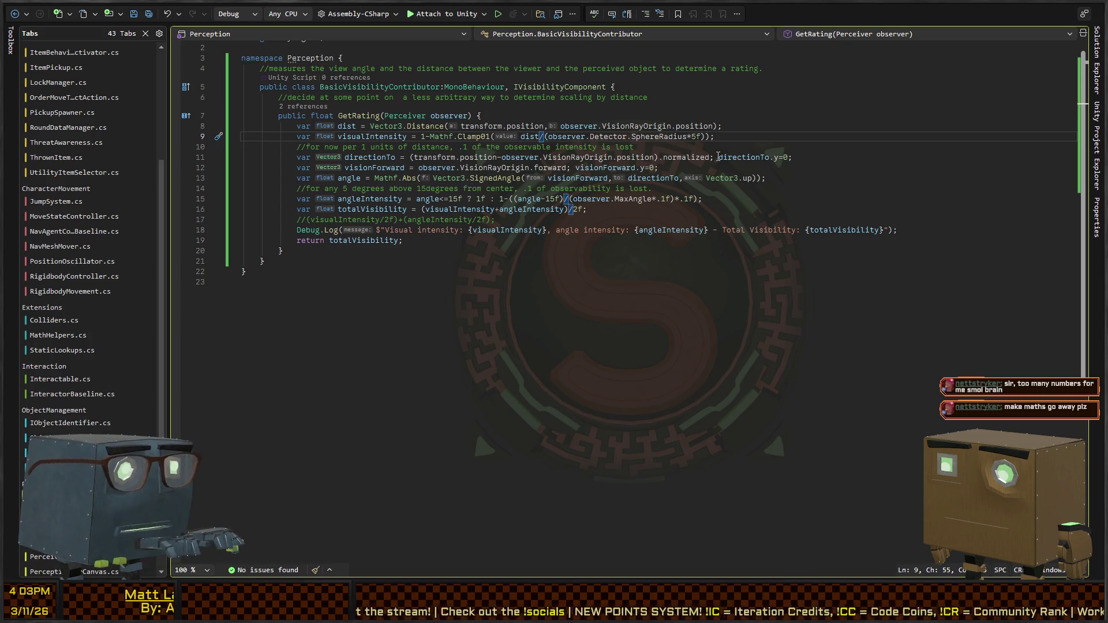
{"action": "key", "text": "ctrl+Right"}
{"action": "key", "text": "ctrl+Right"}
{"action": "key", "text": "ctrl+Right"}
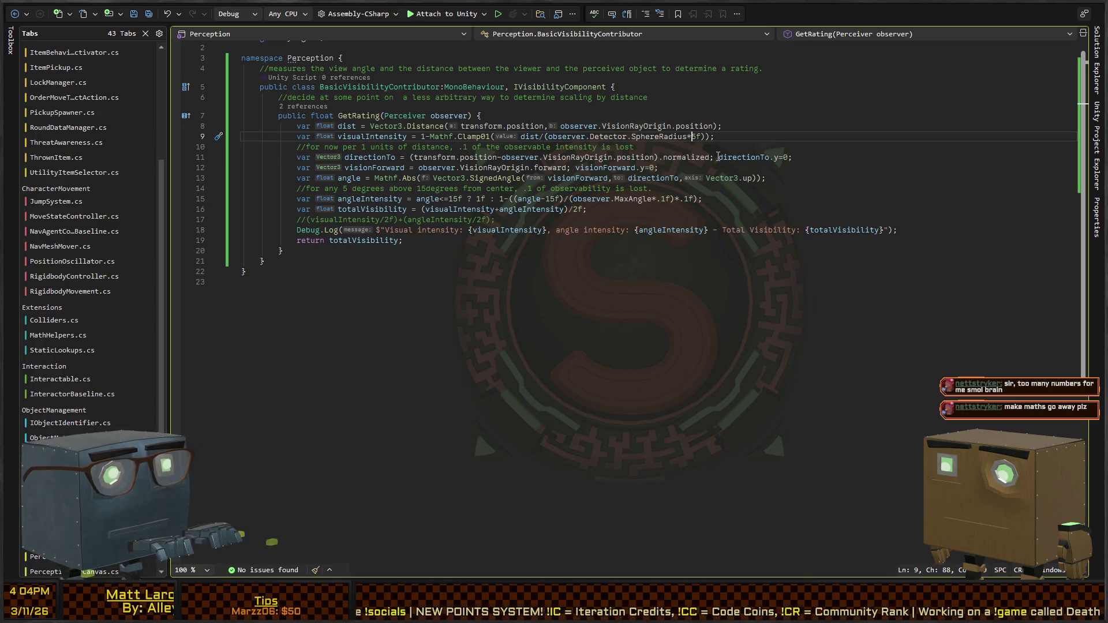
{"action": "type", "text": "."}
{"action": "key", "text": "Right"}
{"action": "key", "text": "ctrl+s"}
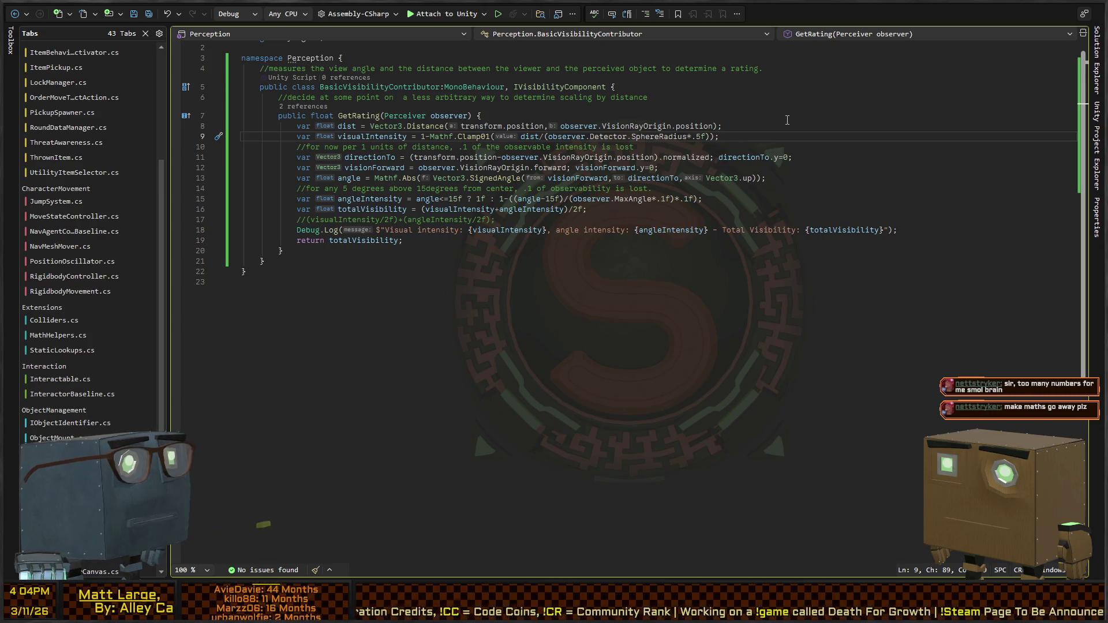
{"action": "key", "text": "alt+Tab"}
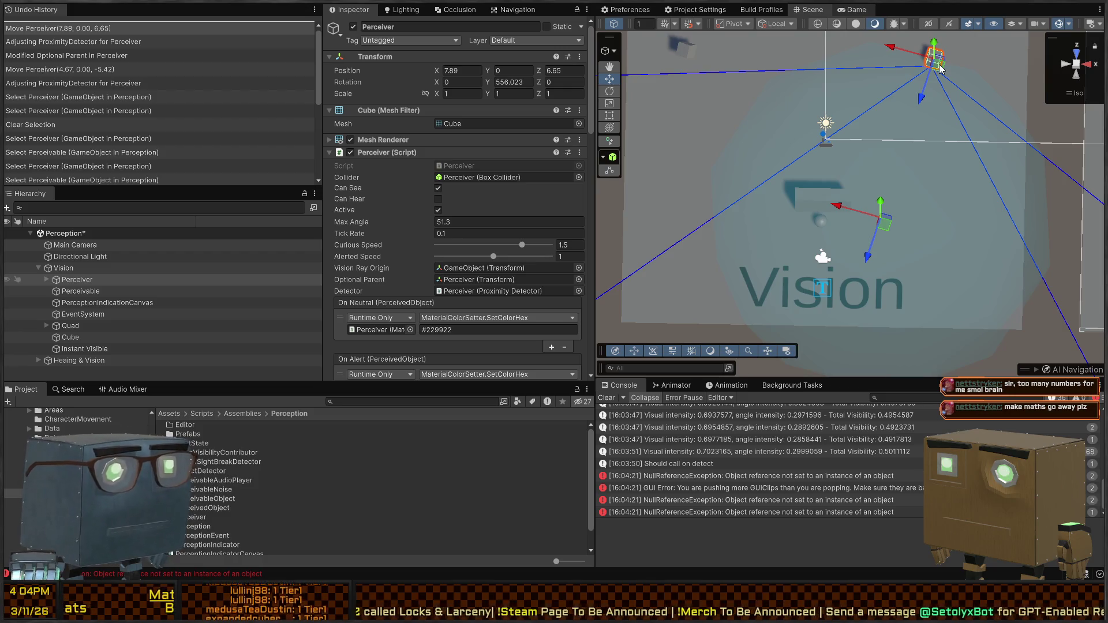
Playtest the half-radius falloff by moving the Perceiver and Perceivable sphere, then stop and save Perception
{"action": "key", "text": "ctrl+p"}
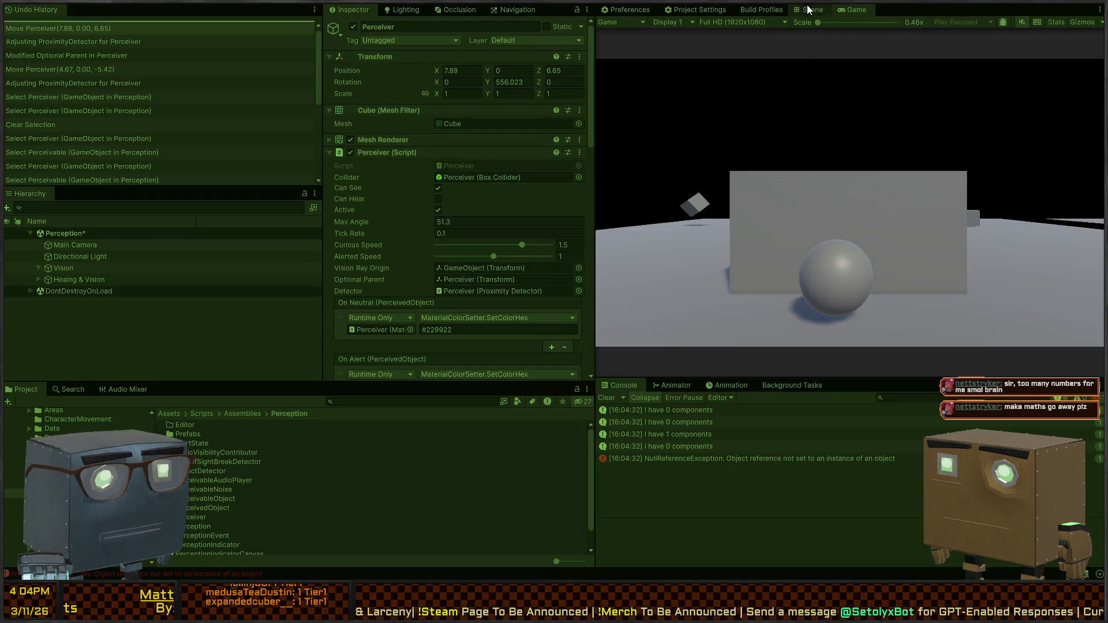
{"action": "mouse_move", "coordinate": [937, 70]}
{"action": "left_mouse_down"}
{"action": "mouse_move", "coordinate": [943, 93]}
{"action": "mouse_move", "coordinate": [1001, 104]}
{"action": "mouse_move", "coordinate": [1029, 164]}
{"action": "left_mouse_up"}
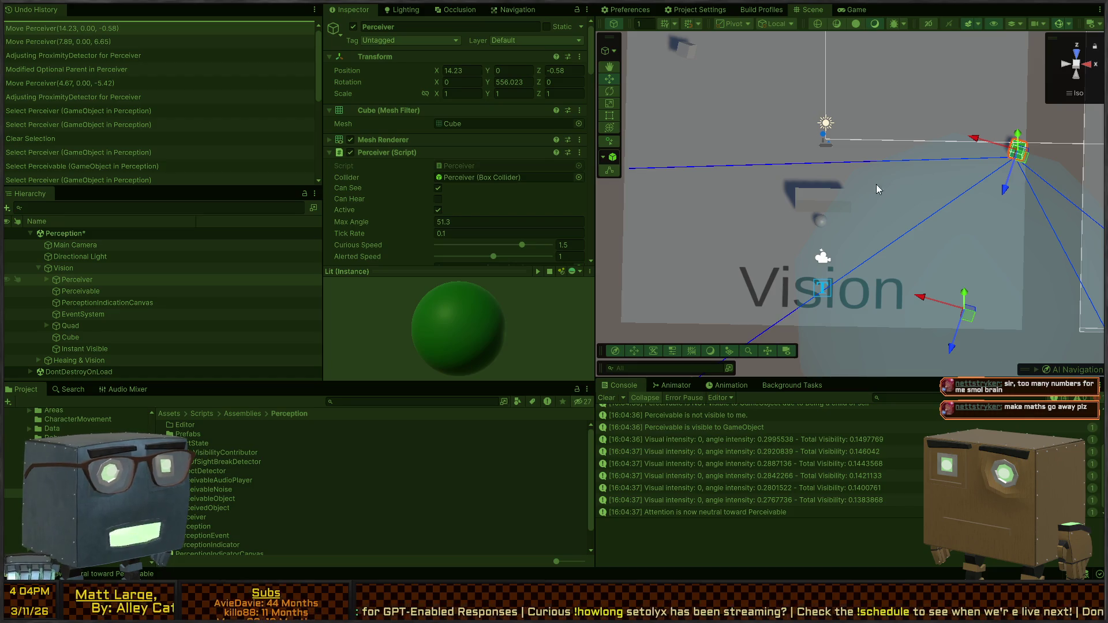
{"action": "left_click", "coordinate": [821, 222]}
{"action": "mouse_move", "coordinate": [821, 222]}
{"action": "left_mouse_down"}
{"action": "mouse_move", "coordinate": [843, 248]}
{"action": "mouse_move", "coordinate": [952, 261]}
{"action": "mouse_move", "coordinate": [1011, 189]}
{"action": "left_mouse_up"}
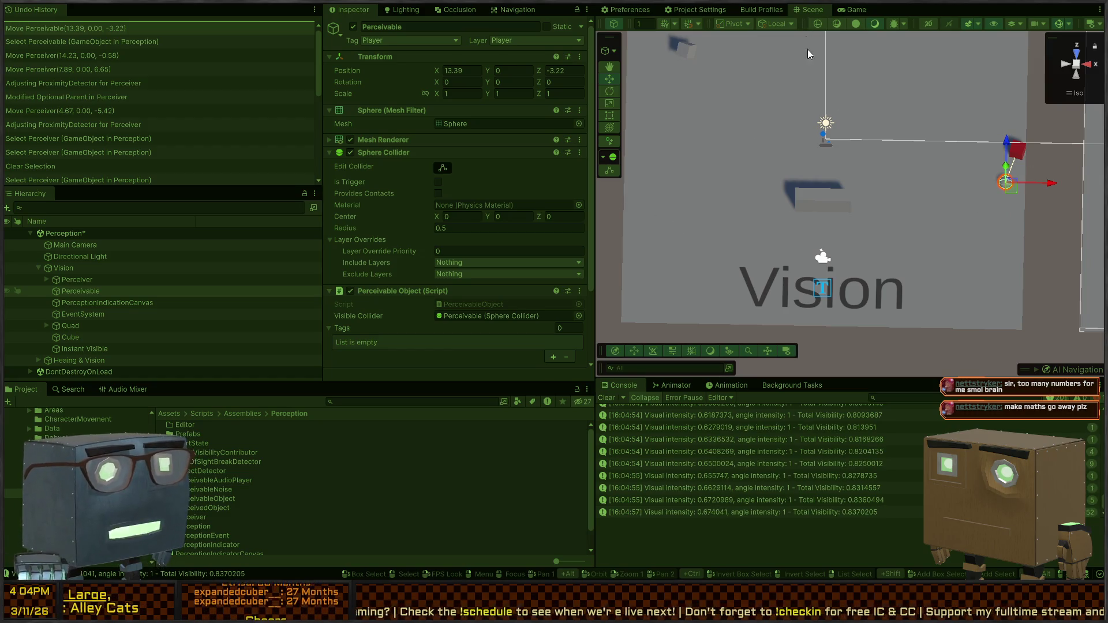
{"action": "key", "text": "ctrl+p"}
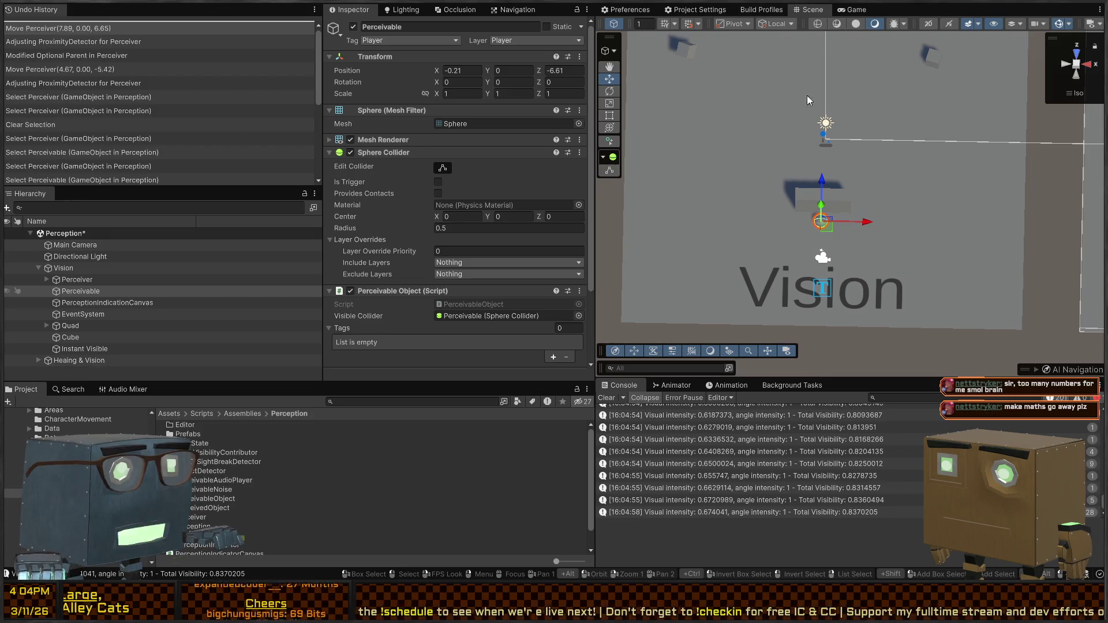
{"action": "key", "text": "ctrl+s"}
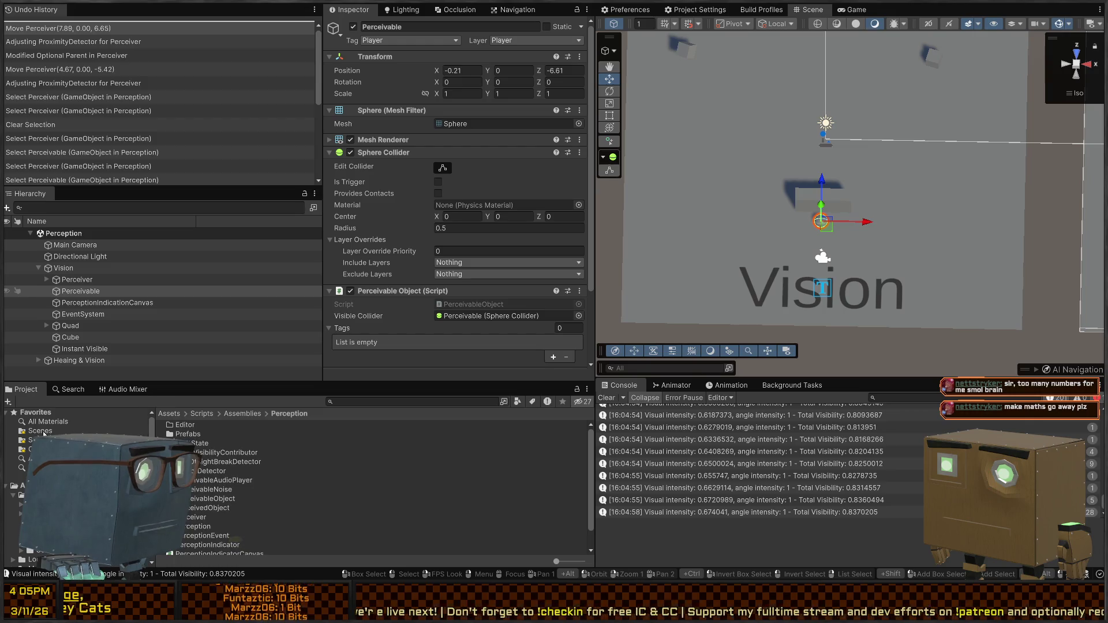
Open the MainMenu scene from the Scenes folder, play it, and maximize the Game view
{"action": "left_click", "coordinate": [40, 432]}
{"action": "double_click", "coordinate": [202, 462]}
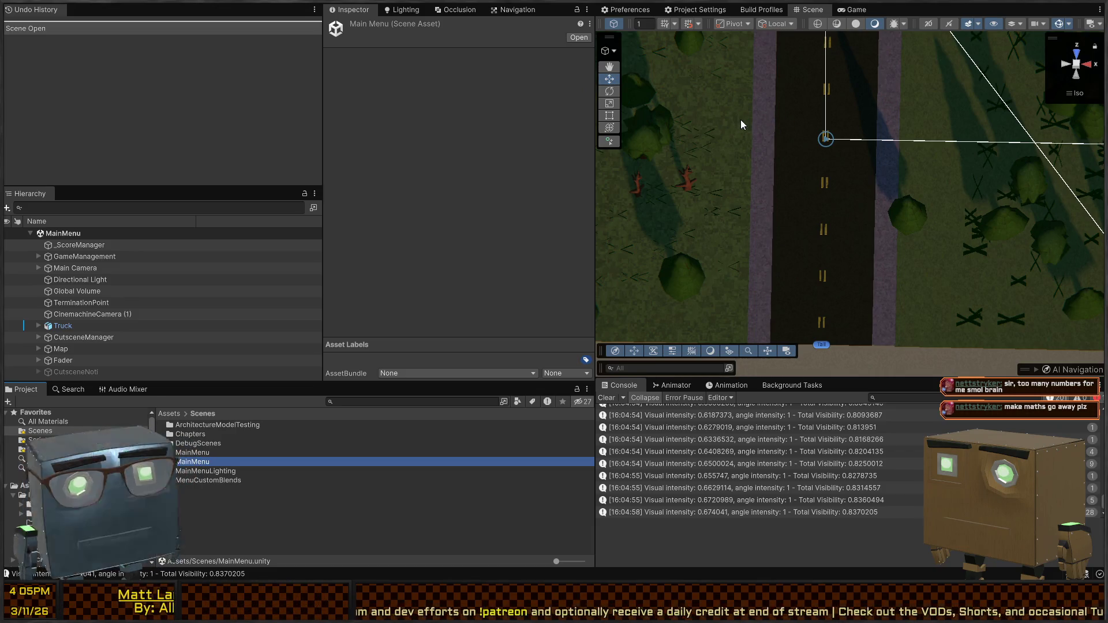
{"action": "key", "text": "ctrl+p"}
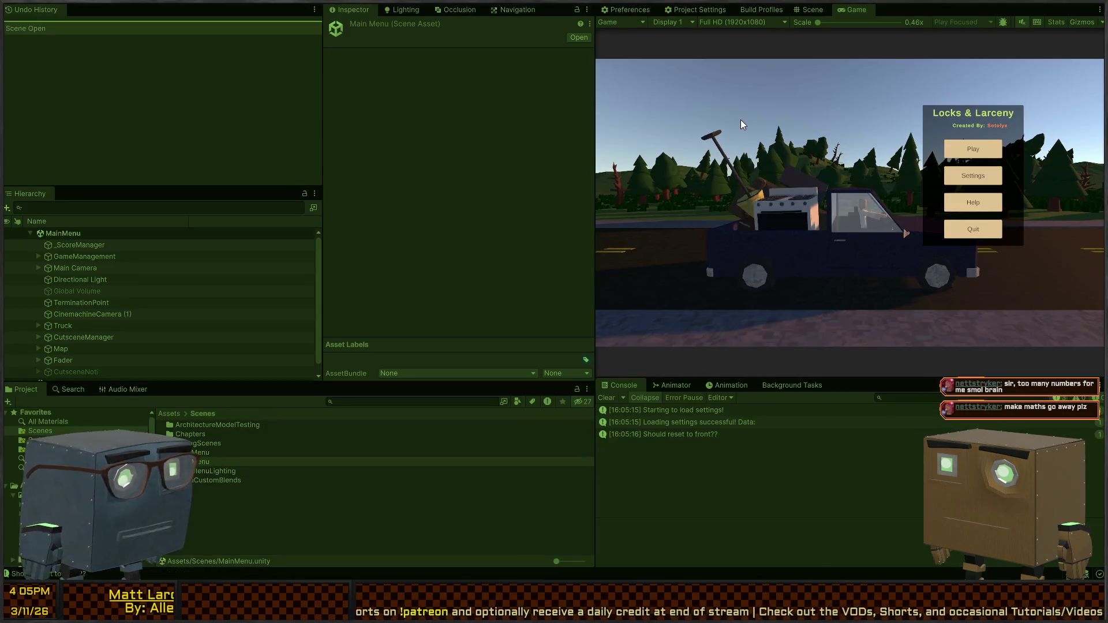
{"action": "key", "text": "ctrl+1"}
{"action": "key", "text": "shift+space"}
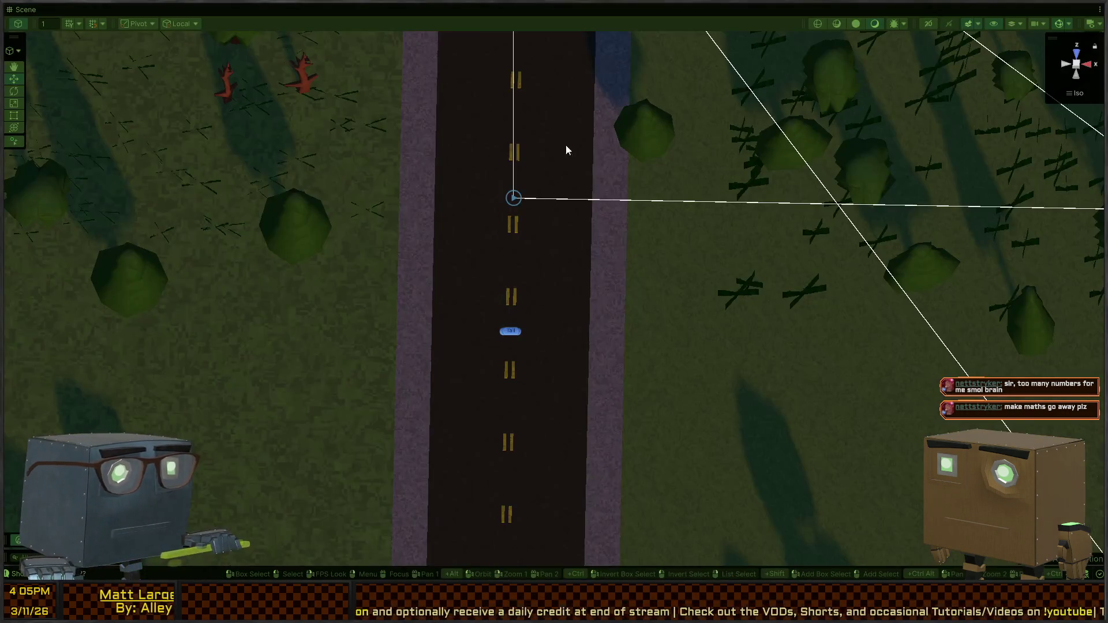
{"action": "key", "text": "shift+space"}
{"action": "key", "text": "ctrl+2"}
{"action": "key", "text": "shift+space"}
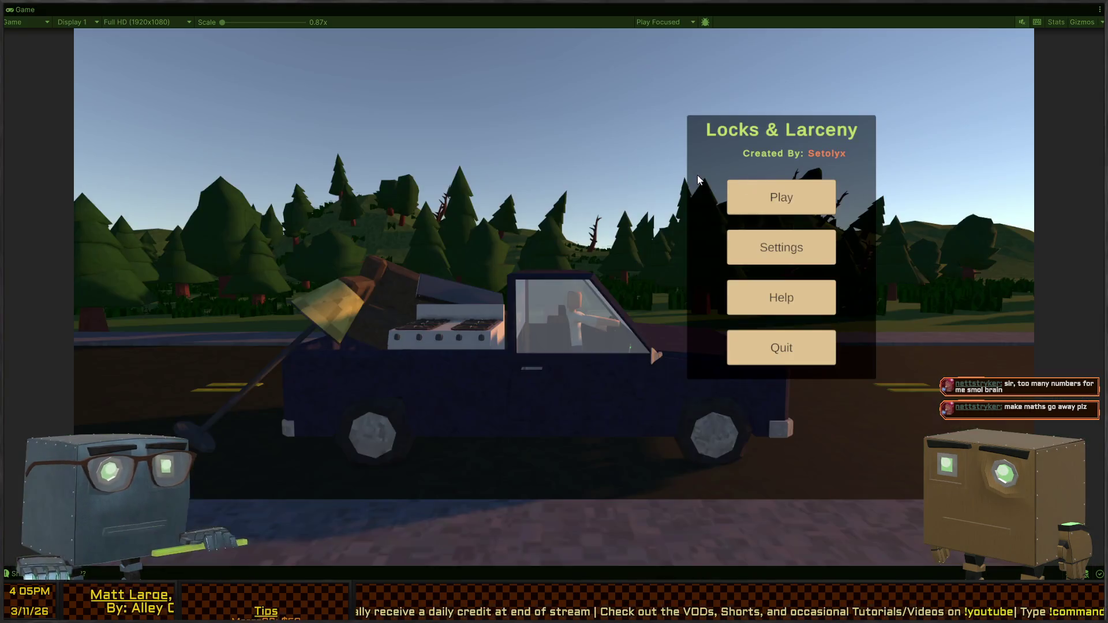
Start One Last Job, walk past the garage wall and around the house corner, then un-maximize
{"action": "left_click", "coordinate": [777, 205]}
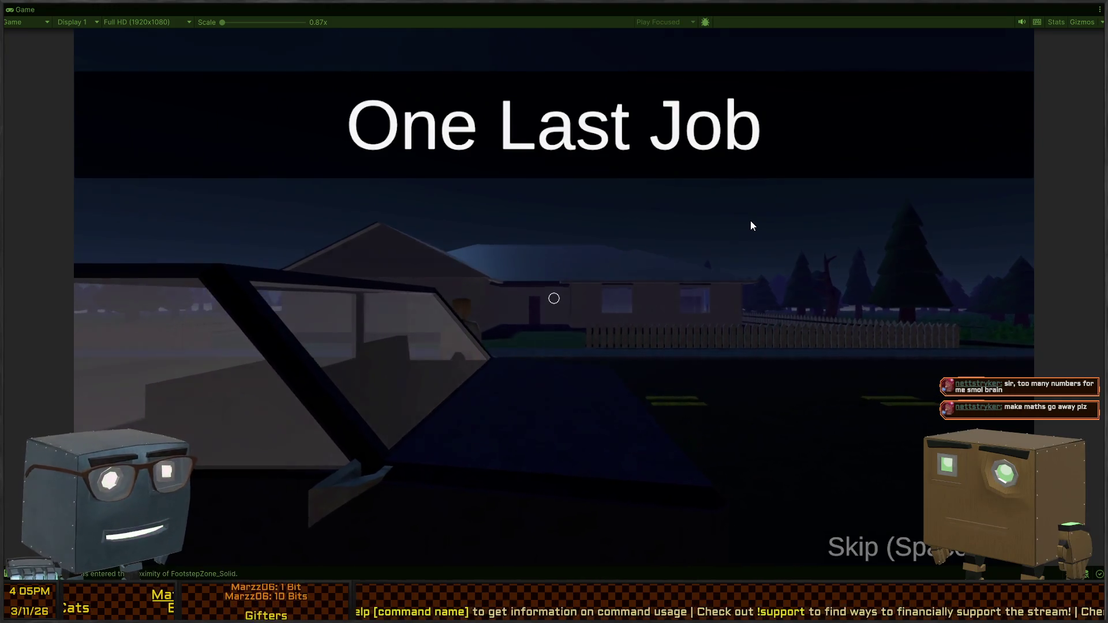
{"action": "key", "text": "w"}
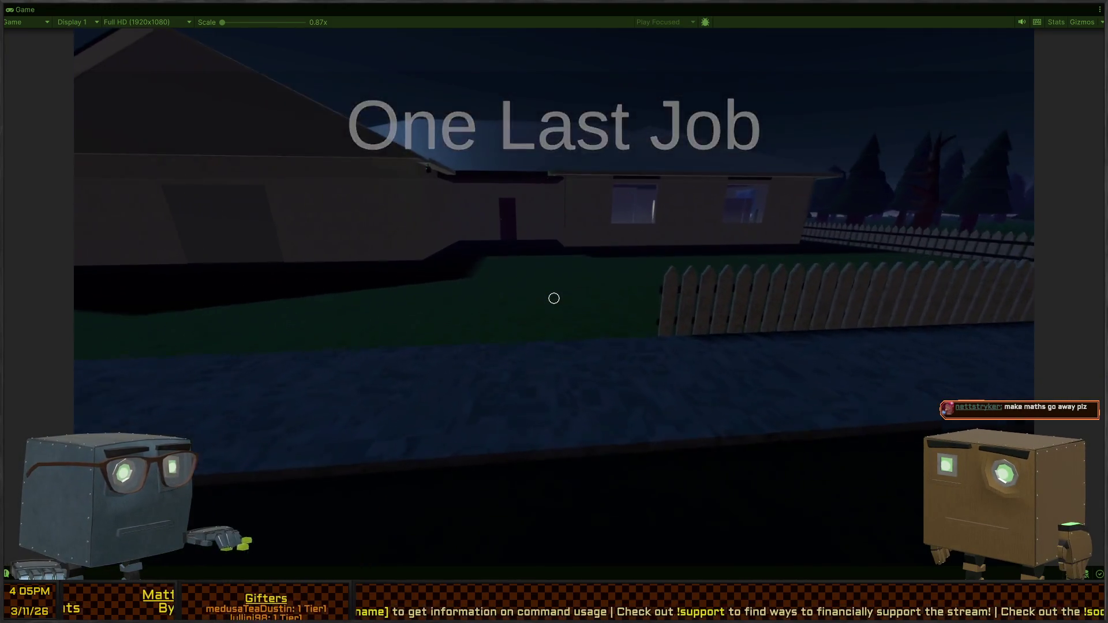
{"action": "key", "text": "w"}
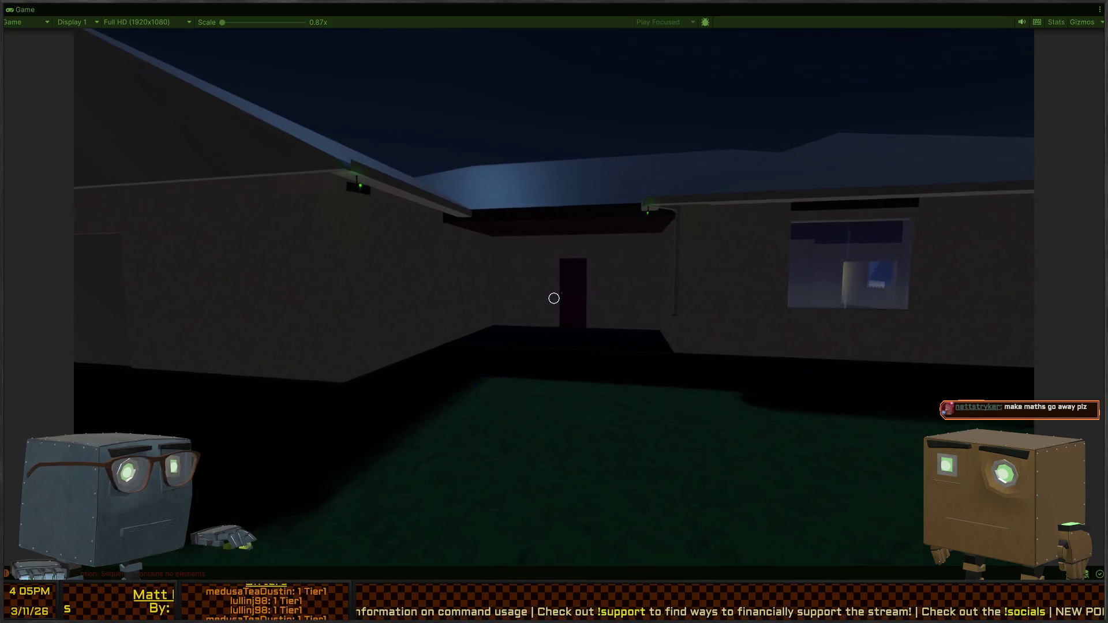
{"action": "key", "text": "s"}
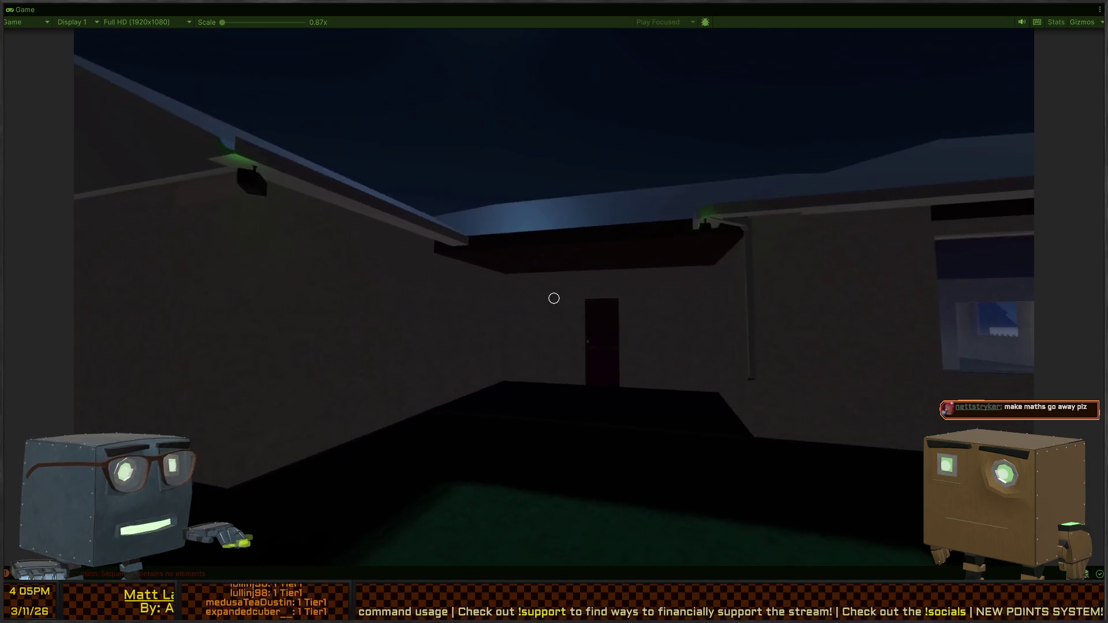
{"action": "key", "text": "w"}
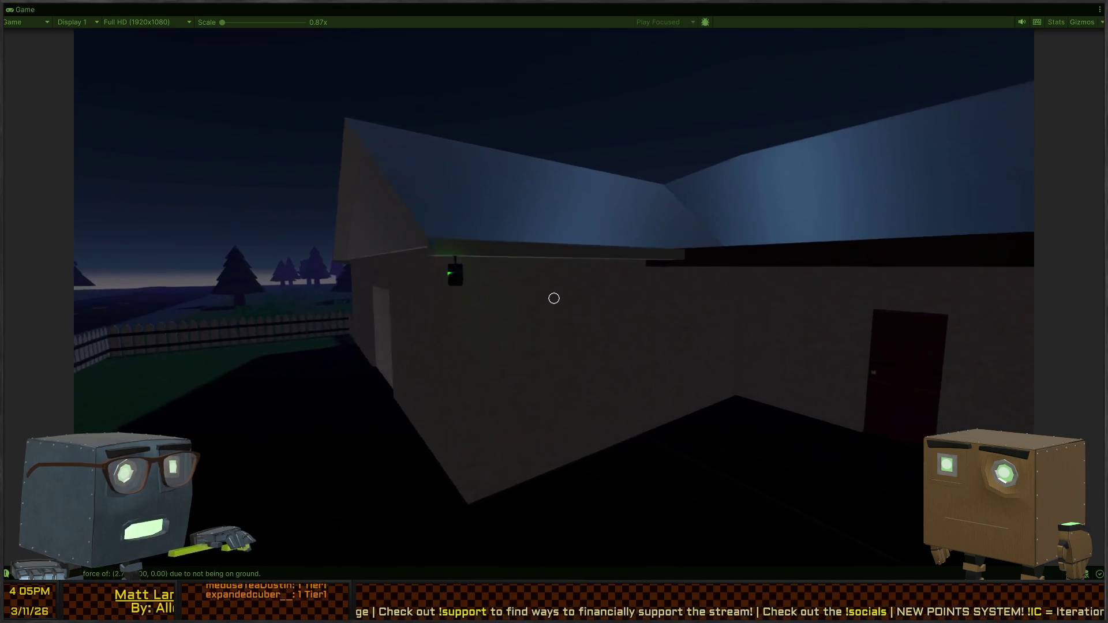
{"action": "key", "text": "w"}
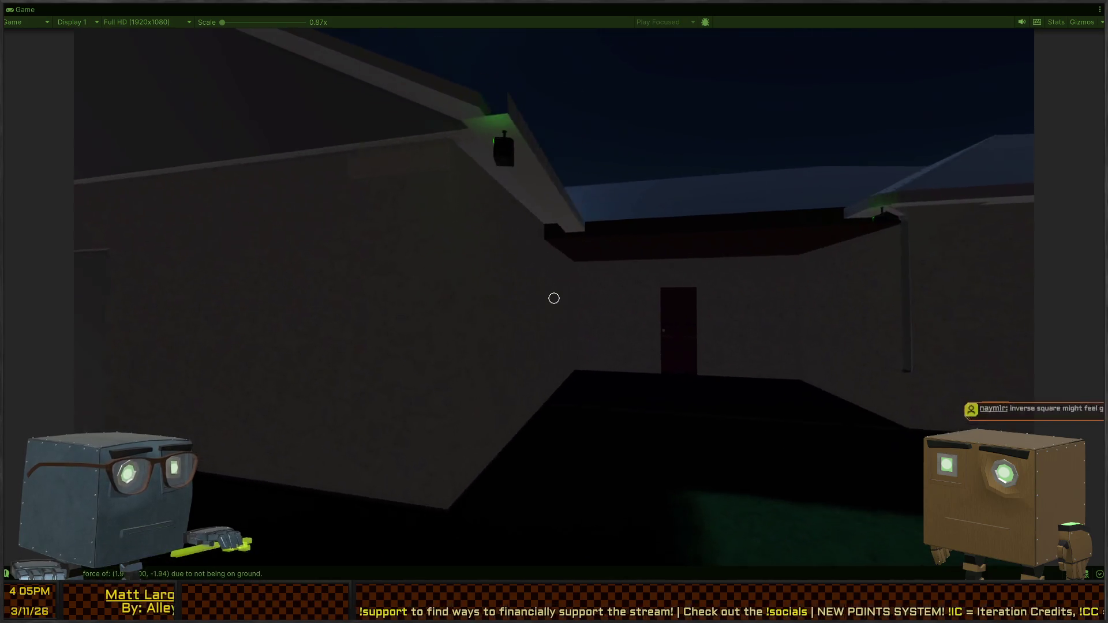
{"action": "key", "text": "w"}
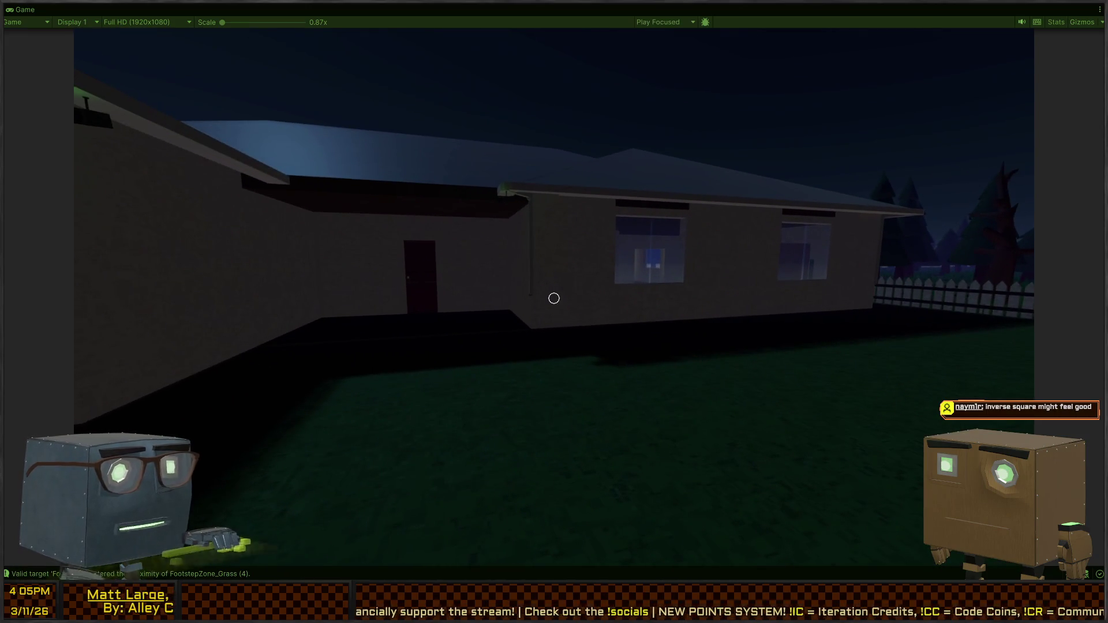
{"action": "key", "text": "Escape"}
{"action": "key", "text": "shift+space"}
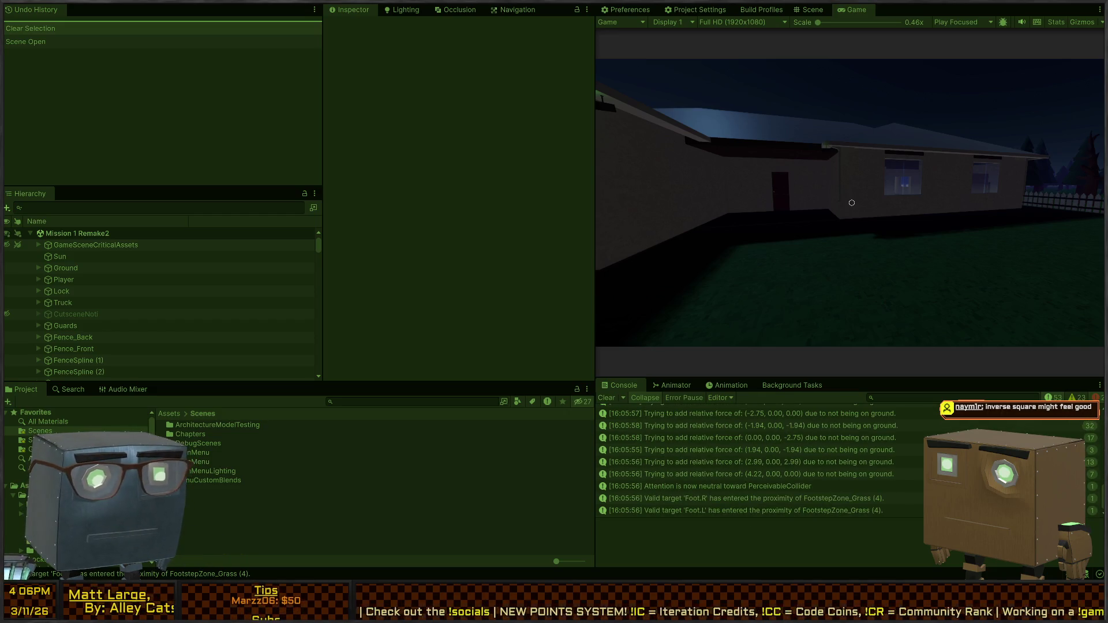
Filter the Console to errors, inspect the InvalidOperationException stack trace, and stop the playtest
{"action": "left_click", "coordinate": [1098, 398]}
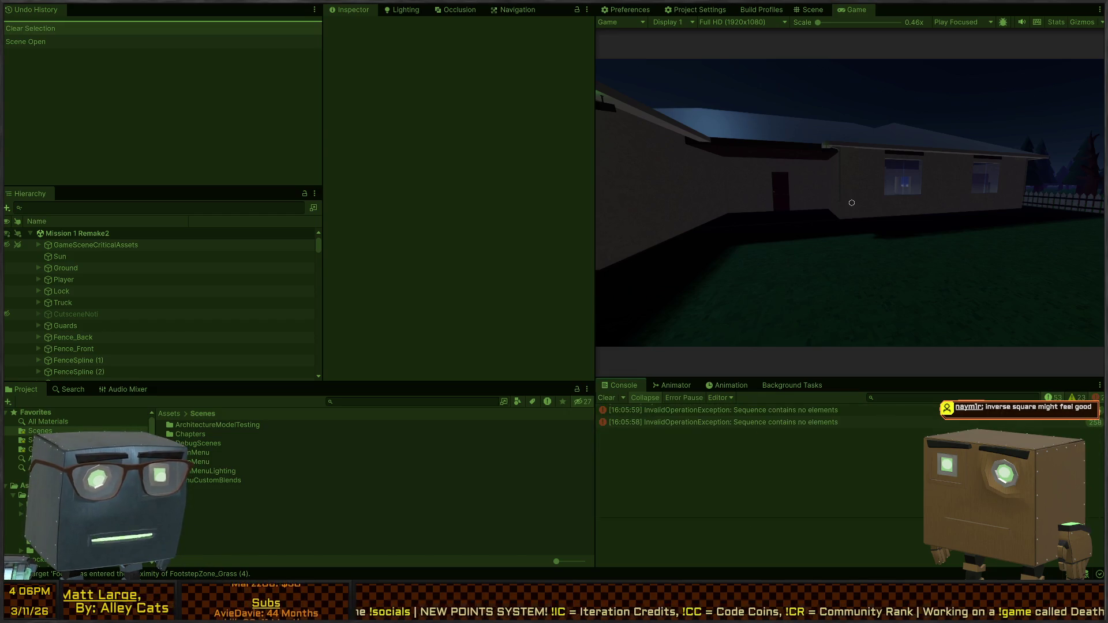
{"action": "left_click", "coordinate": [736, 412]}
{"action": "left_click", "coordinate": [738, 423]}
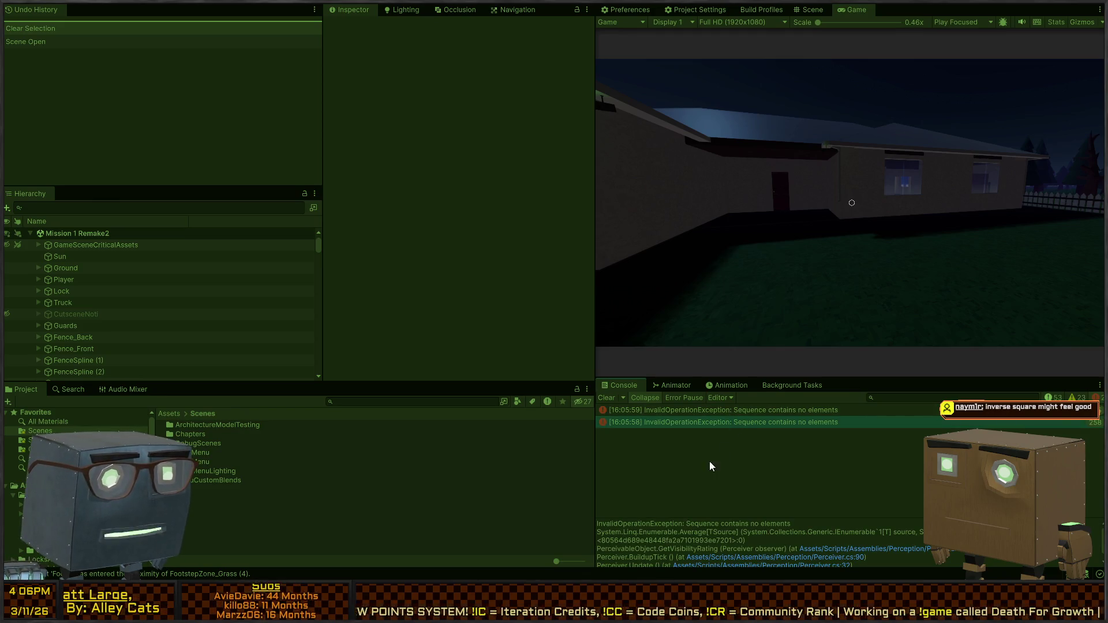
{"action": "key", "text": "ctrl+p"}
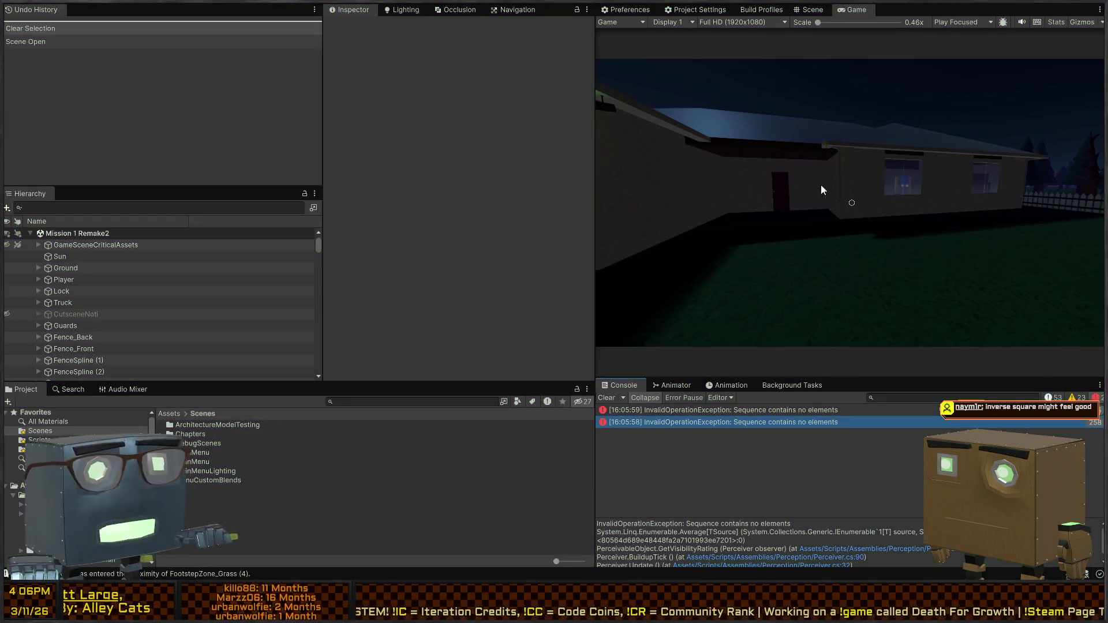
{"action": "left_click", "coordinate": [813, 10]}
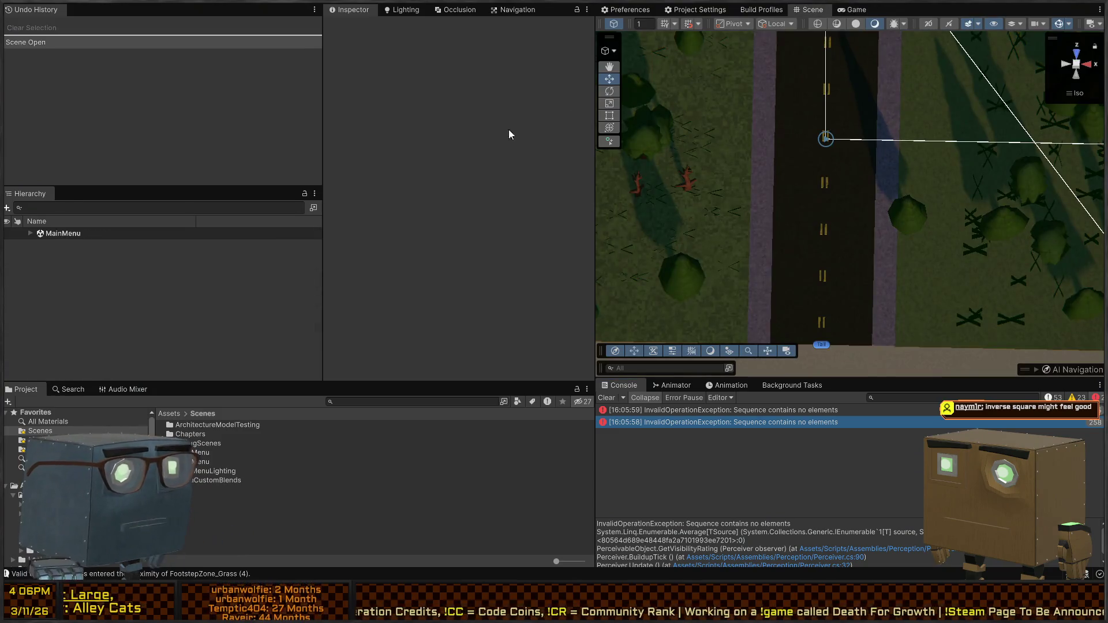
Search 'player', open the Player prefab, inspect PerceivableCollider, then jump to the 16:05:59 error's code
{"action": "left_click", "coordinate": [403, 403]}
{"action": "type", "text": "player"}
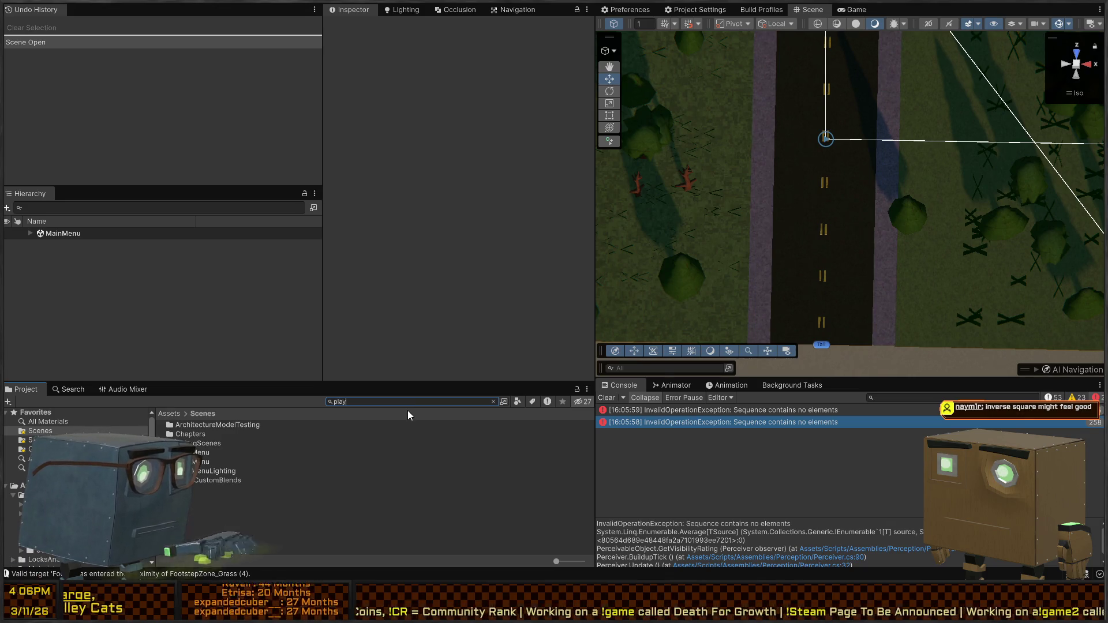
{"action": "double_click", "coordinate": [190, 443]}
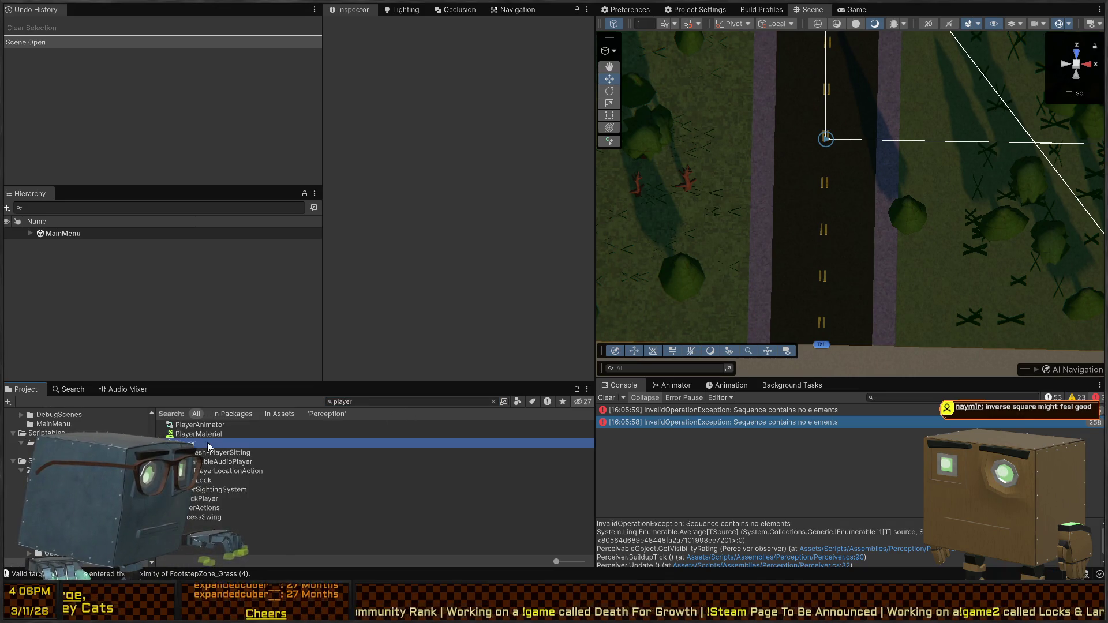
{"action": "scroll", "coordinate": [415, 151], "scroll_direction": "down", "scroll_amount": 10}
{"action": "scroll", "coordinate": [190, 250], "scroll_direction": "down", "scroll_amount": 3}
{"action": "left_click", "coordinate": [85, 321]}
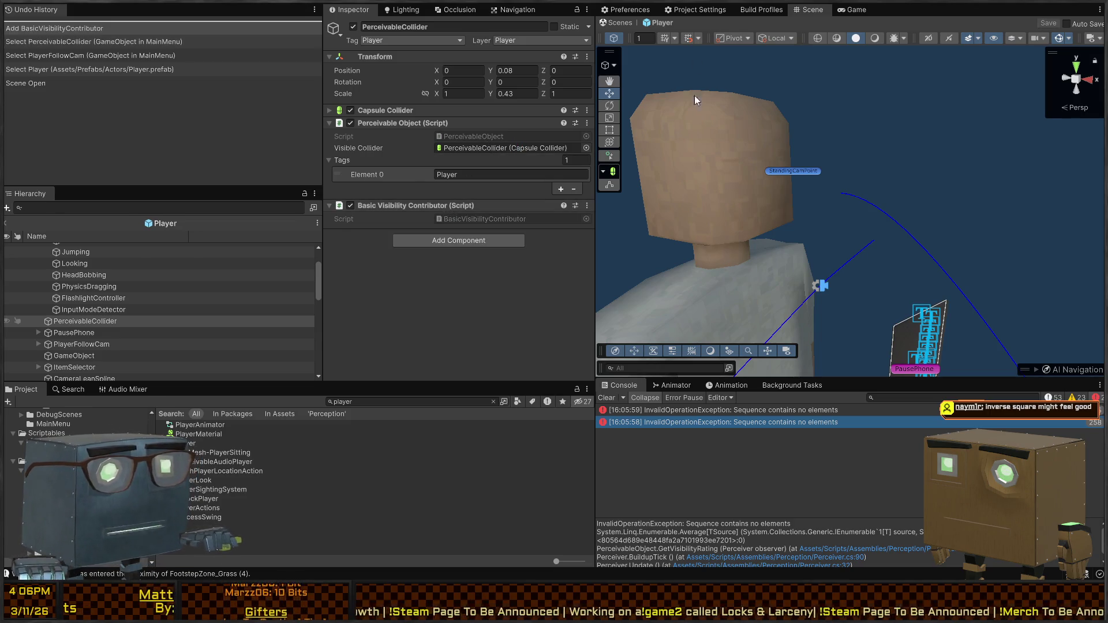
{"action": "left_click", "coordinate": [818, 411]}
{"action": "double_click", "coordinate": [643, 410]}
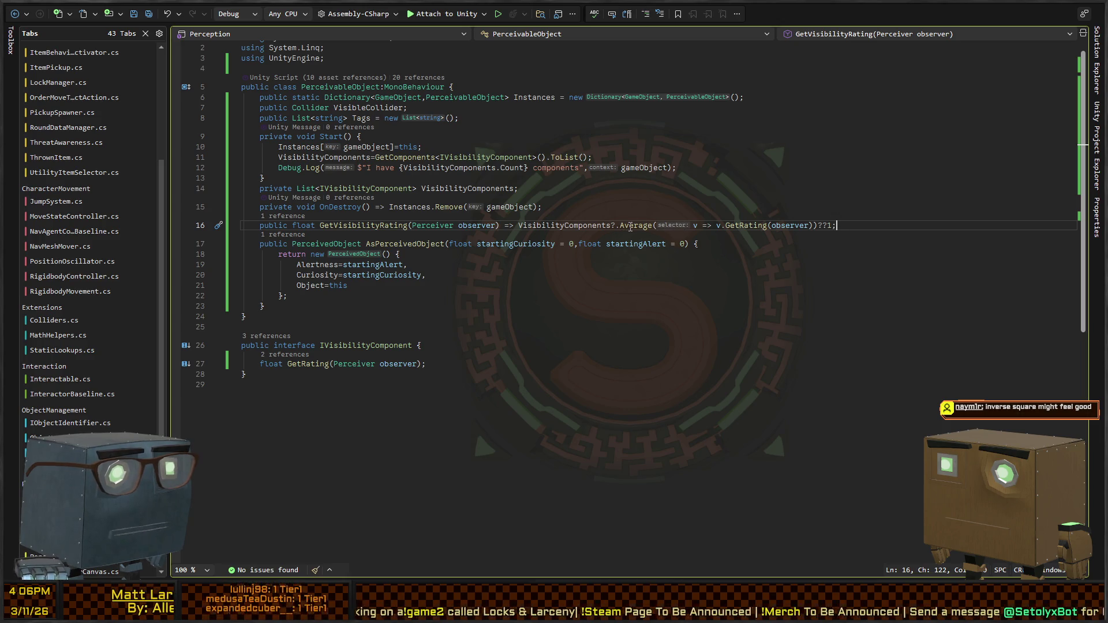
Rewrite line 16 as a VisibilityComponents.Count>0 ternary that averages ratings, otherwise returning 1, and reformat it
{"action": "left_click", "coordinate": [583, 227]}
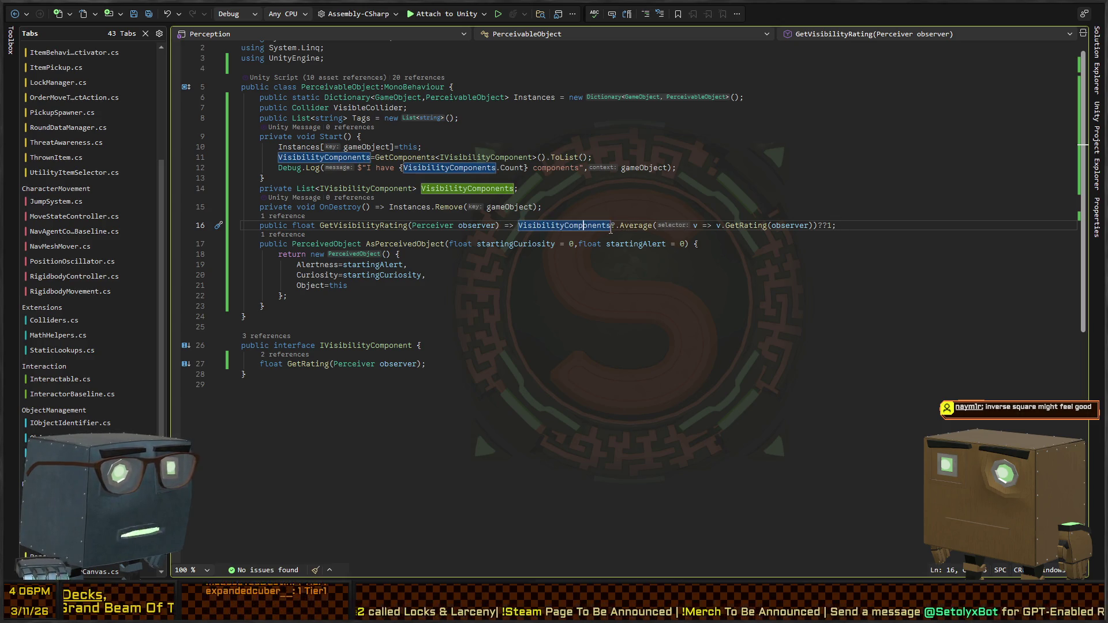
{"action": "key", "text": "ctrl+Left"}
{"action": "key", "text": "ctrl+Left"}
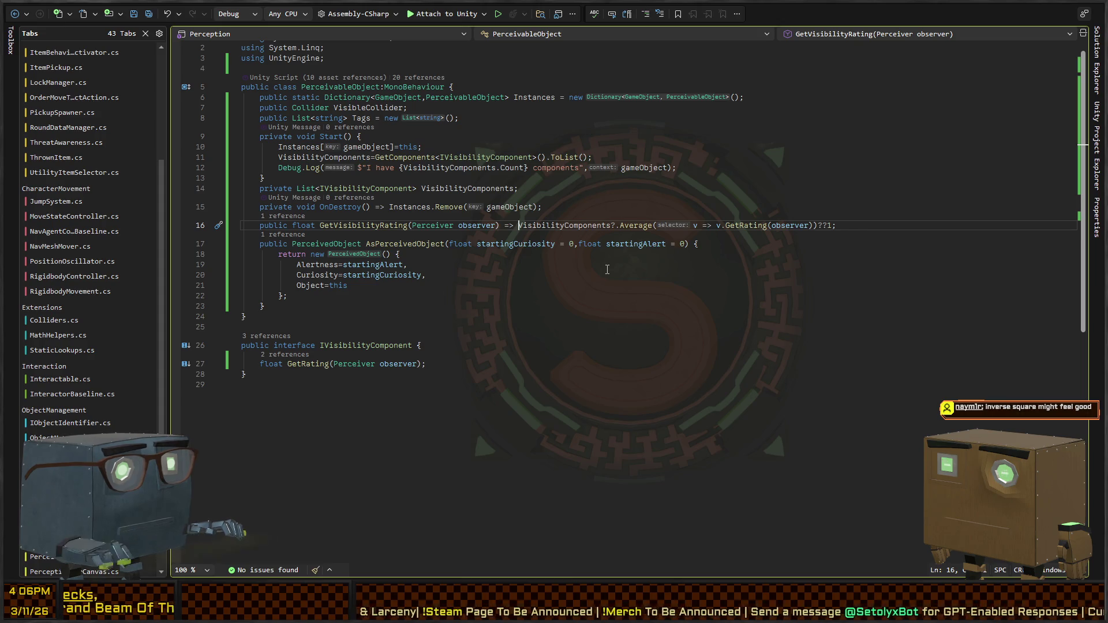
{"action": "key", "text": "Right"}
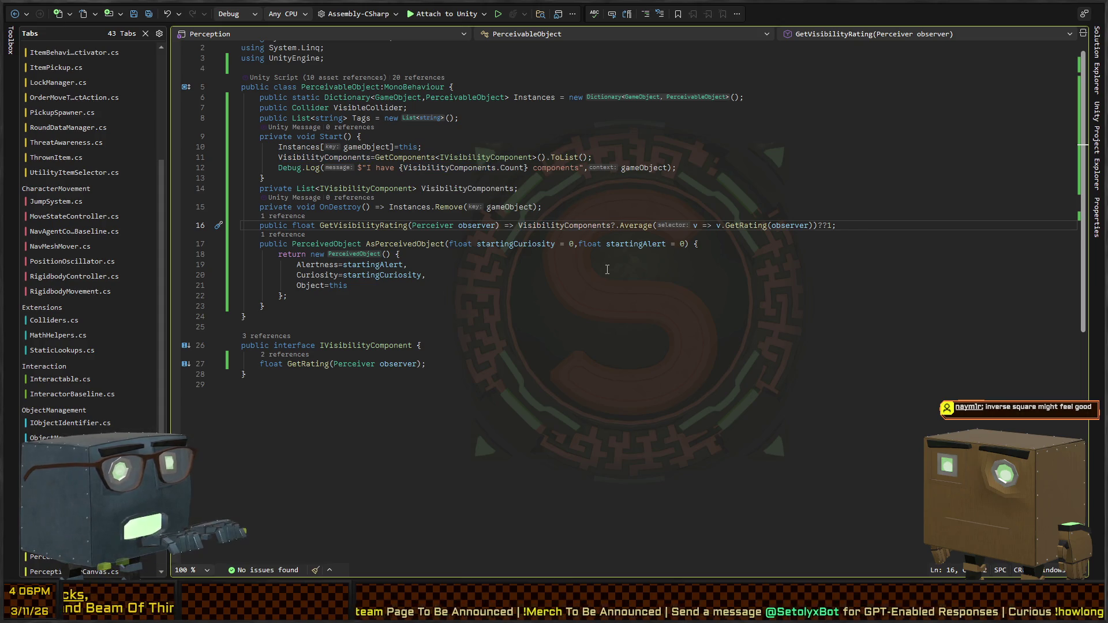
{"action": "type", "text": ".Count>0?"}
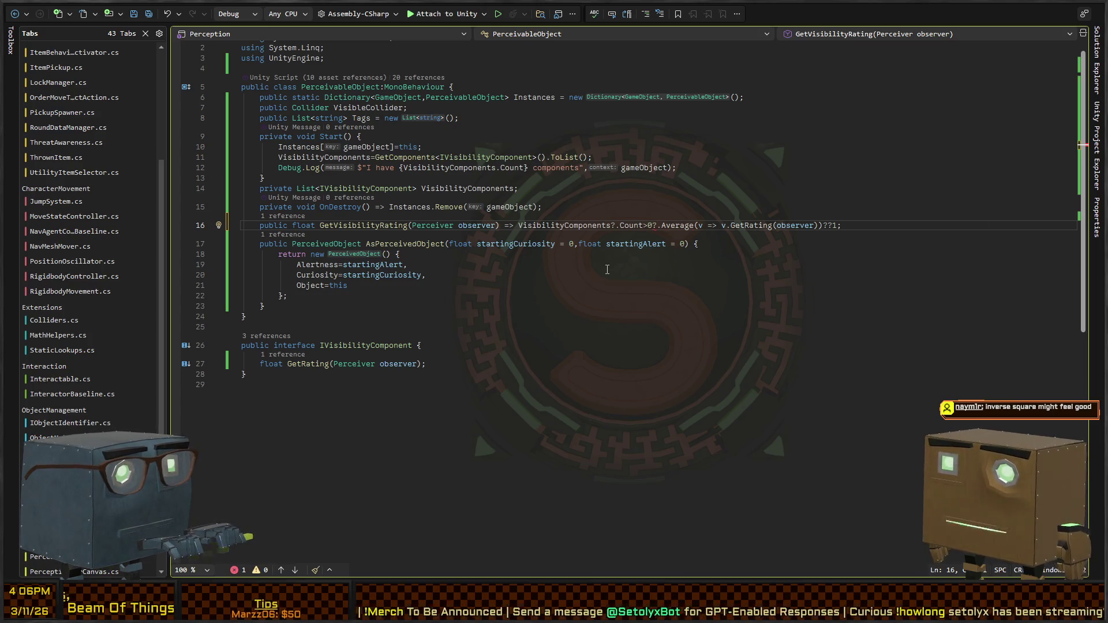
{"action": "type", "text": "VisibilityComponen"}
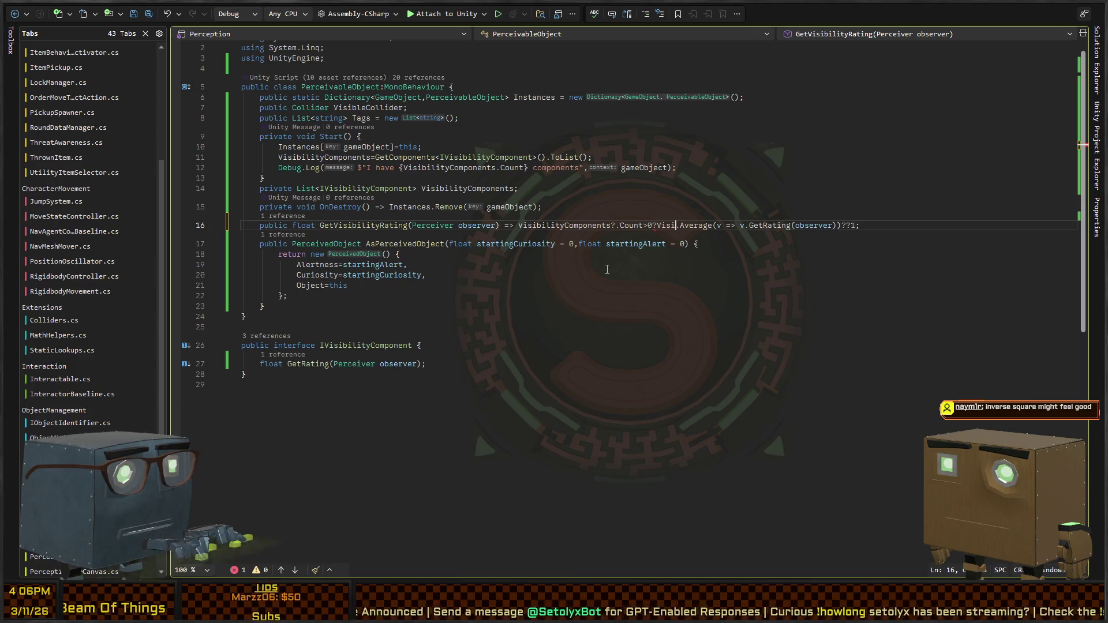
{"action": "type", "text": "ts"}
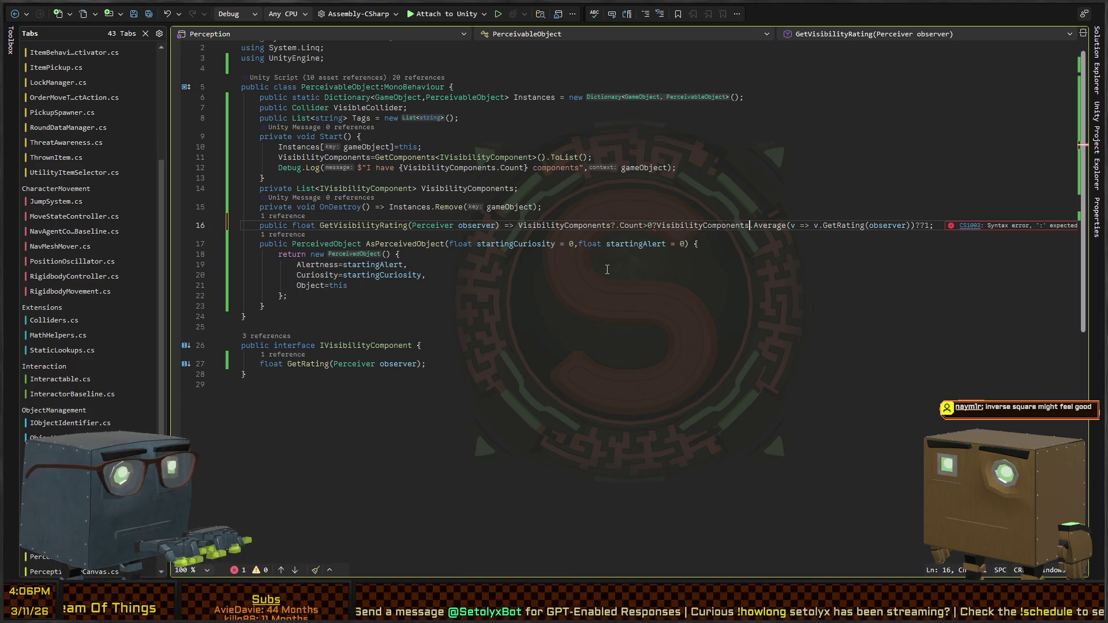
{"action": "key", "text": "Right"}
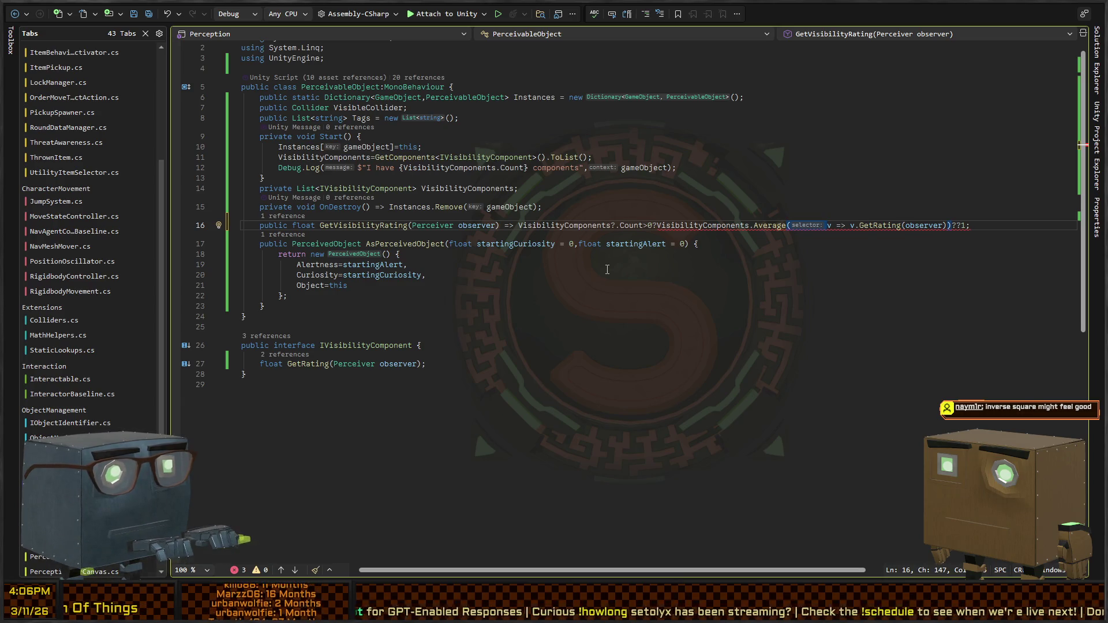
{"action": "key", "text": "Delete"}
{"action": "key", "text": "Delete"}
{"action": "type", "text": ":"}
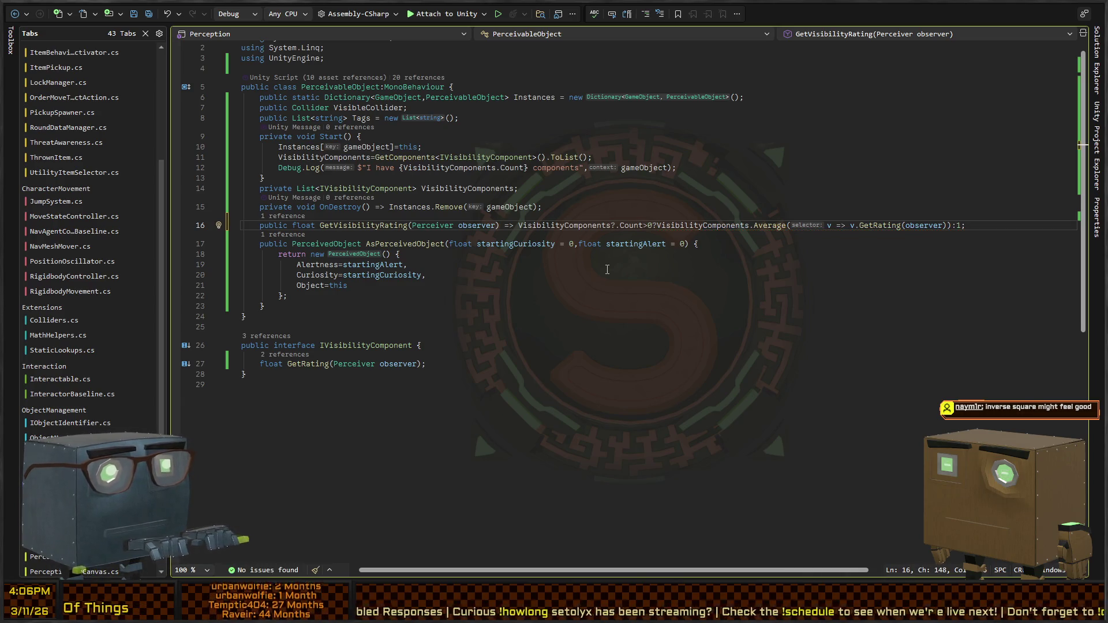
{"action": "key", "text": "ctrl+k"}
{"action": "key", "text": "ctrl+f"}
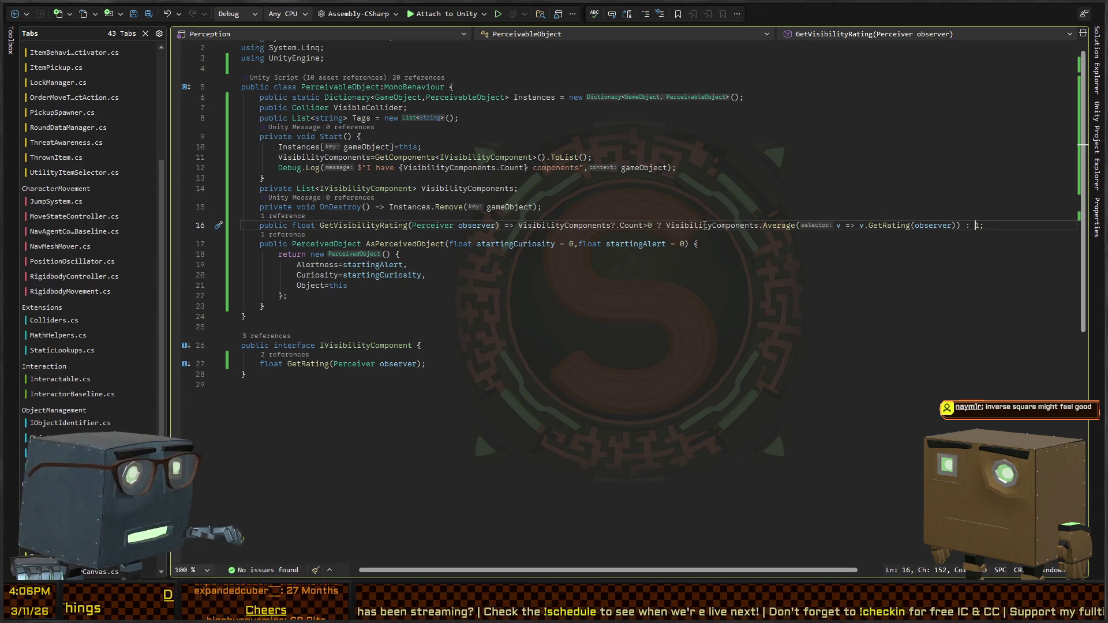
{"action": "key", "text": "alt+Tab"}
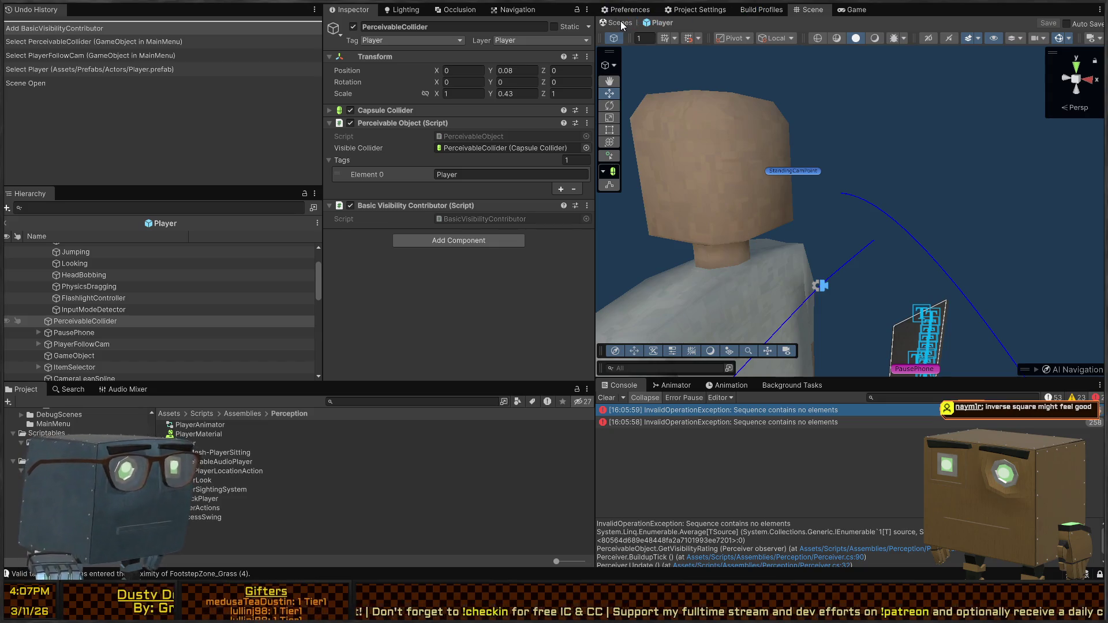
Exit the Player prefab, switch to the Game view, and run MainMenu maximized
{"action": "left_click", "coordinate": [621, 22]}
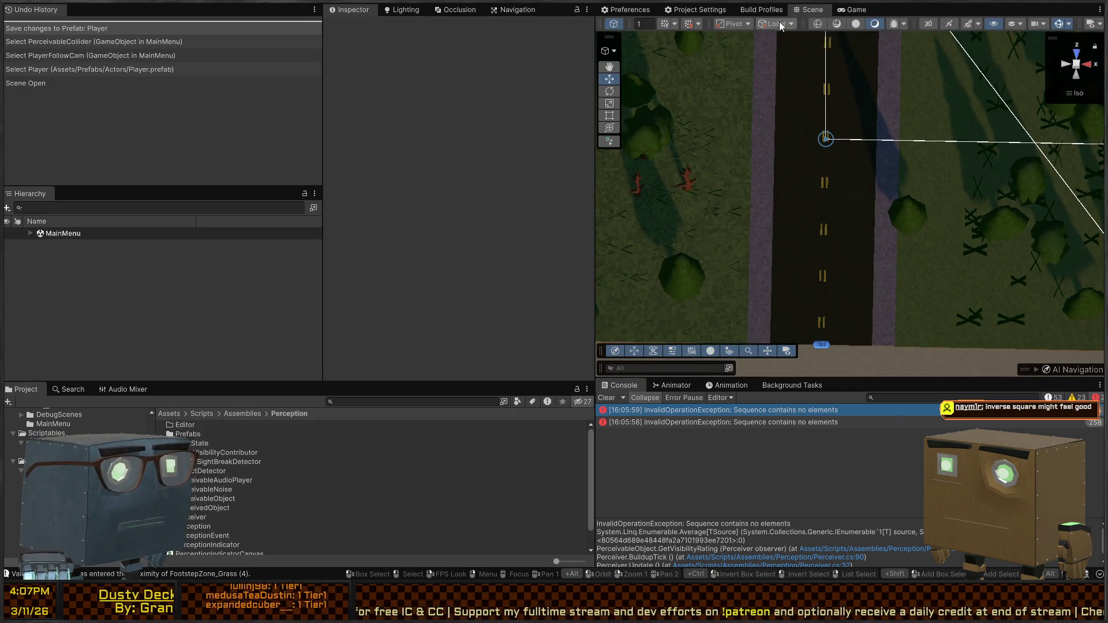
{"action": "left_click", "coordinate": [854, 10]}
{"action": "key", "text": "ctrl+p"}
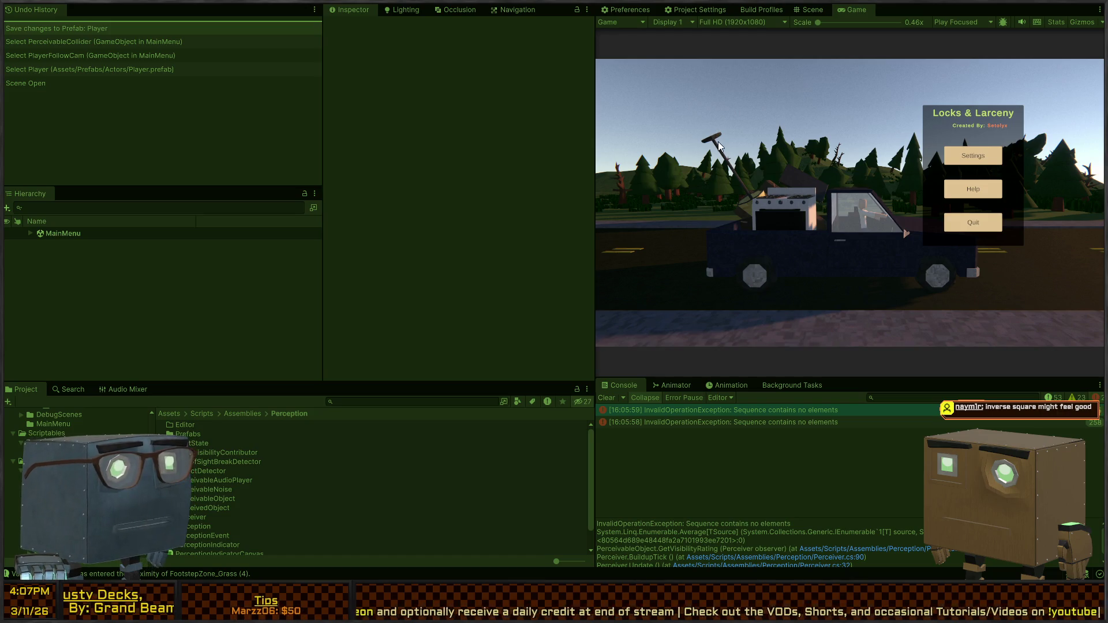
{"action": "key", "text": "ctrl+p"}
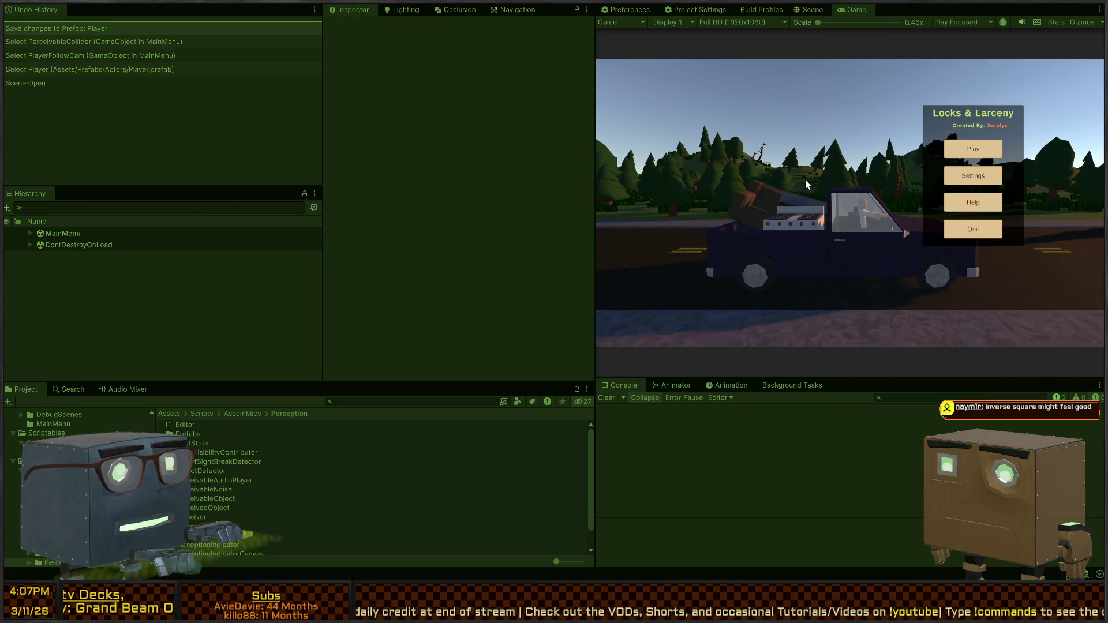
{"action": "key", "text": "shift+space"}
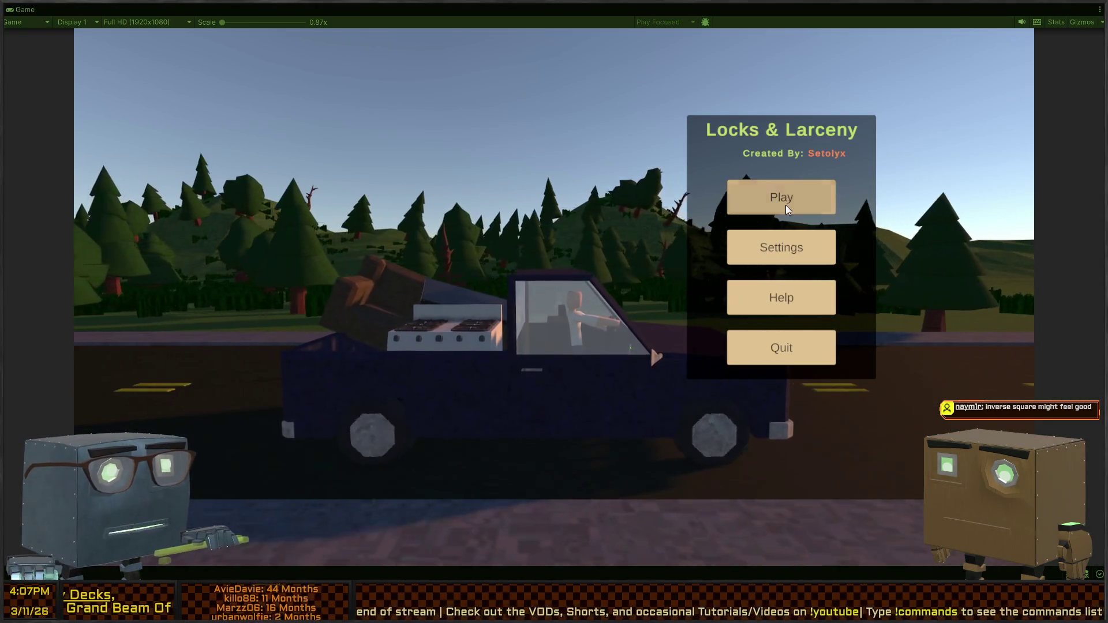
Start the game, pick up the phone, and read the Broker's full Thief Chat message
{"action": "left_click", "coordinate": [785, 206]}
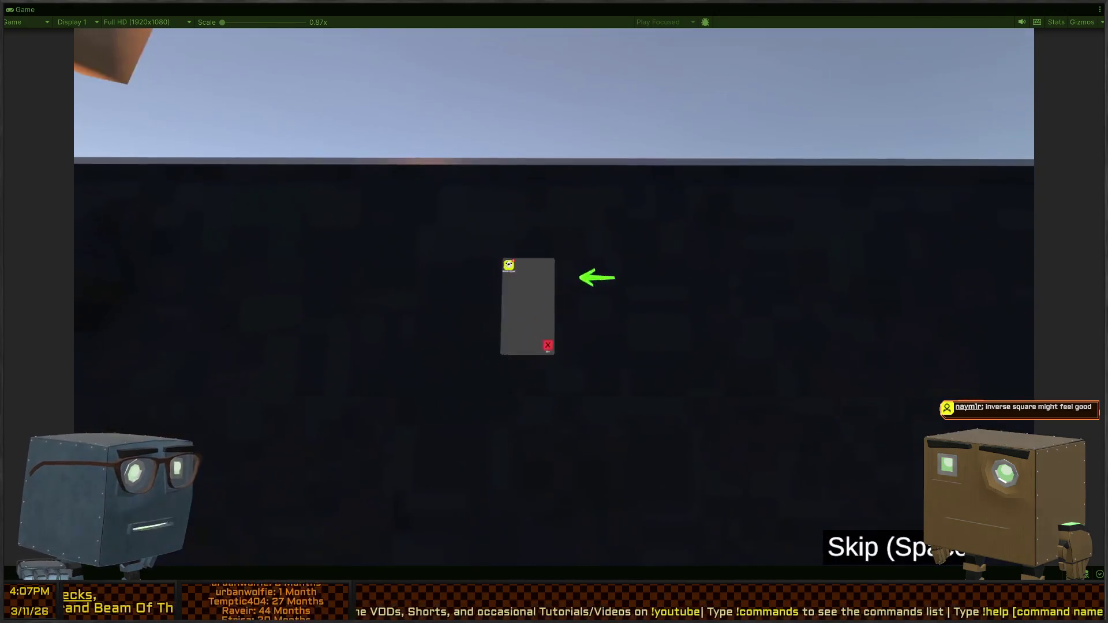
{"action": "left_click", "coordinate": [555, 303]}
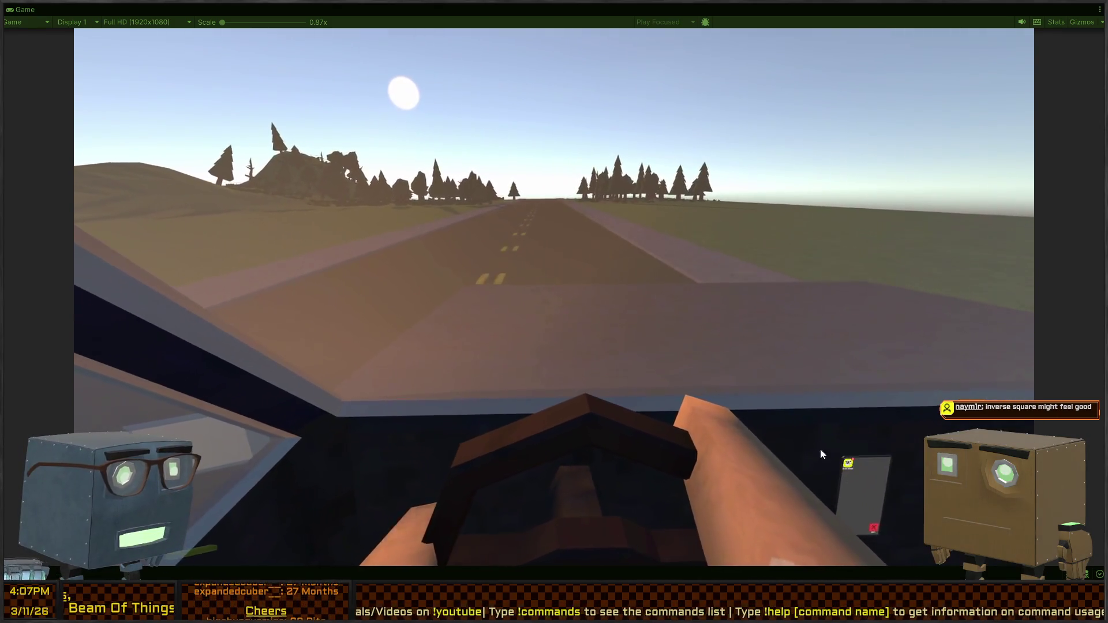
{"action": "left_click", "coordinate": [843, 462]}
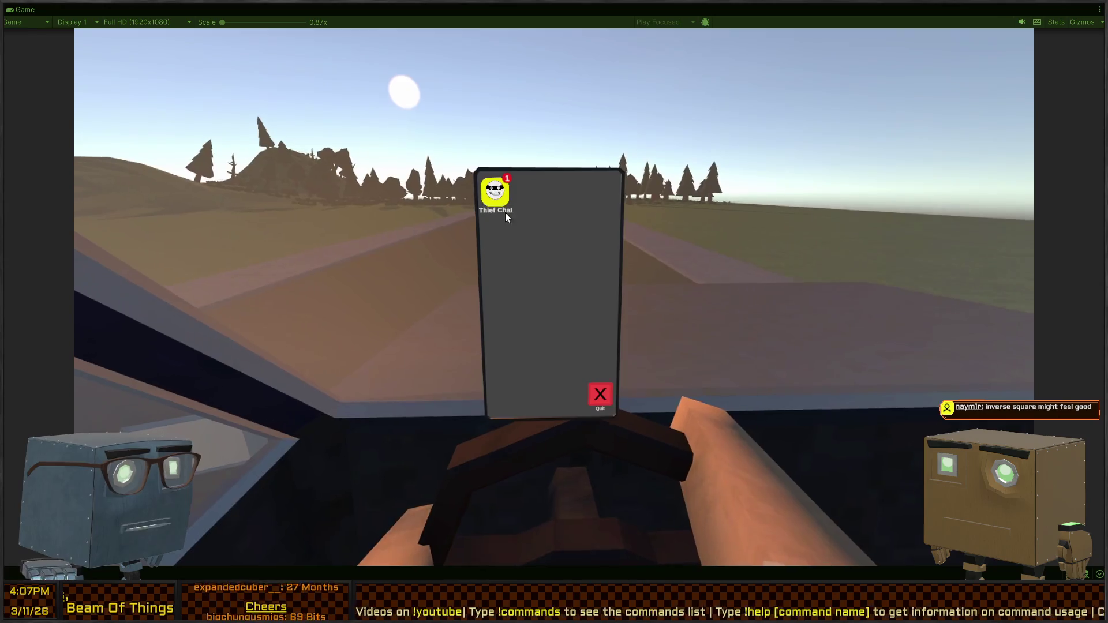
{"action": "left_click", "coordinate": [493, 196]}
{"action": "left_click", "coordinate": [541, 226]}
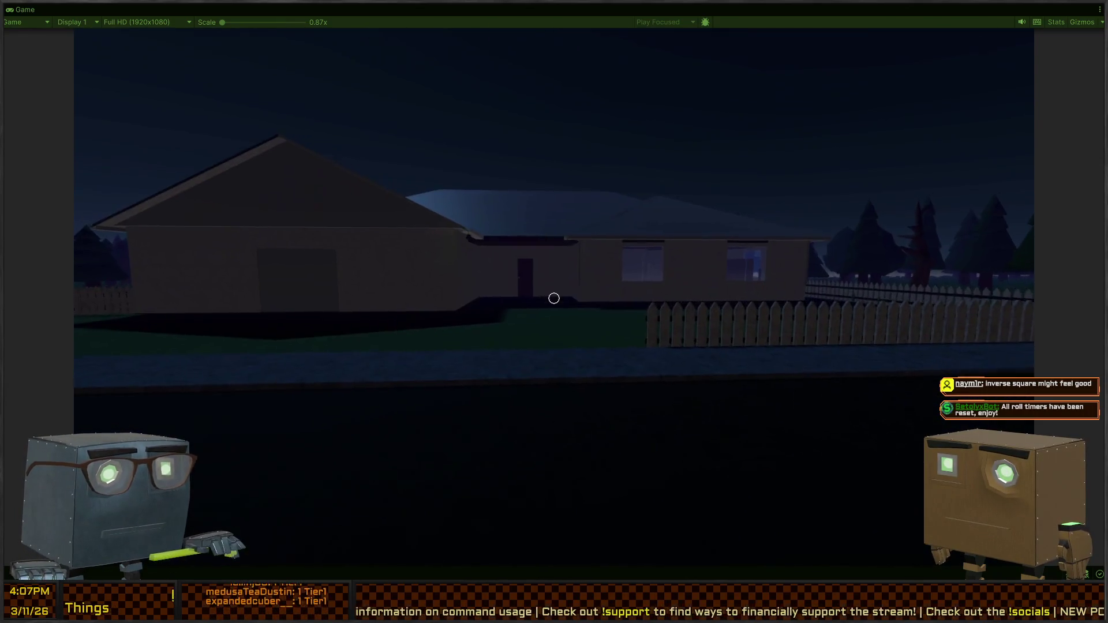
Walk toward the house and over to the parked car while recording with the camcorder
{"action": "key", "text": "w"}
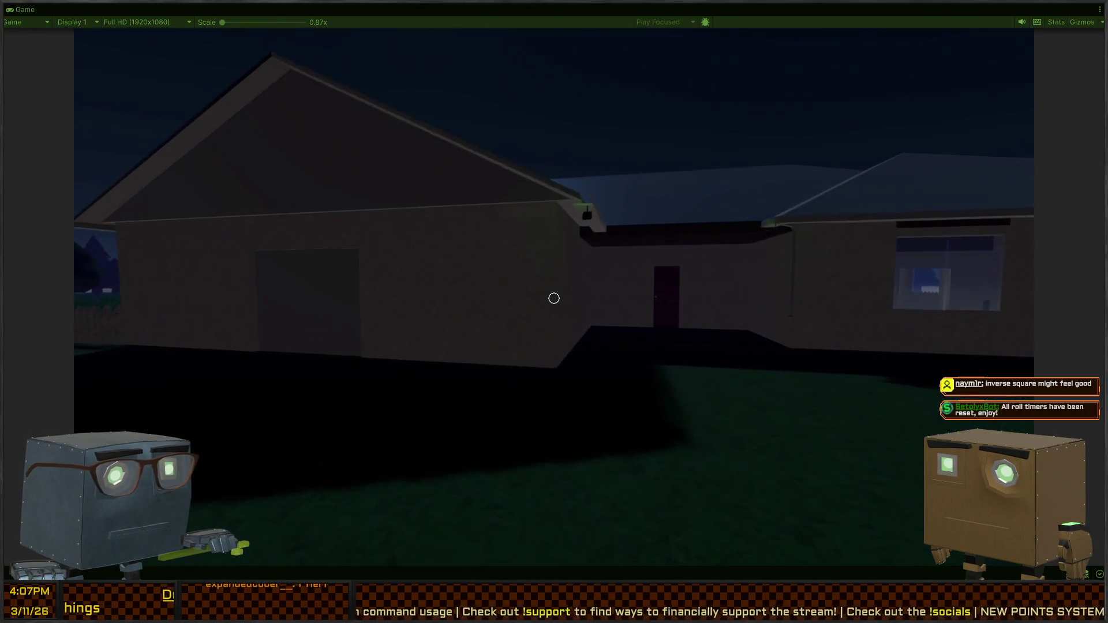
{"action": "right_click", "coordinate": [555, 298]}
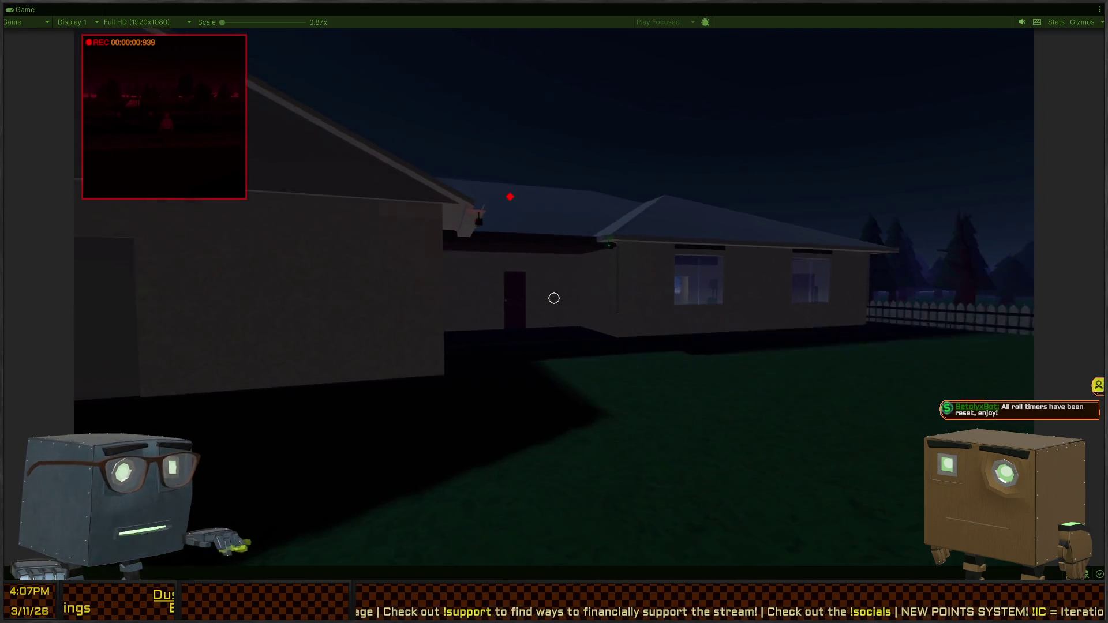
{"action": "key", "text": "w"}
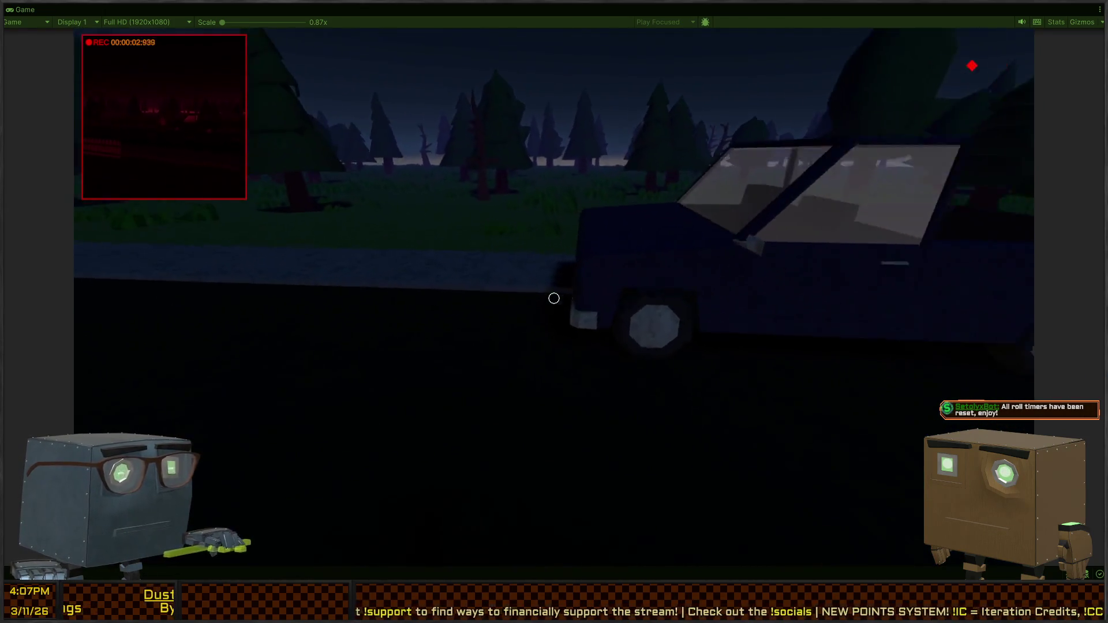
{"action": "key", "text": "w"}
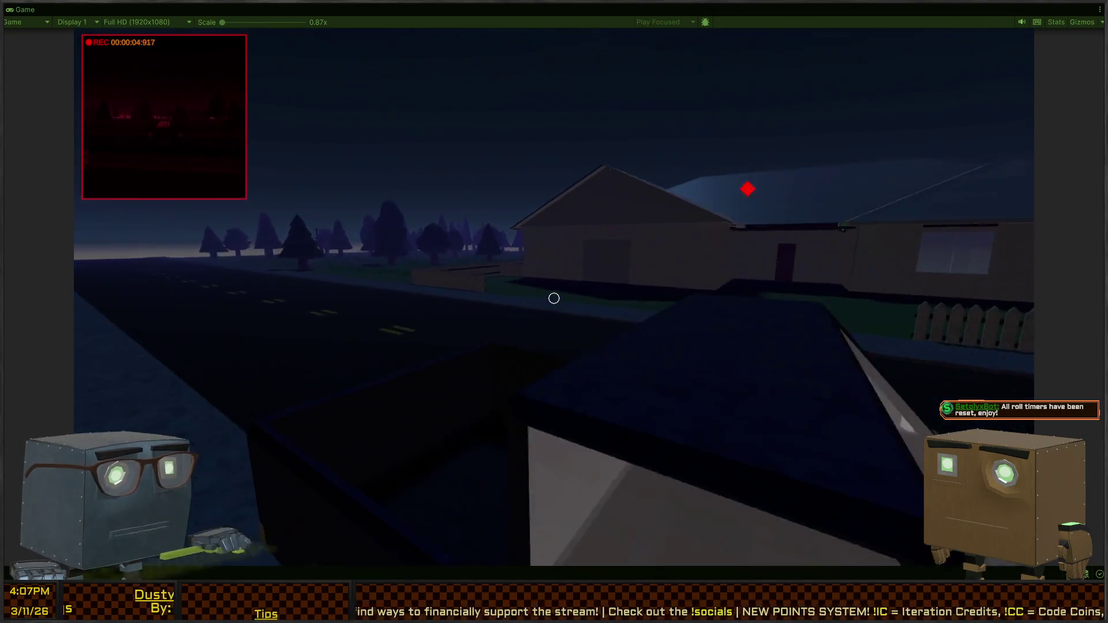
{"action": "right_click", "coordinate": [554, 298]}
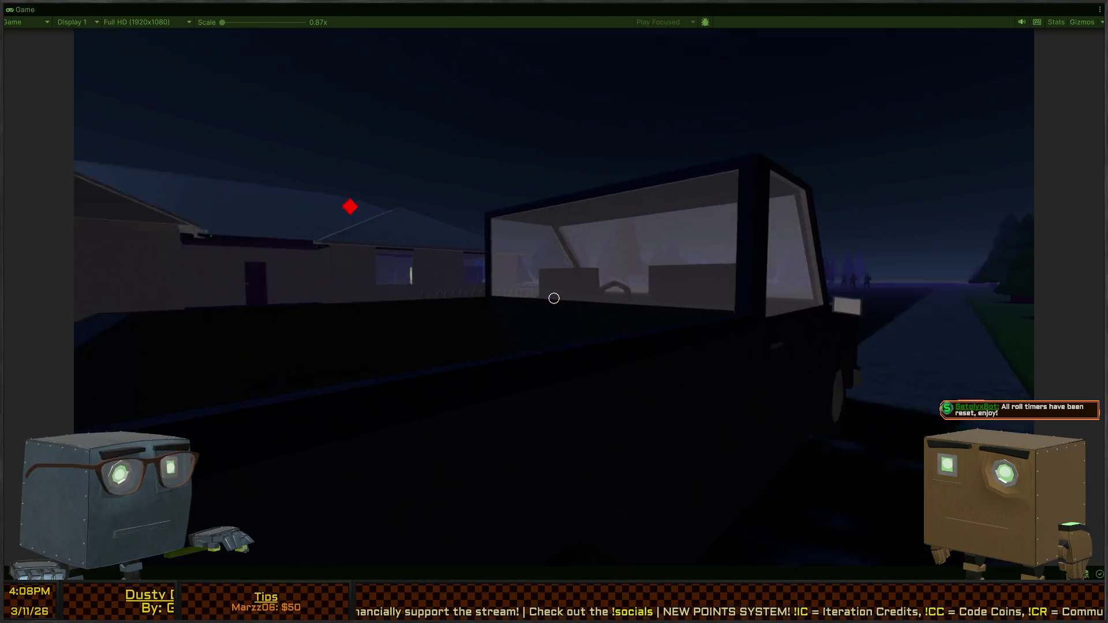
Move along the fence to face the approaching guards and swing the club until caught
{"action": "key", "text": "w"}
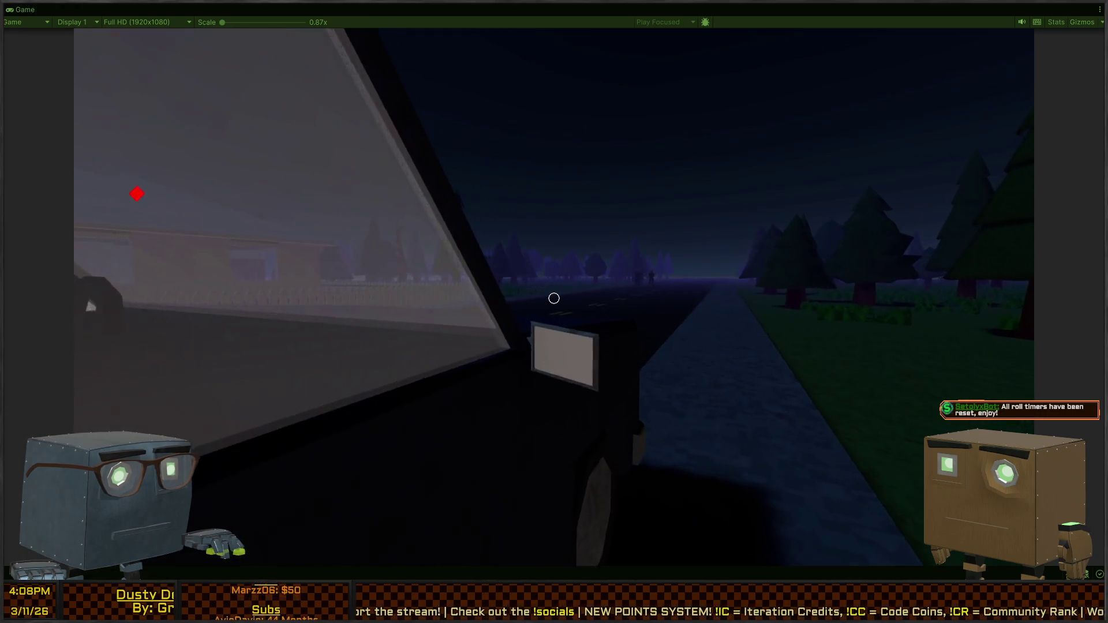
{"action": "key", "text": "w"}
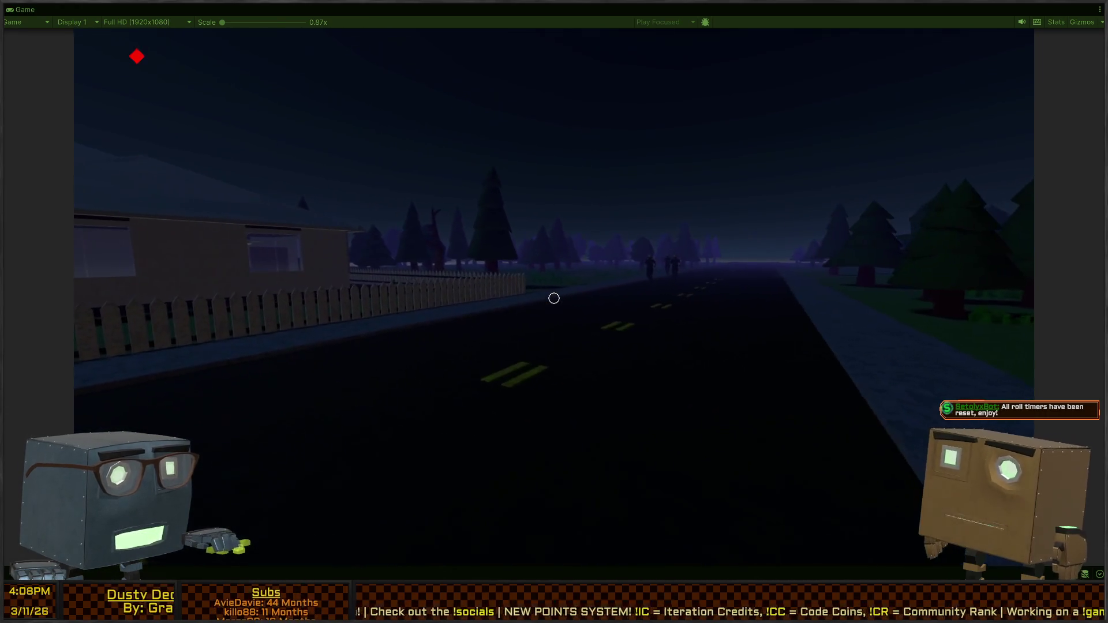
{"action": "key", "text": "w"}
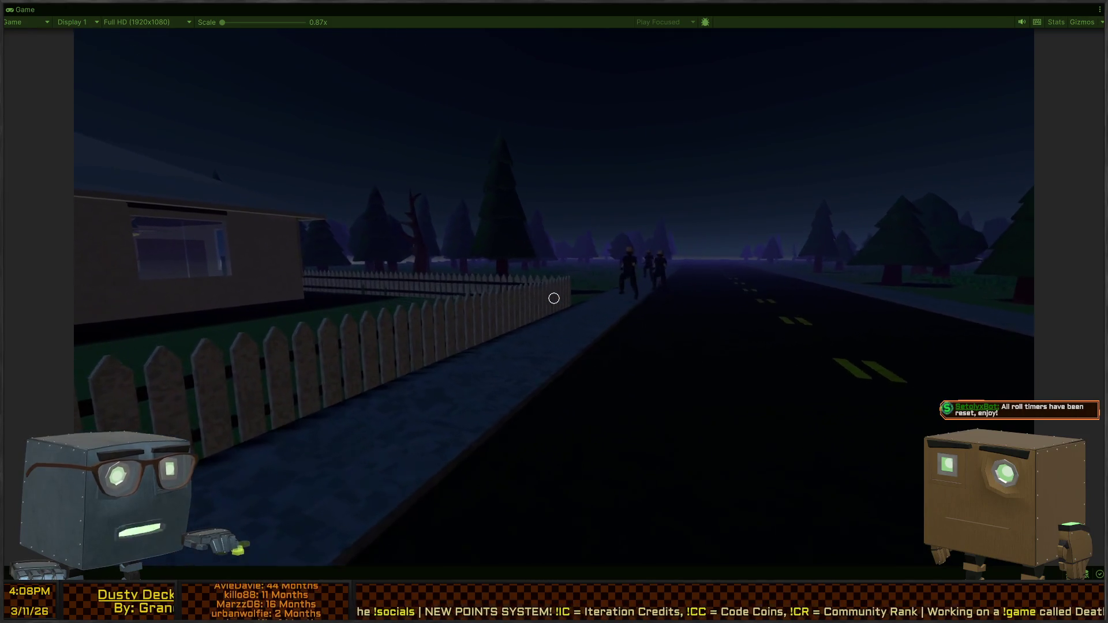
{"action": "key", "text": "w"}
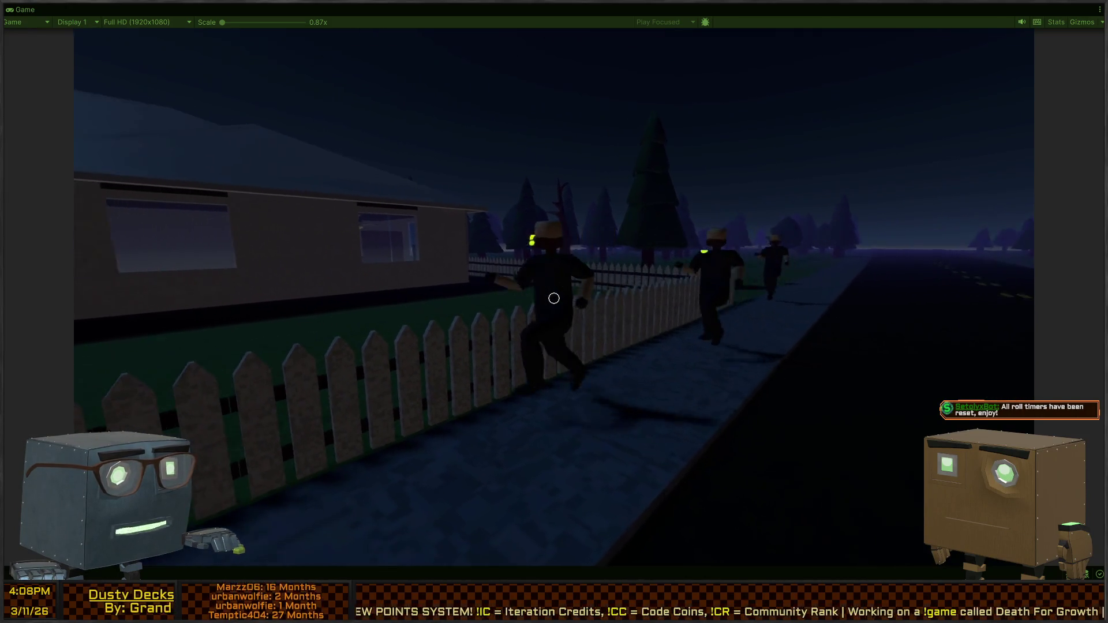
{"action": "key", "text": "w"}
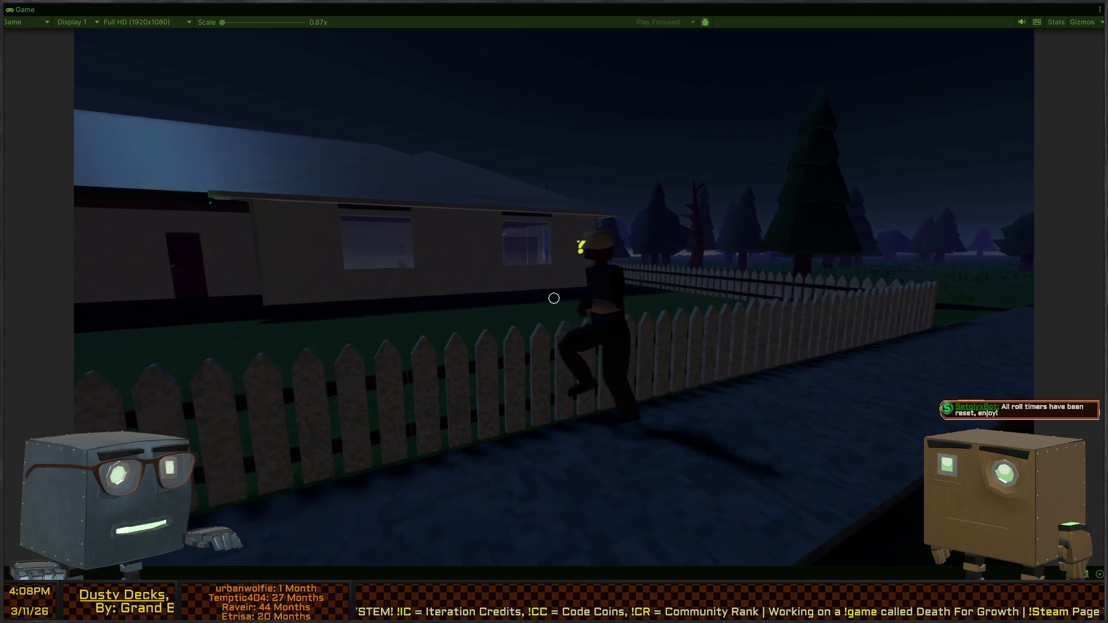
{"action": "key", "text": "w"}
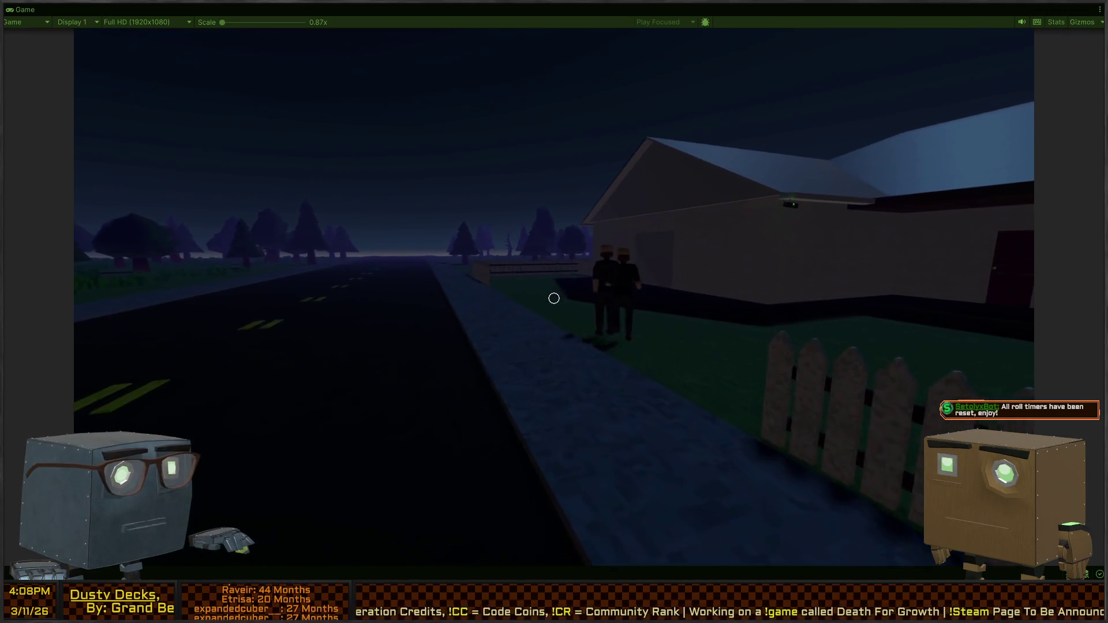
{"action": "key", "text": "w"}
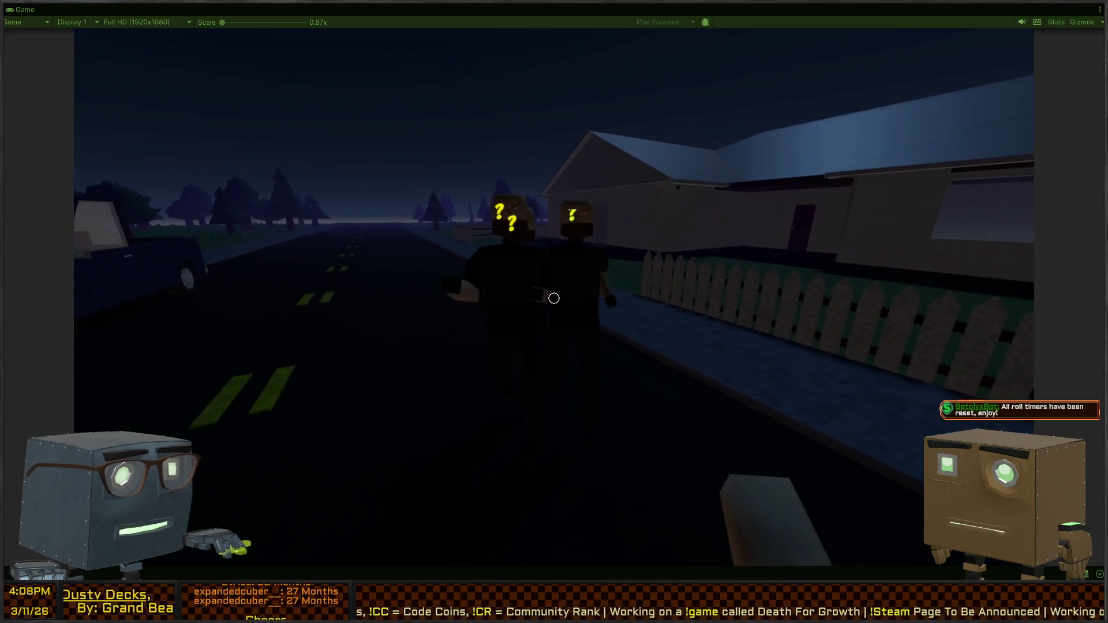
{"action": "left_click", "coordinate": [554, 298]}
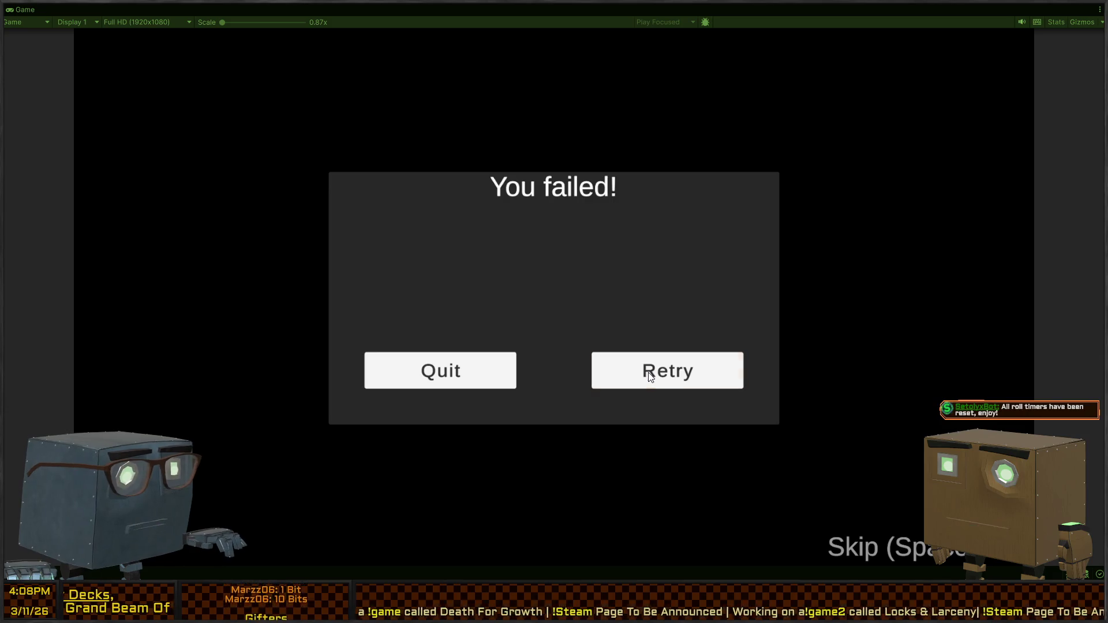
Retry the failed mission, restore the full editor layout, and show info messages in the Console
{"action": "left_click", "coordinate": [737, 378]}
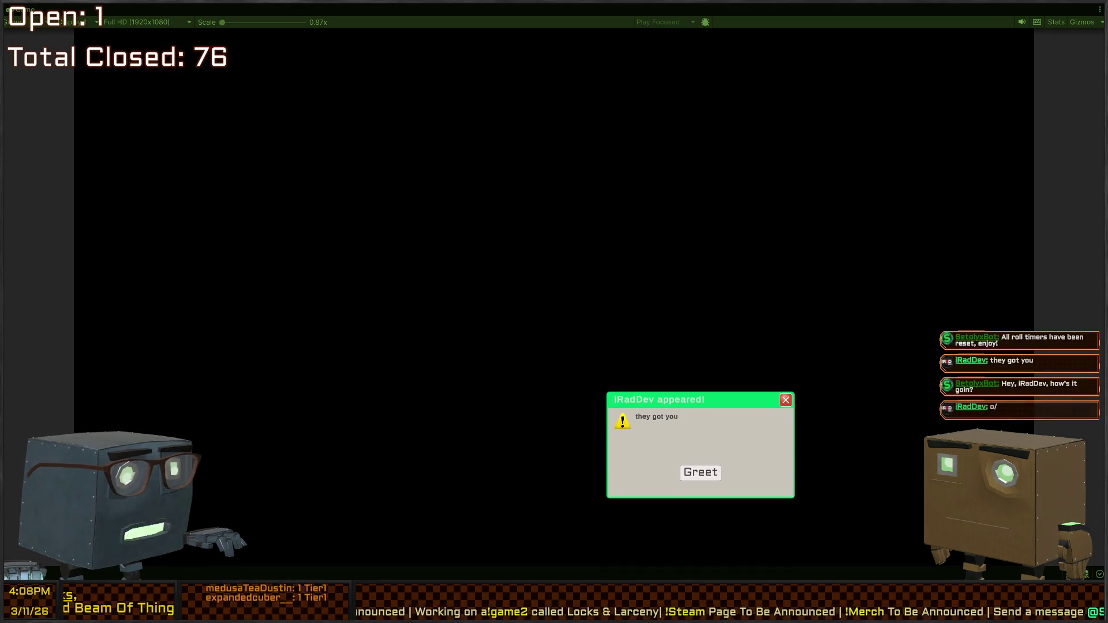
{"action": "left_click", "coordinate": [700, 481]}
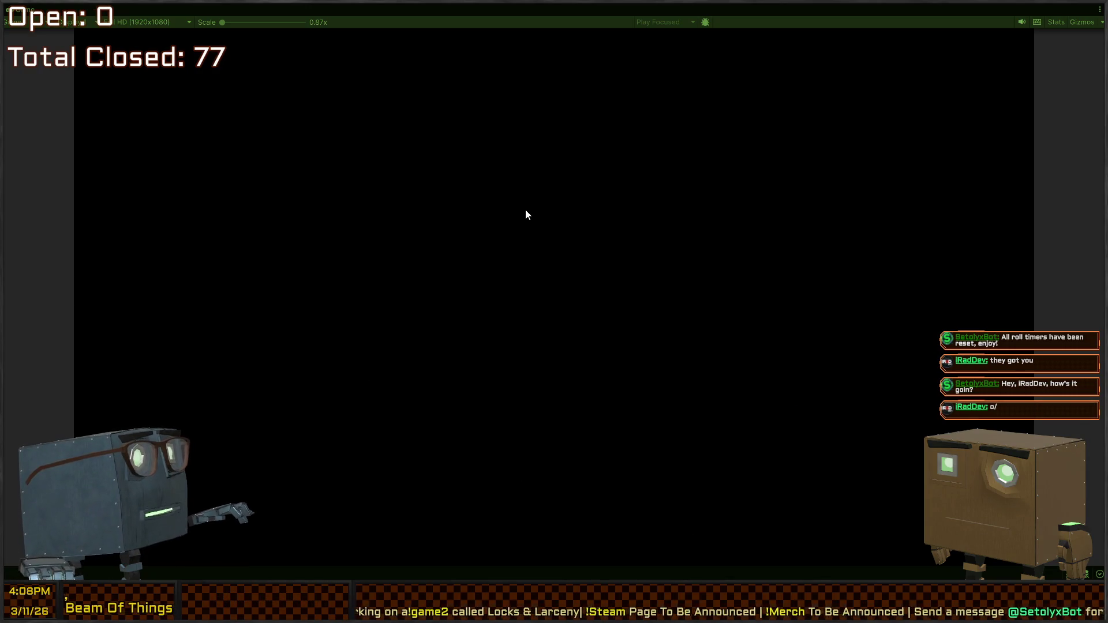
{"action": "key", "text": "shift+space"}
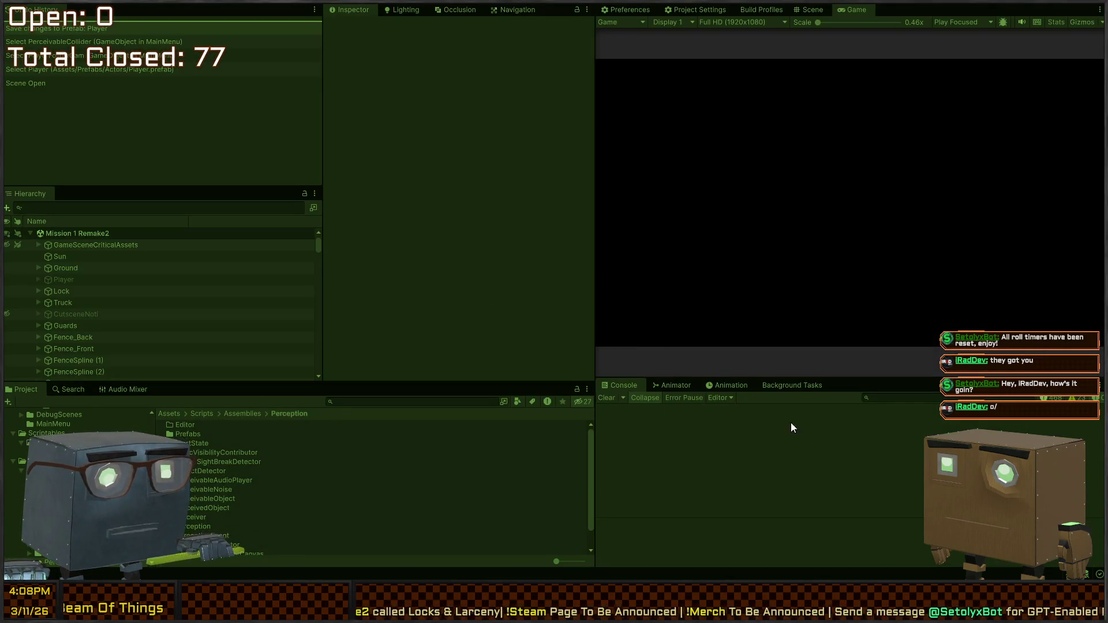
{"action": "key", "text": "shift+space"}
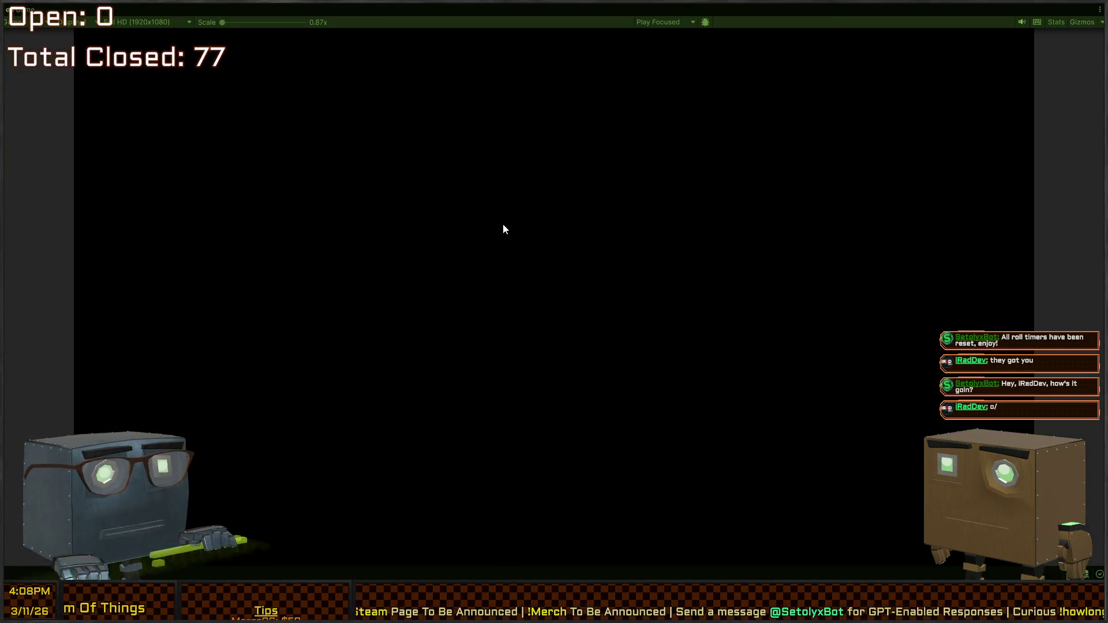
{"action": "key", "text": "shift+space"}
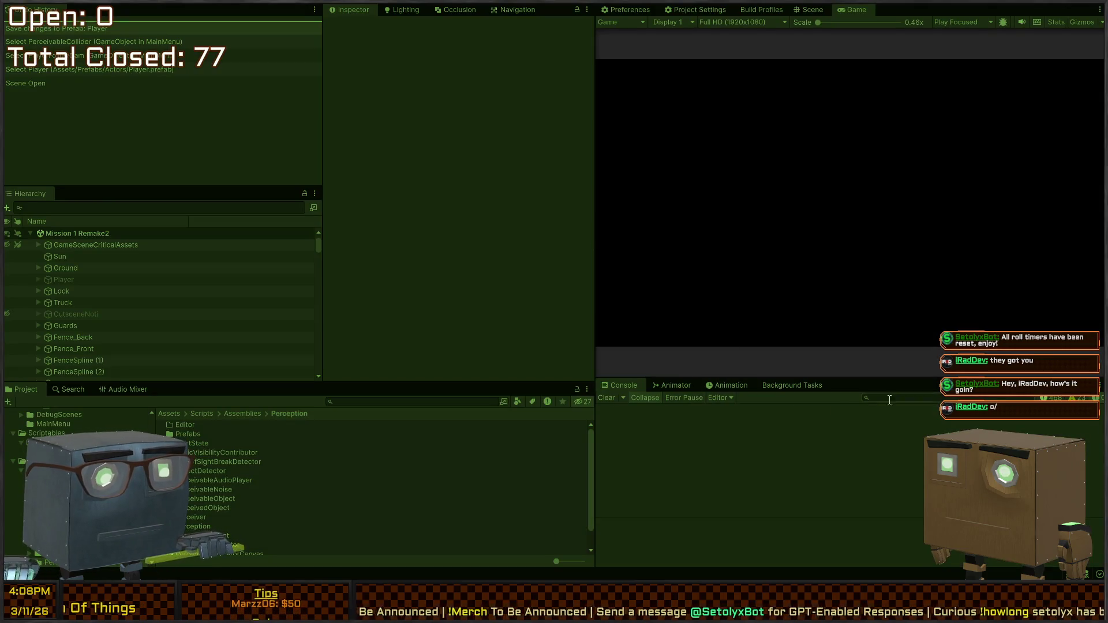
{"action": "left_click", "coordinate": [1057, 398]}
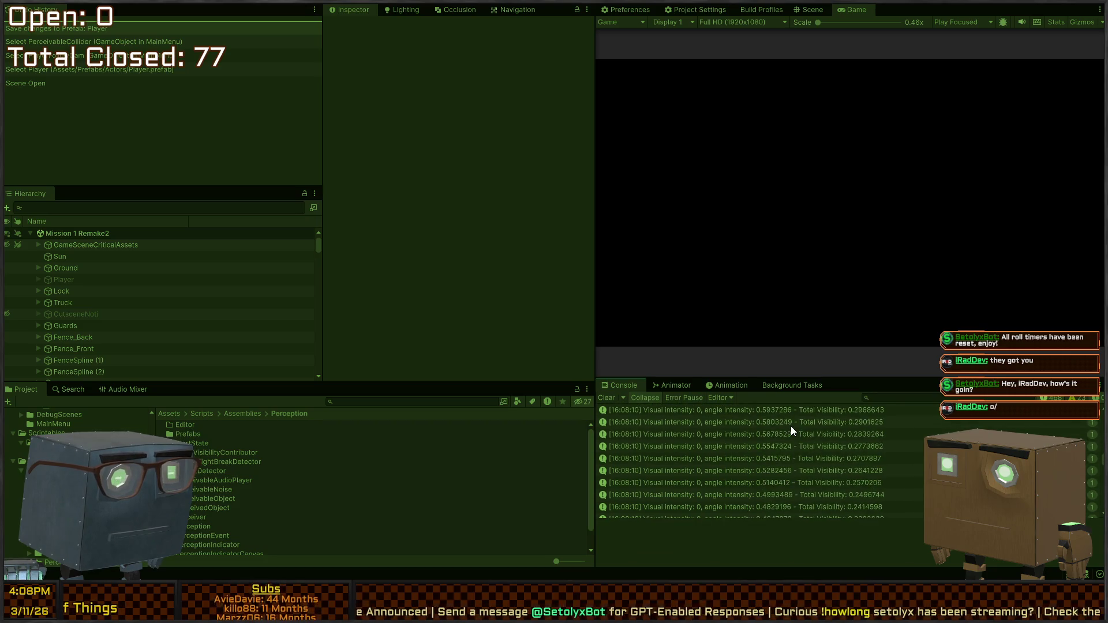
Comment out the Debug.Log visibility line 18 in GetRating, reached from the Console entry, then return to Unity
{"action": "double_click", "coordinate": [785, 463]}
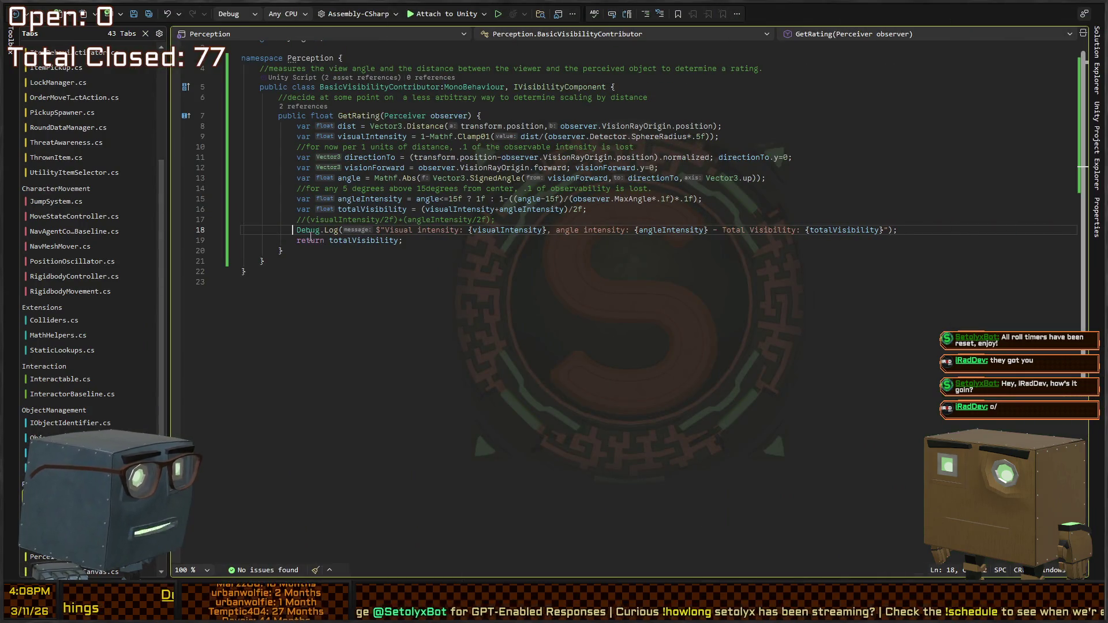
{"action": "type", "text": "//"}
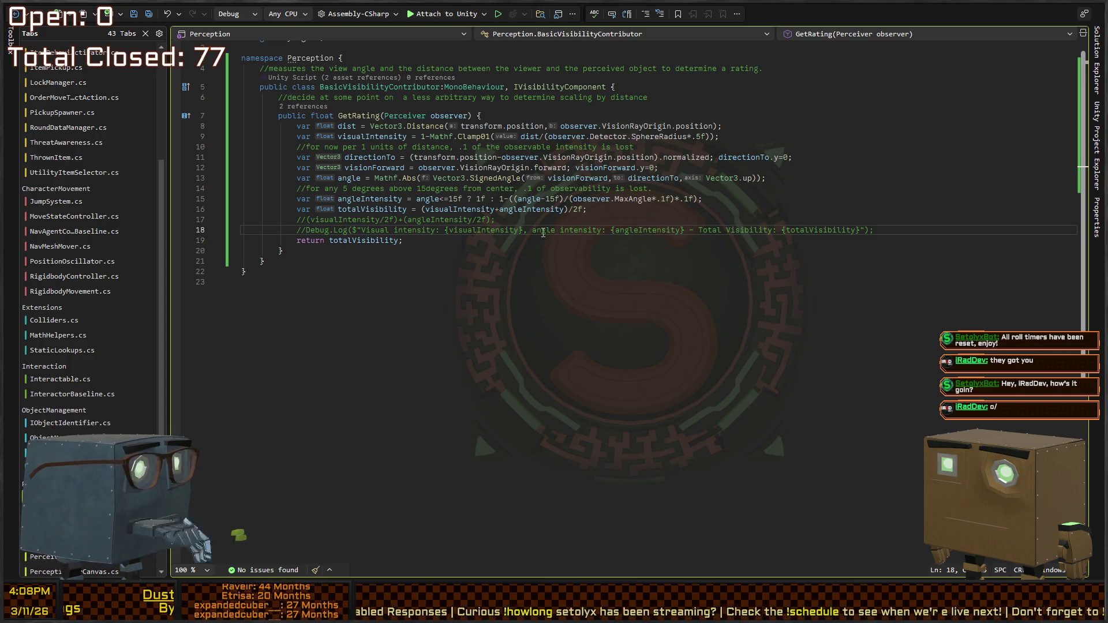
{"action": "key", "text": "alt+Tab"}
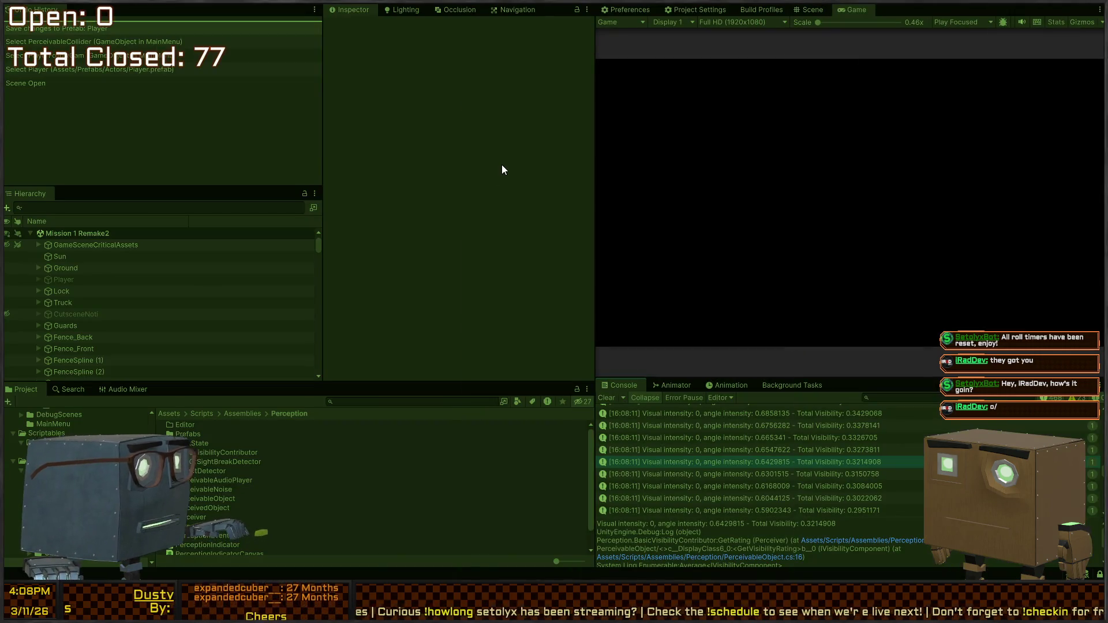
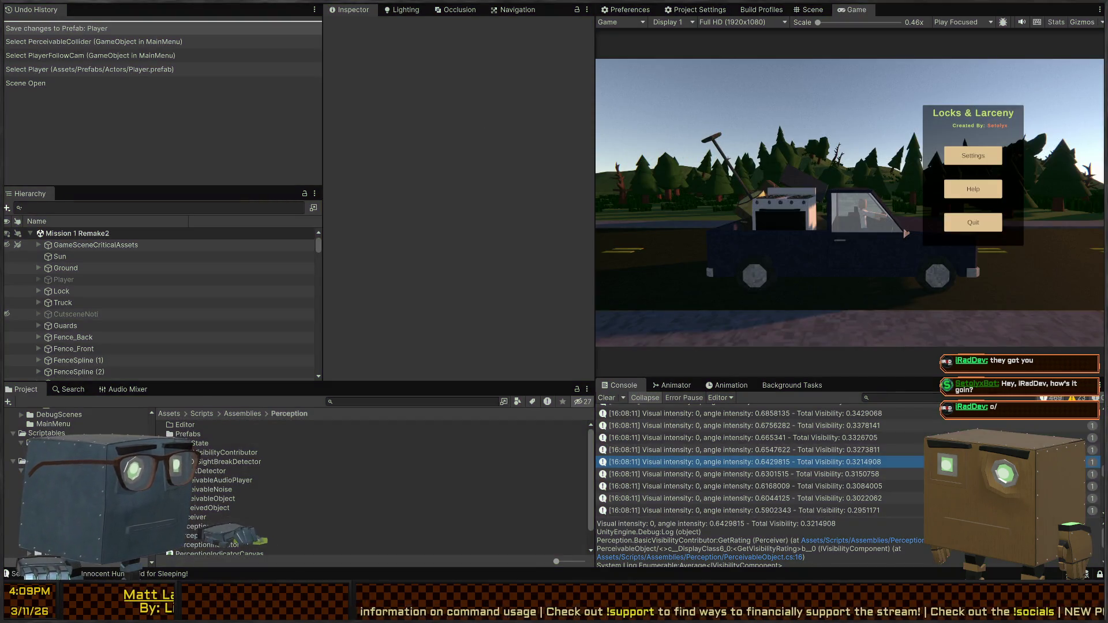
Review BasicVisibilityContributor.cs in Visual Studio, then return to the Unity editor
{"action": "key", "text": "alt+Tab"}
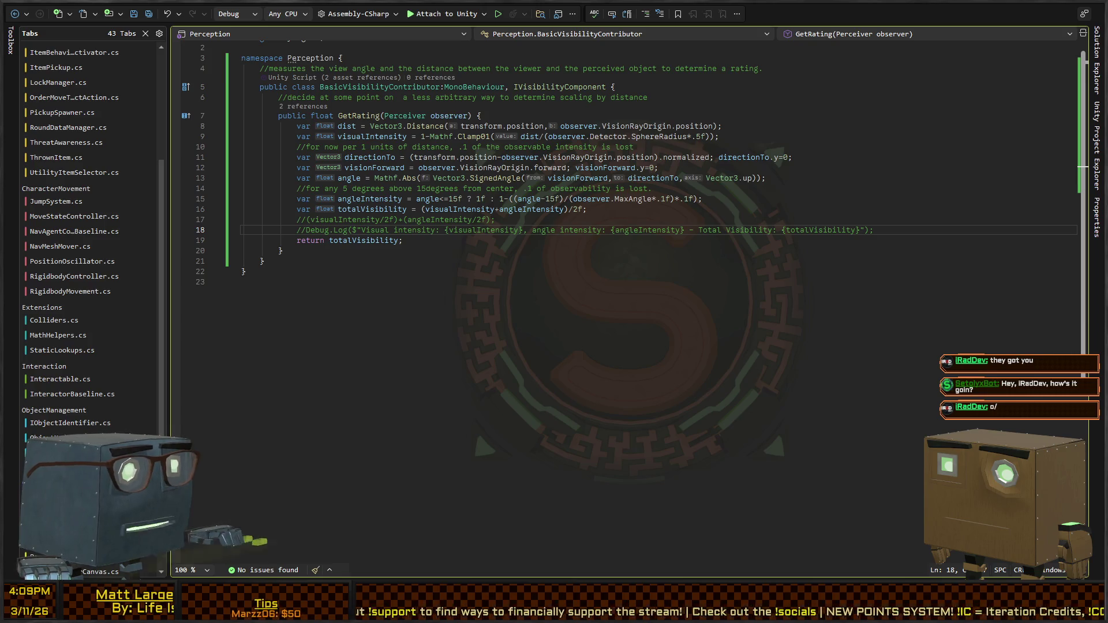
{"action": "key", "text": "alt+Tab"}
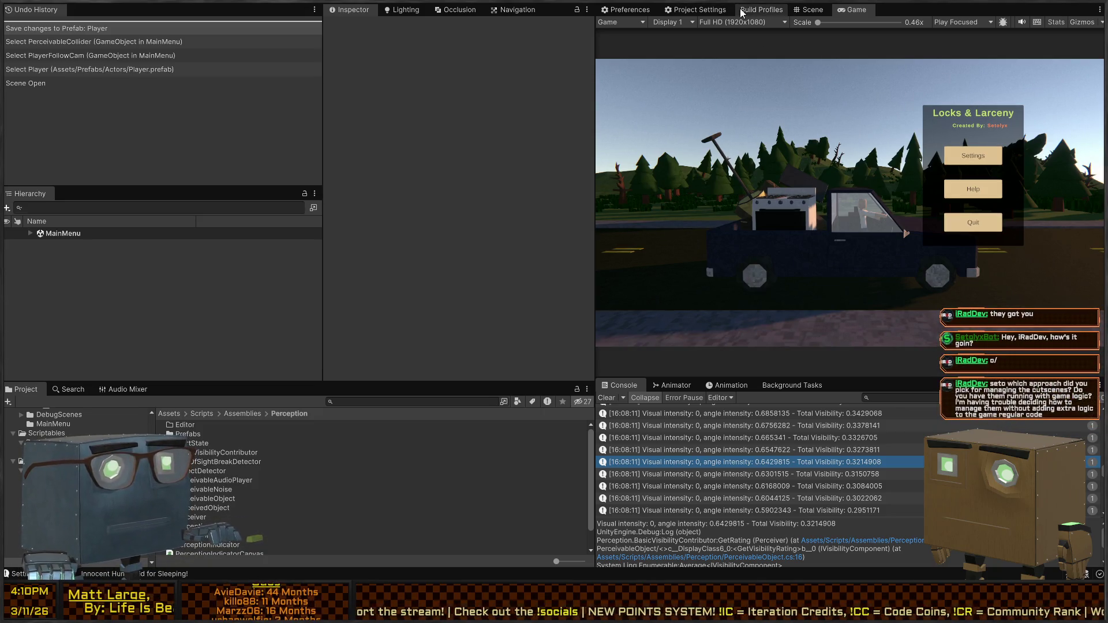
Set Enter Play Mode to Do not reload Domain or Scene, then start Play from the Game view
{"action": "left_click", "coordinate": [699, 10]}
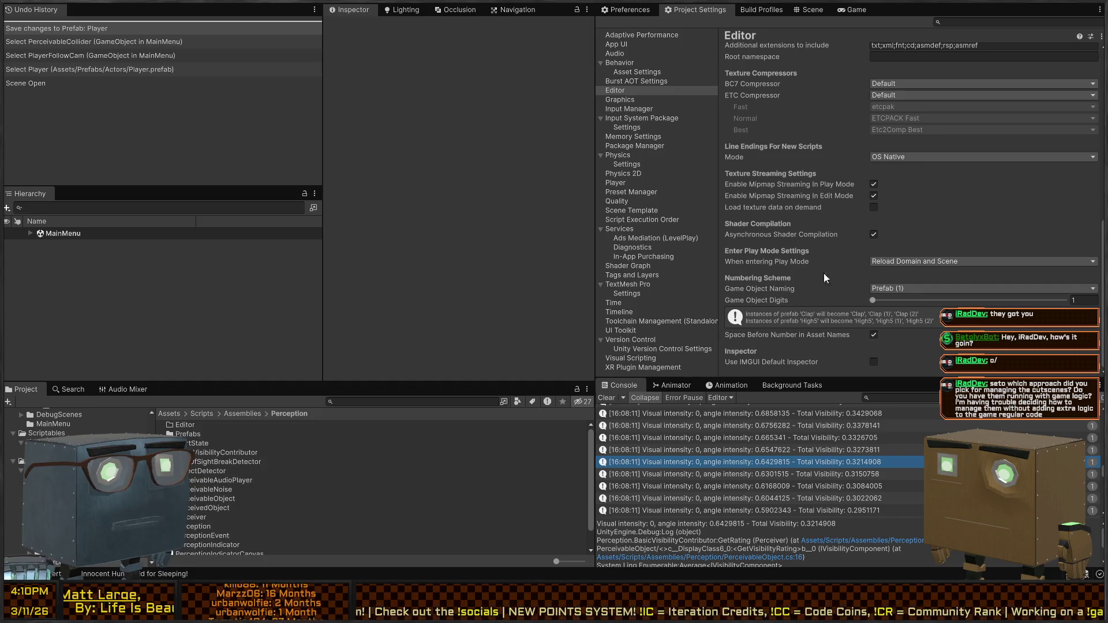
{"action": "left_click", "coordinate": [925, 314]}
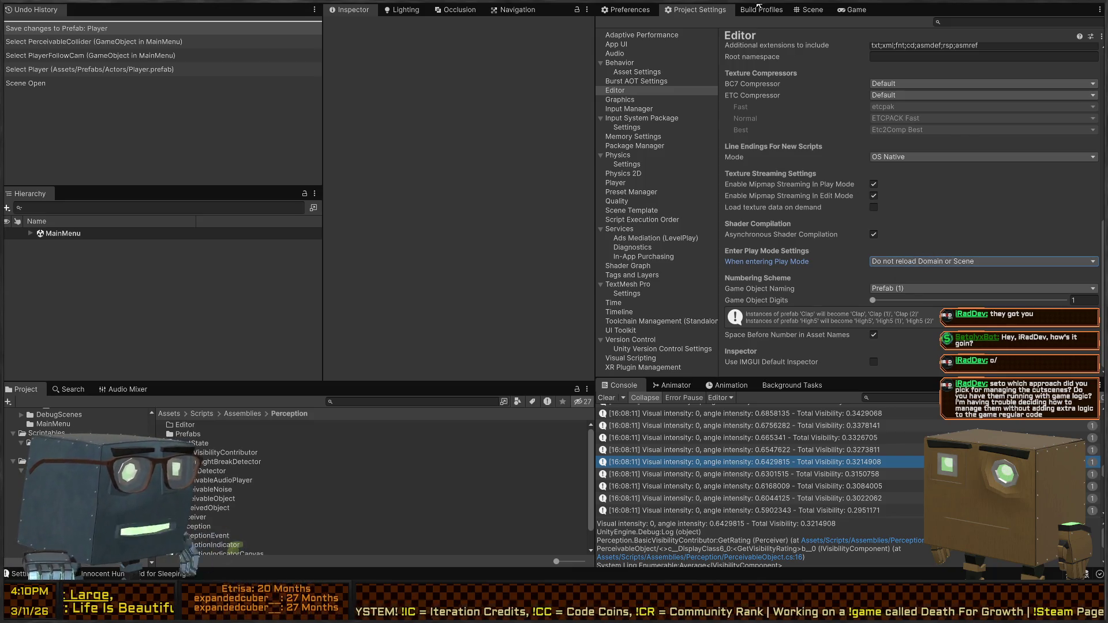
{"action": "left_click", "coordinate": [815, 14]}
{"action": "left_click", "coordinate": [849, 11]}
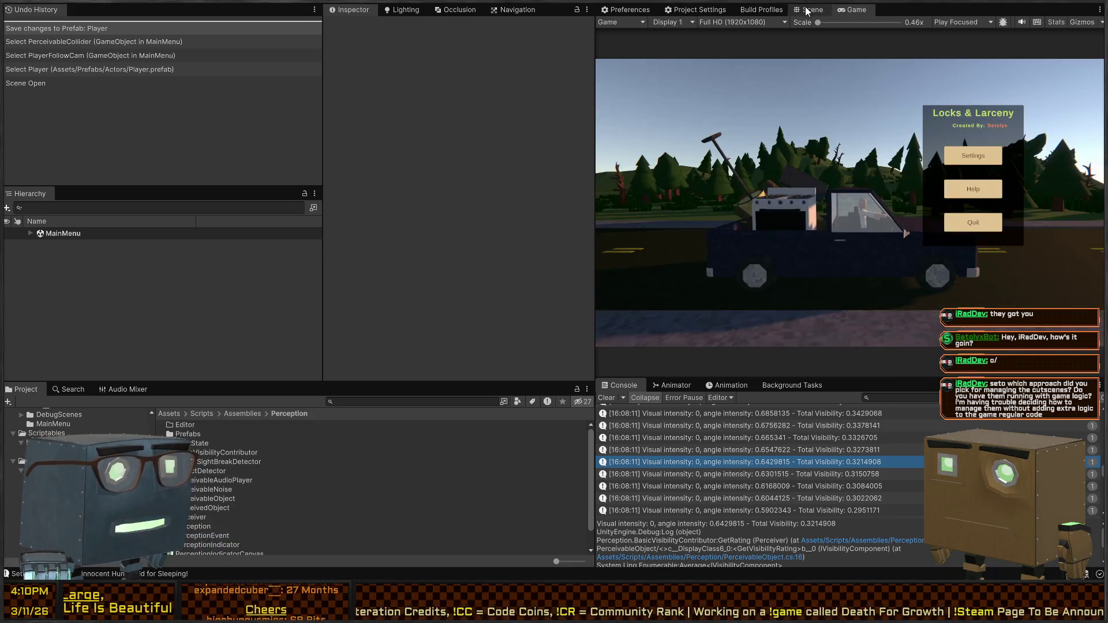
{"action": "key", "text": "ctrl+p"}
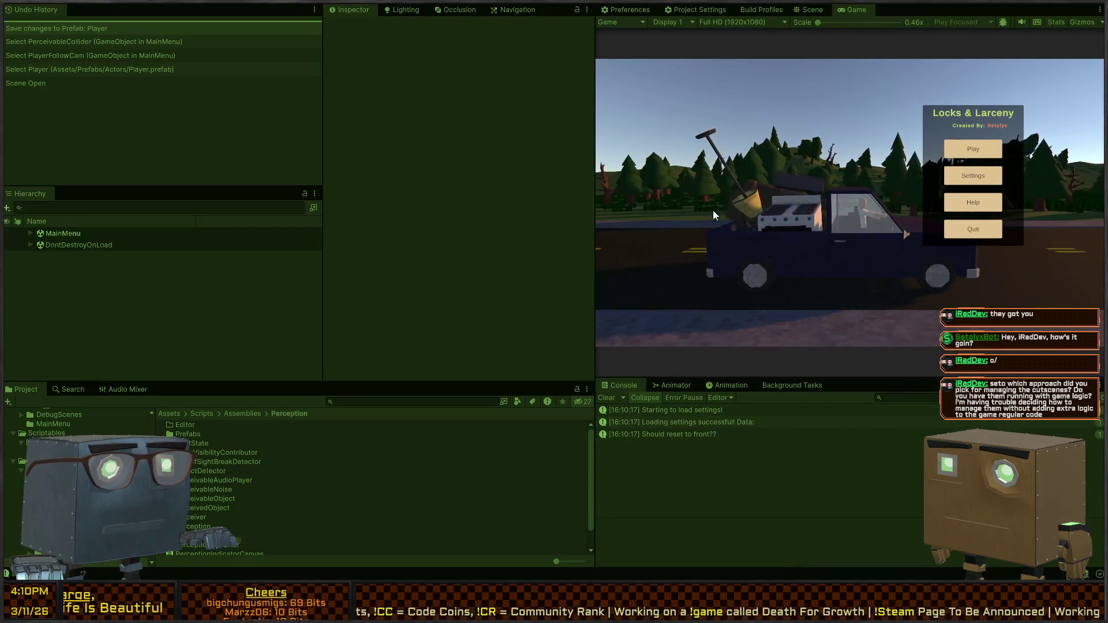
Start a new game in the maximized Game view and accept the Broker's mission through Thief Chat
{"action": "key", "text": "shift+space"}
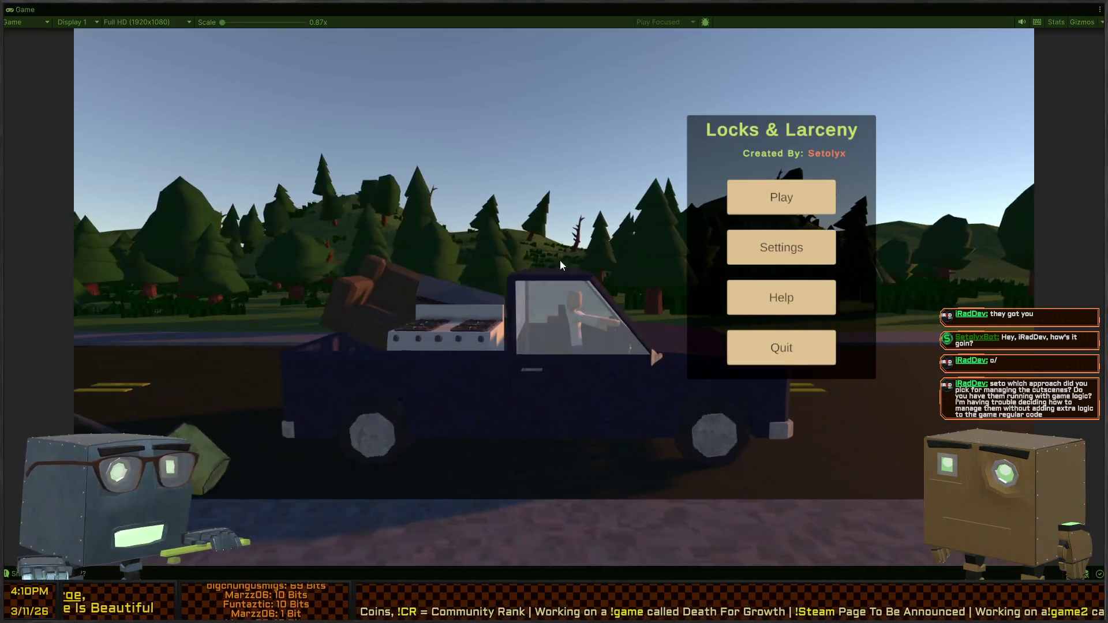
{"action": "left_click", "coordinate": [782, 198]}
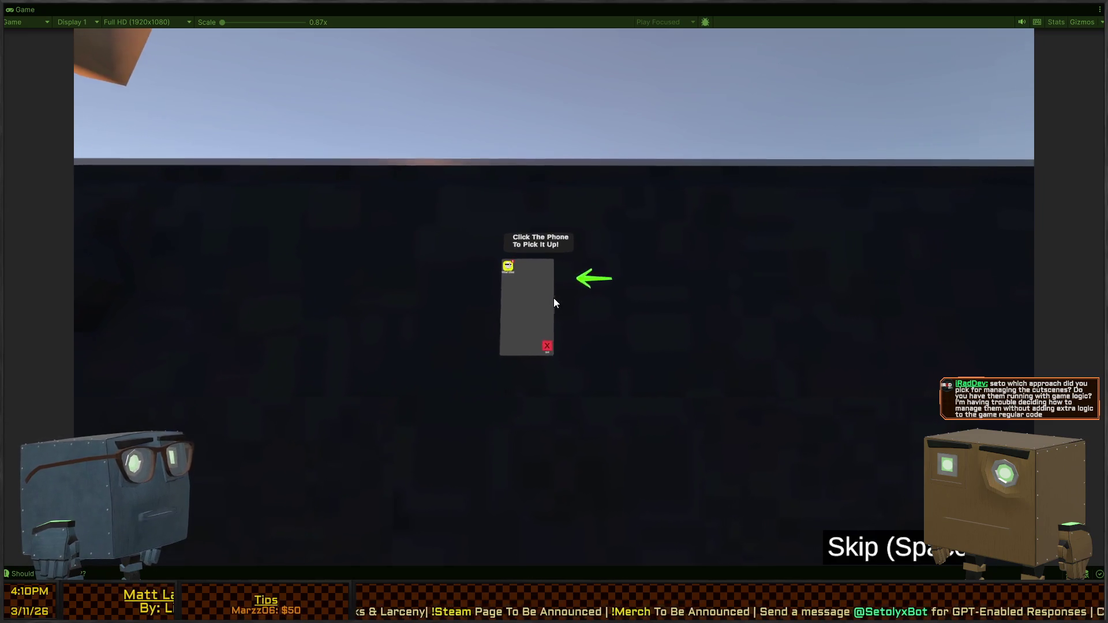
{"action": "left_click", "coordinate": [553, 298]}
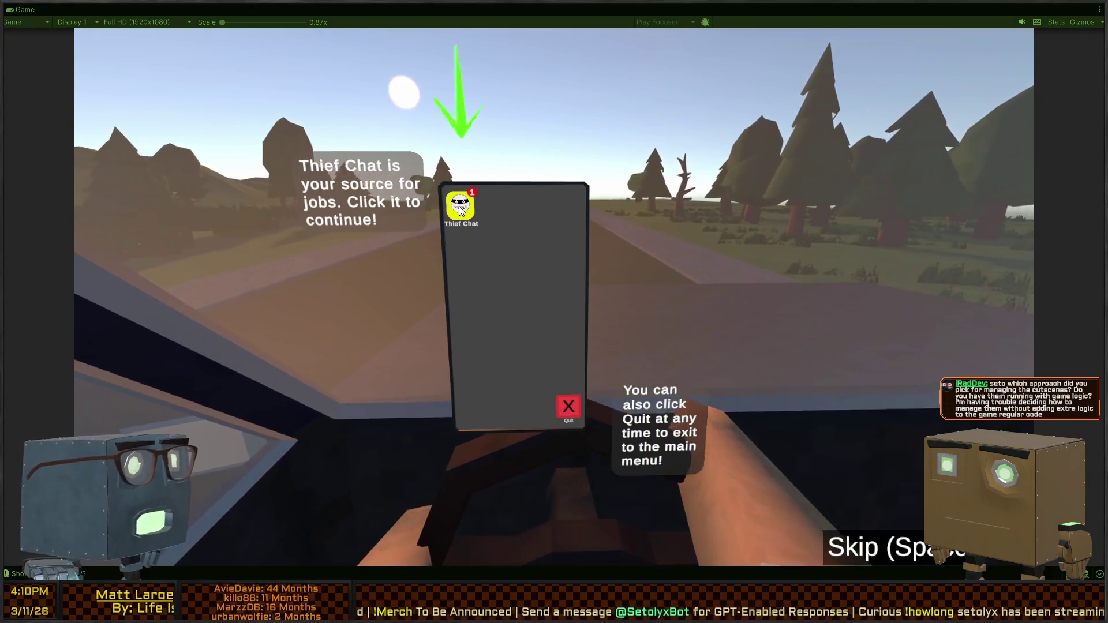
{"action": "left_click", "coordinate": [460, 207]}
{"action": "left_click", "coordinate": [503, 237]}
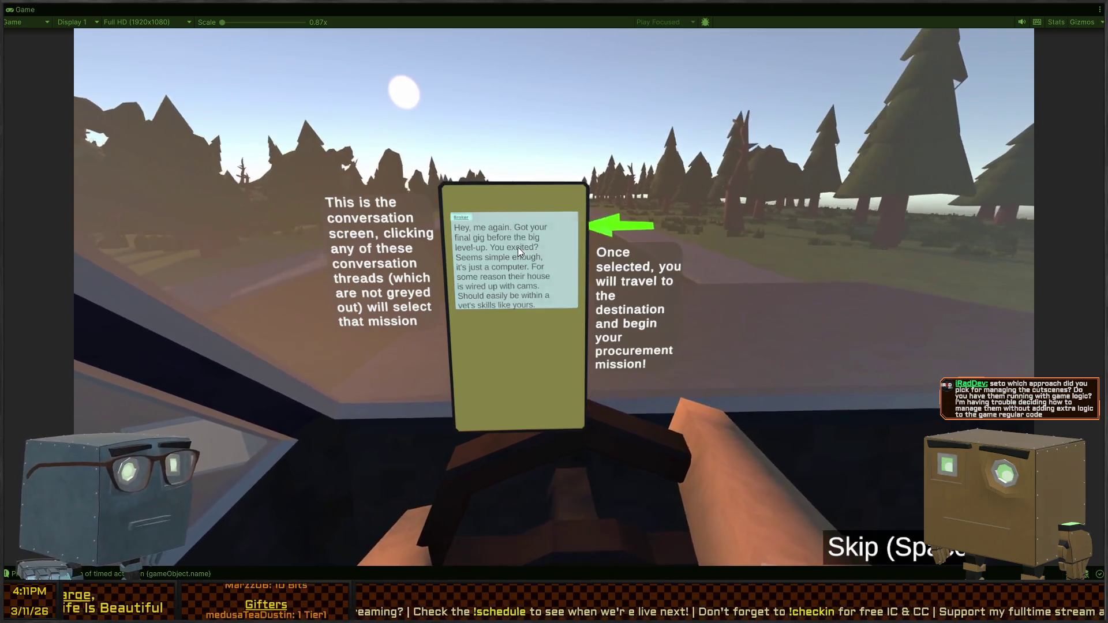
{"action": "left_click", "coordinate": [518, 247]}
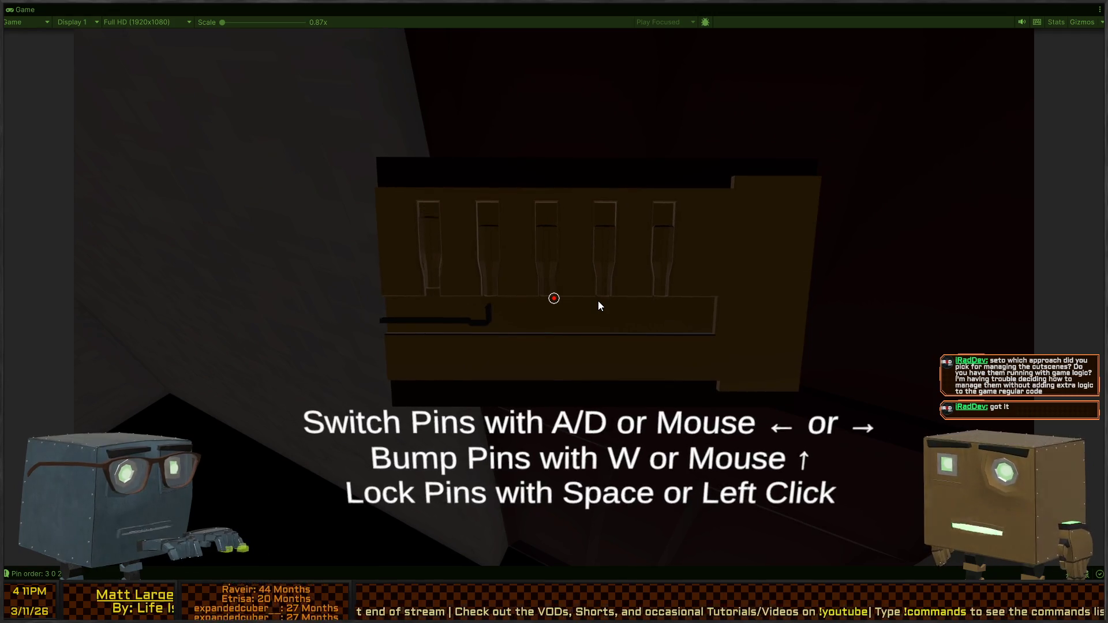
Work the lock pins with A/D and W to pick the lock
{"action": "key", "text": "d"}
{"action": "key", "text": "d"}
{"action": "key", "text": "w"}
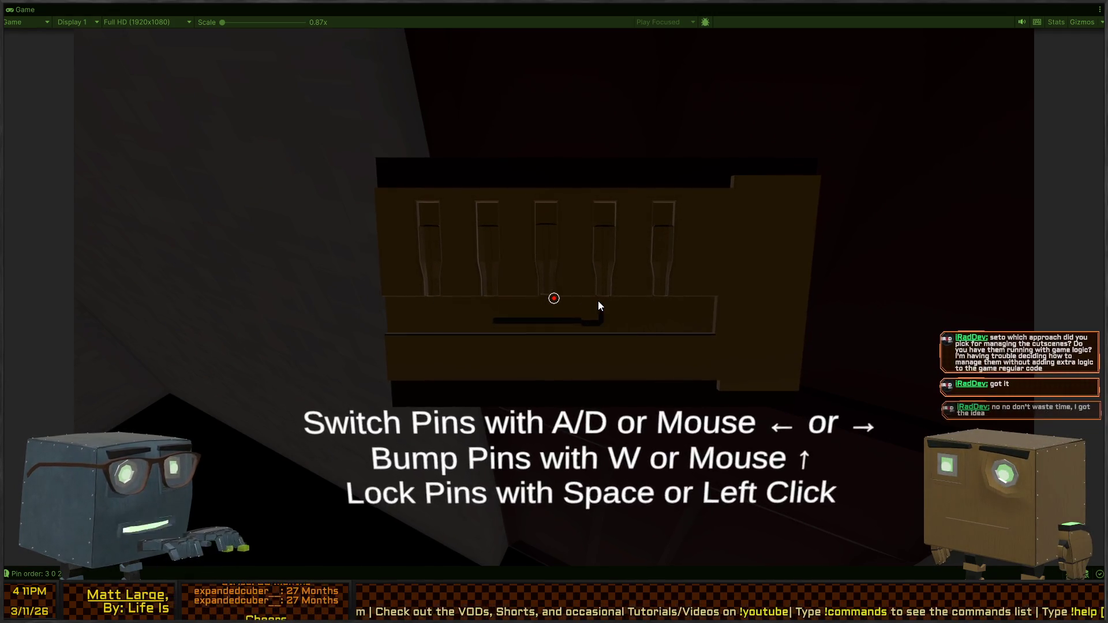
{"action": "key", "text": "d"}
{"action": "key", "text": "w"}
{"action": "key", "text": "d"}
{"action": "key", "text": "a"}
{"action": "key", "text": "a"}
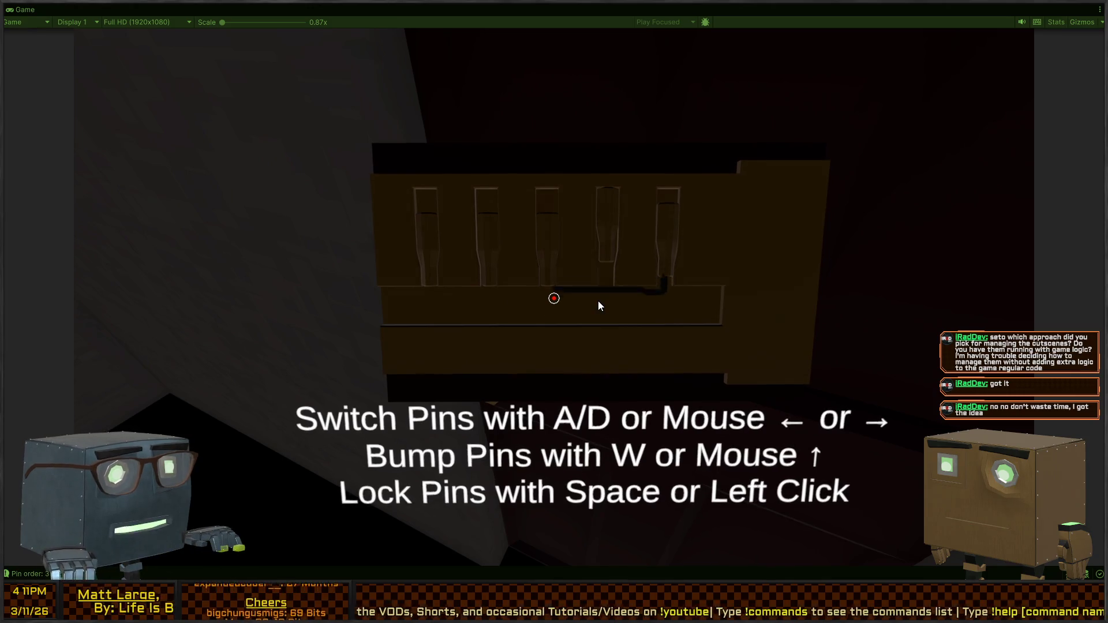
{"action": "key", "text": "w"}
{"action": "key", "text": "a"}
{"action": "key", "text": "a"}
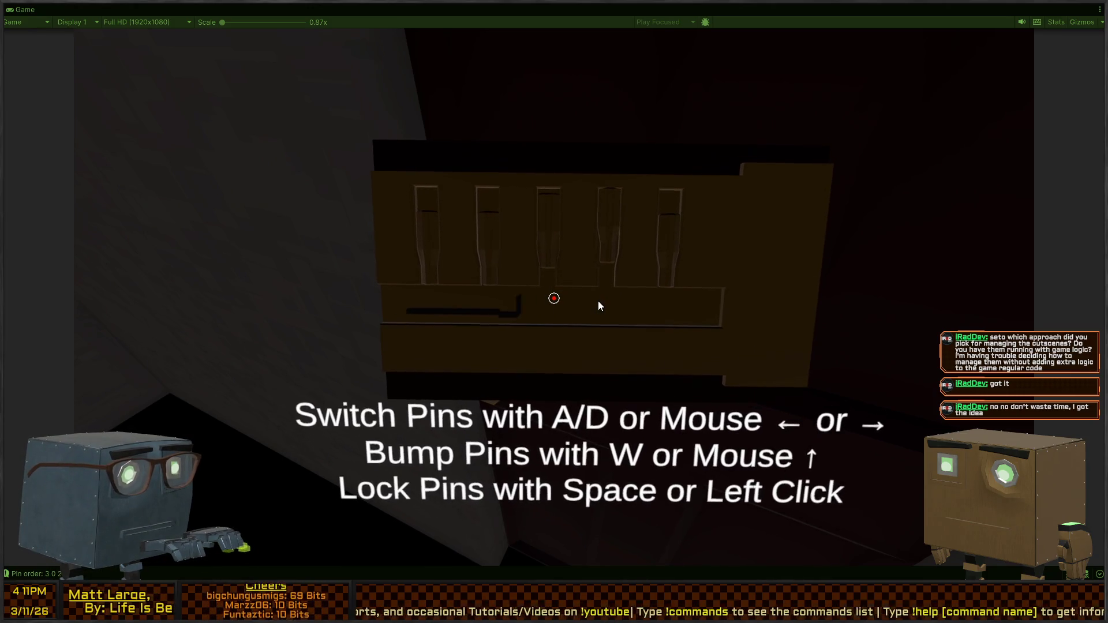
{"action": "key", "text": "d"}
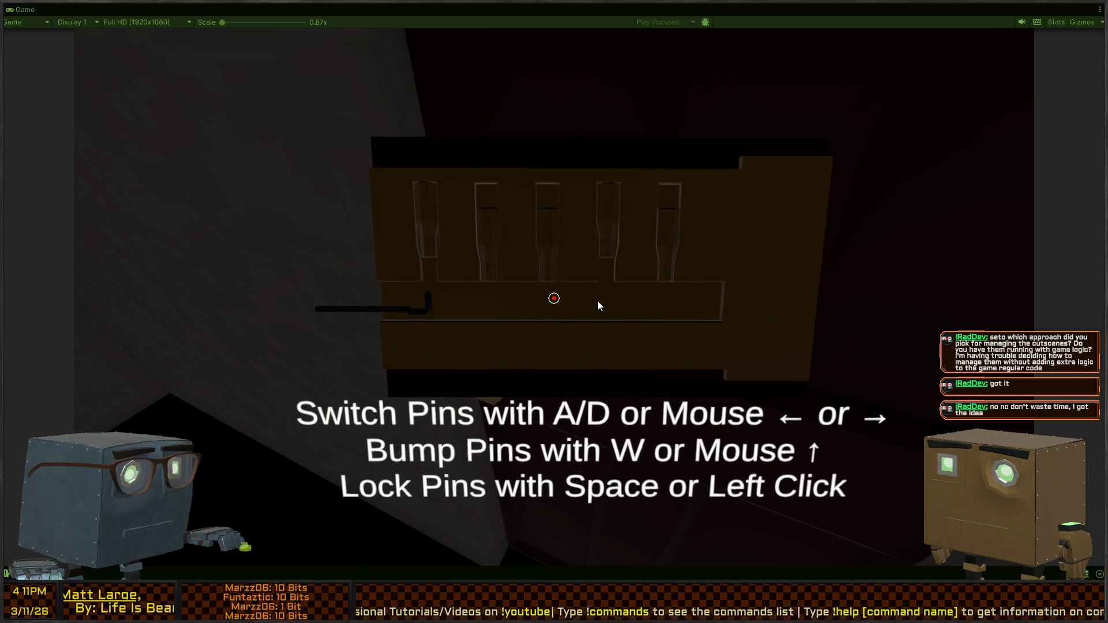
{"action": "key", "text": "d"}
{"action": "key", "text": "d"}
{"action": "key", "text": "d"}
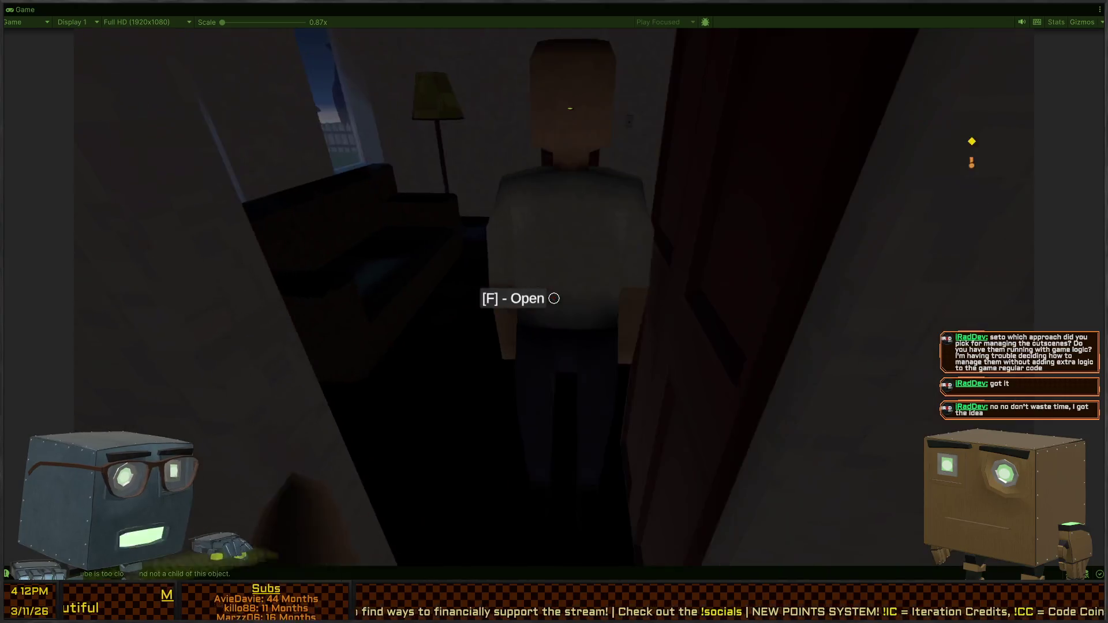
Walk through the house to the wooden door, open it, and restore the editor layout
{"action": "key", "text": "w"}
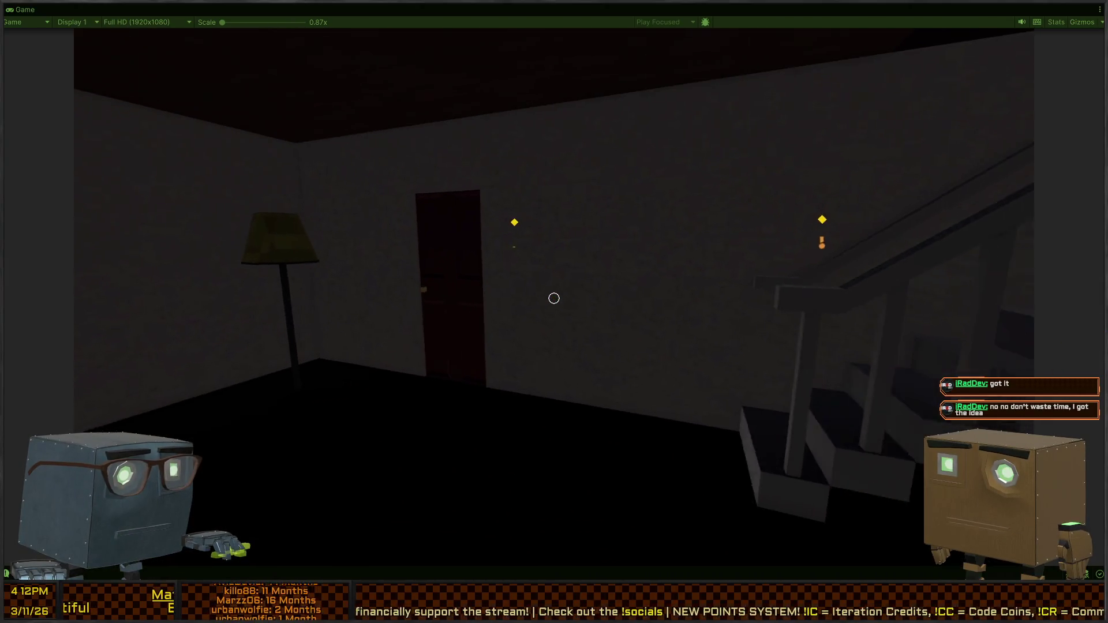
{"action": "key", "text": "w"}
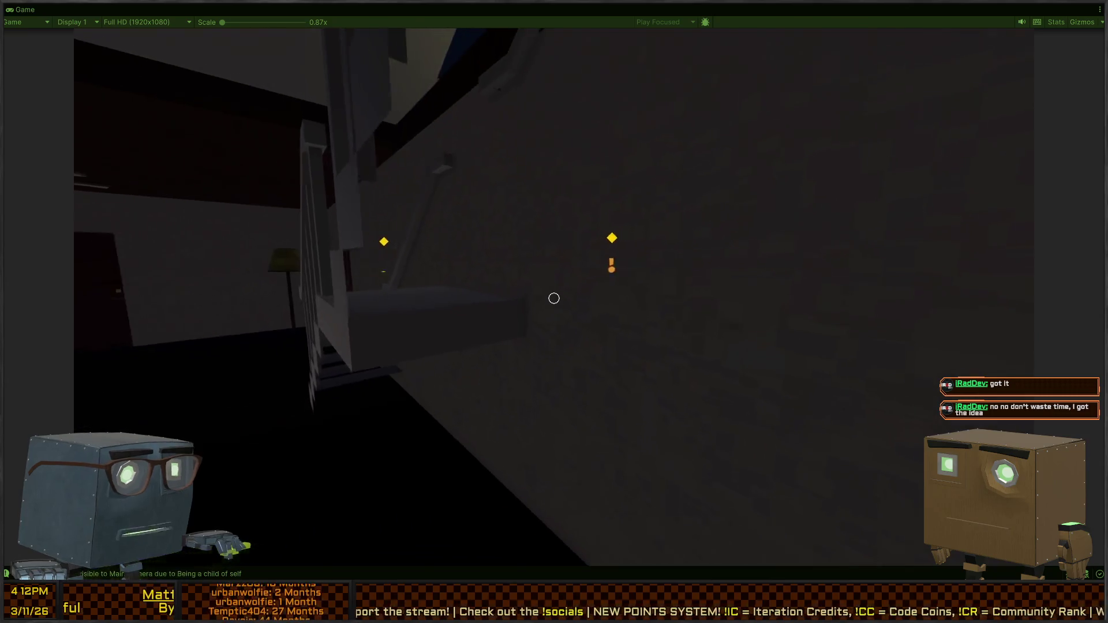
{"action": "key", "text": "w"}
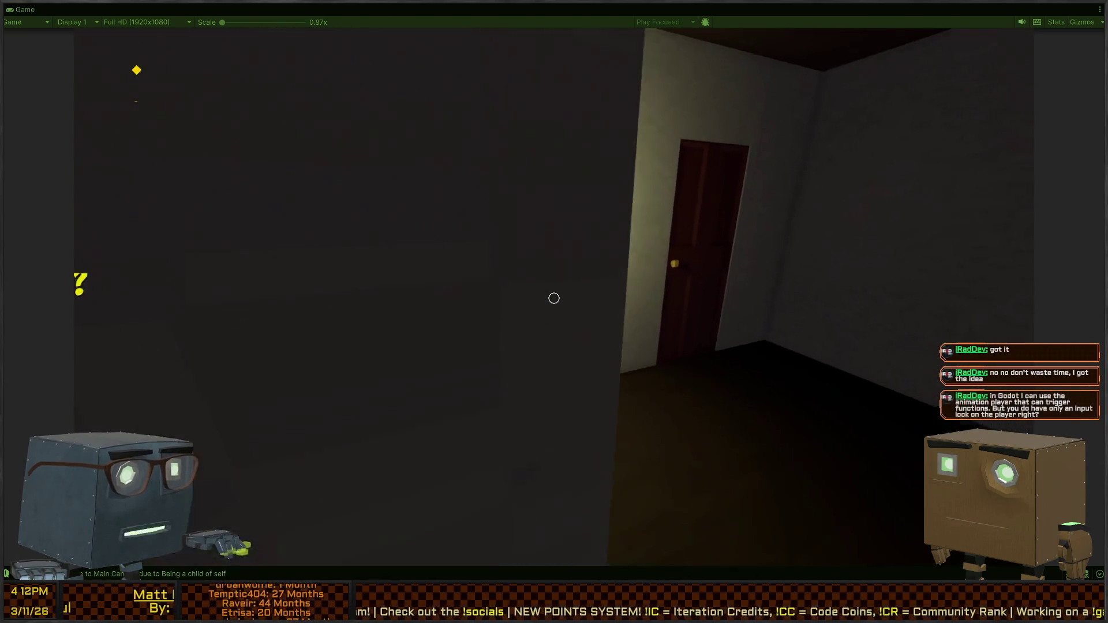
{"action": "key", "text": "f"}
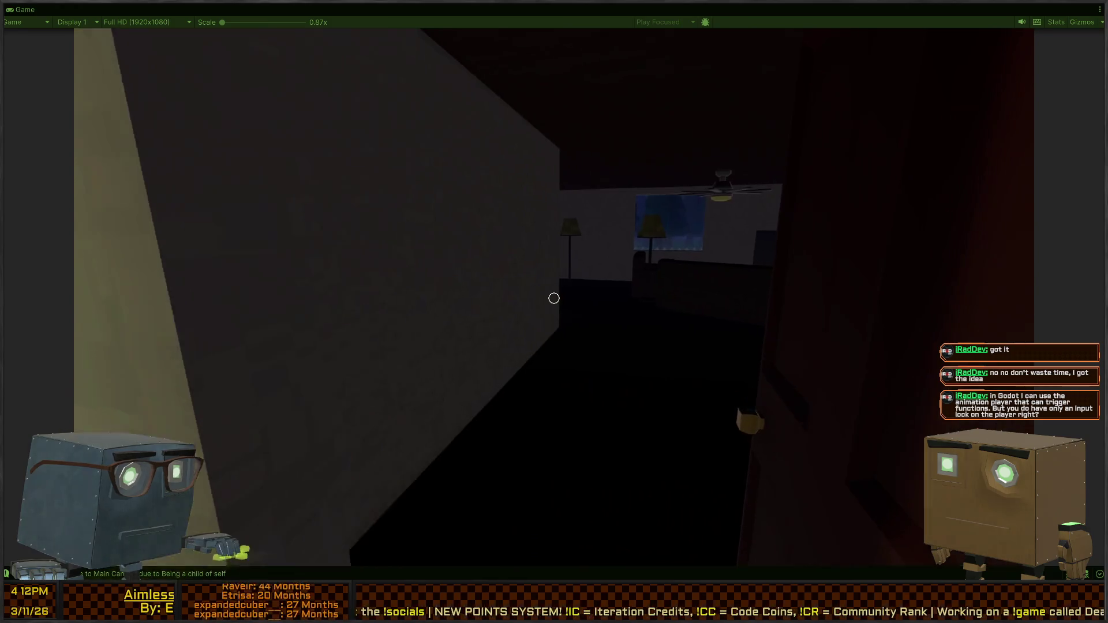
{"action": "key", "text": "w"}
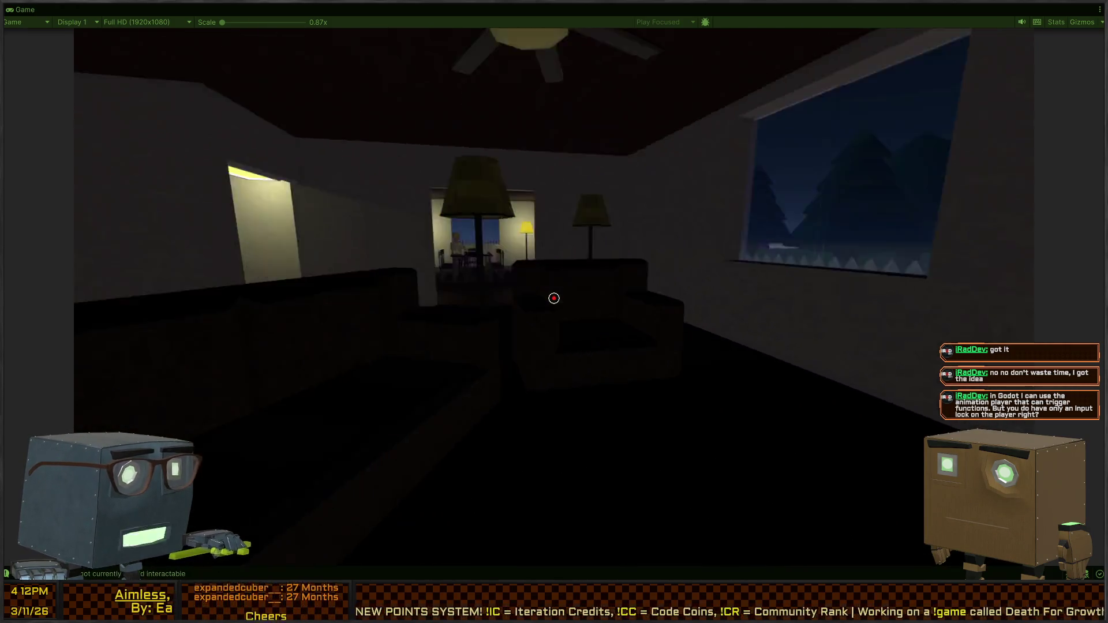
{"action": "key", "text": "w"}
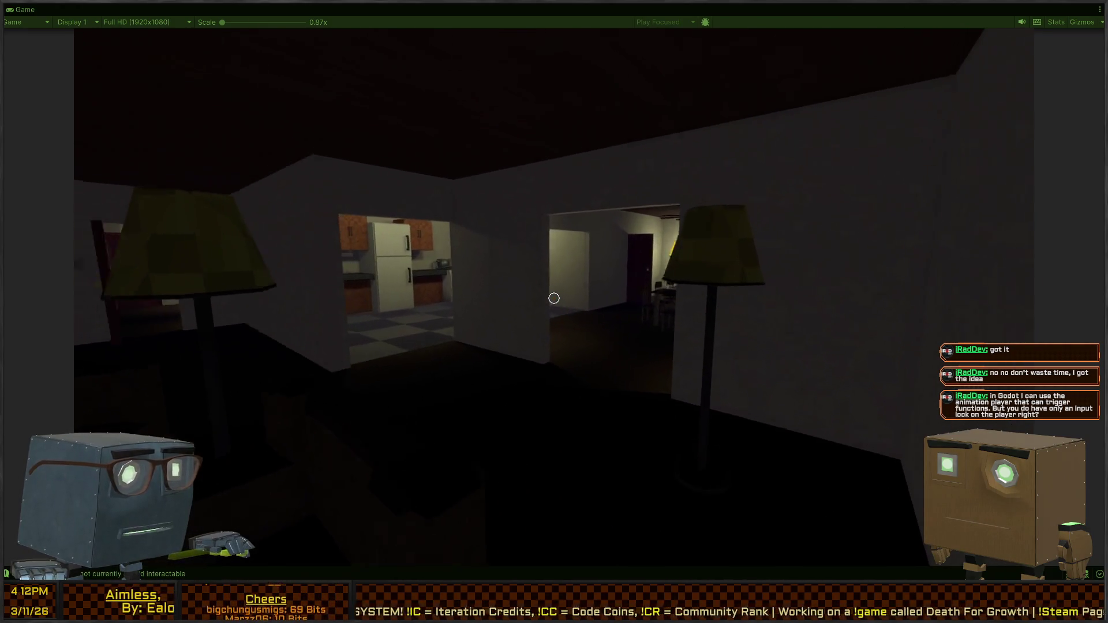
{"action": "key", "text": "w"}
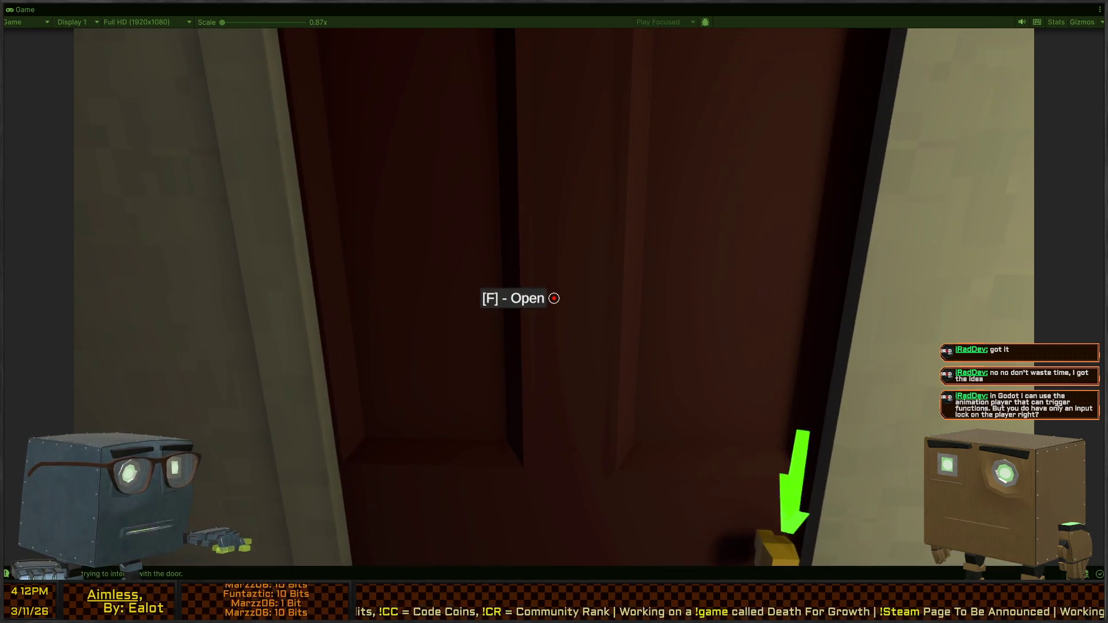
{"action": "key", "text": "f"}
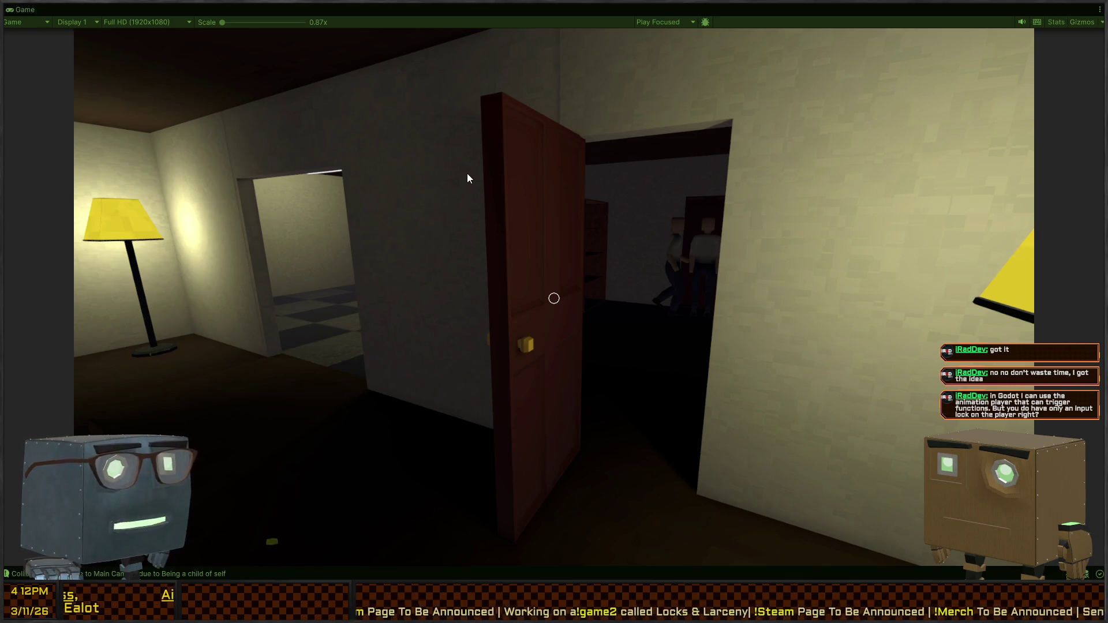
{"action": "key", "text": "shift+space"}
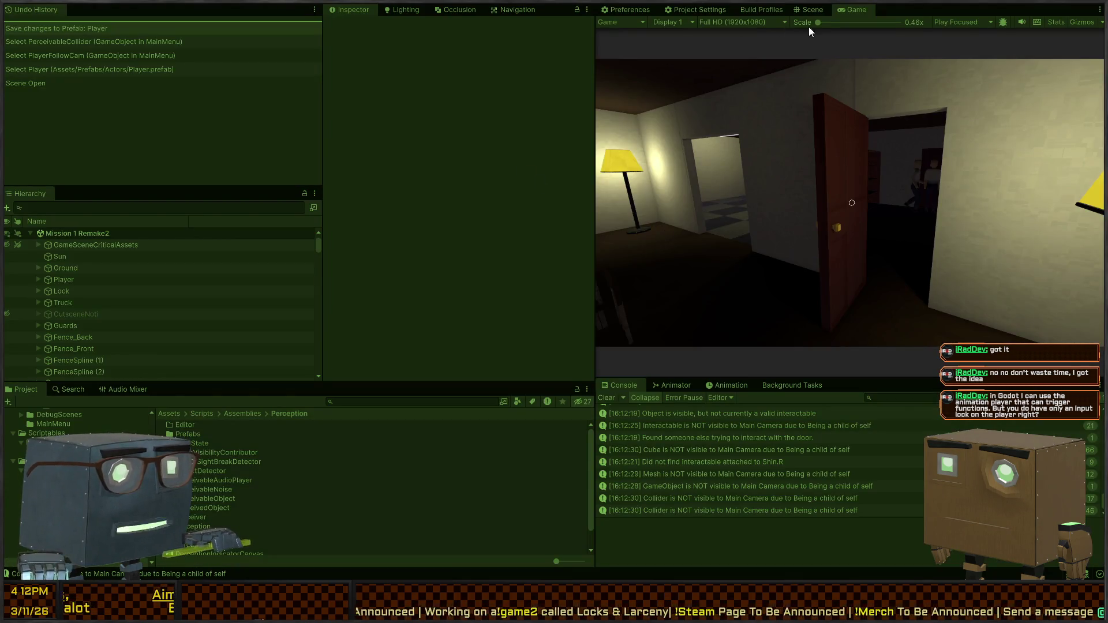
Select the Truck in the perspective Scene view and open its EnteringLevelTimeline in Timeline
{"action": "left_click", "coordinate": [813, 9]}
{"action": "left_click_drag", "start_coordinate": [770, 313], "coordinate": [727, 265]}
{"action": "left_click", "coordinate": [1078, 66]}
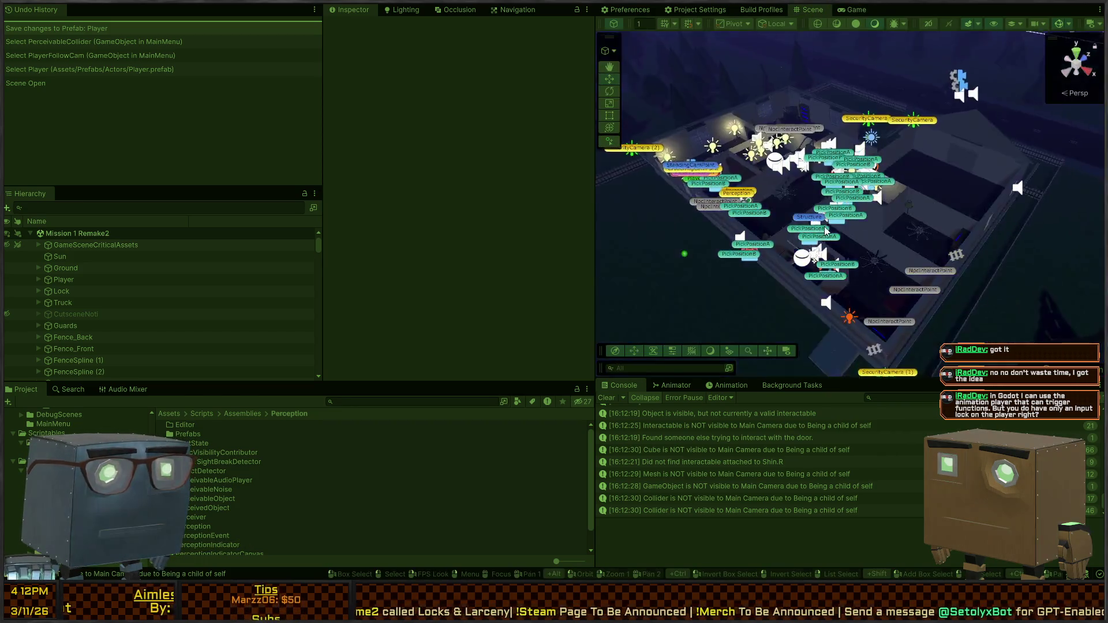
{"action": "left_click", "coordinate": [642, 267]}
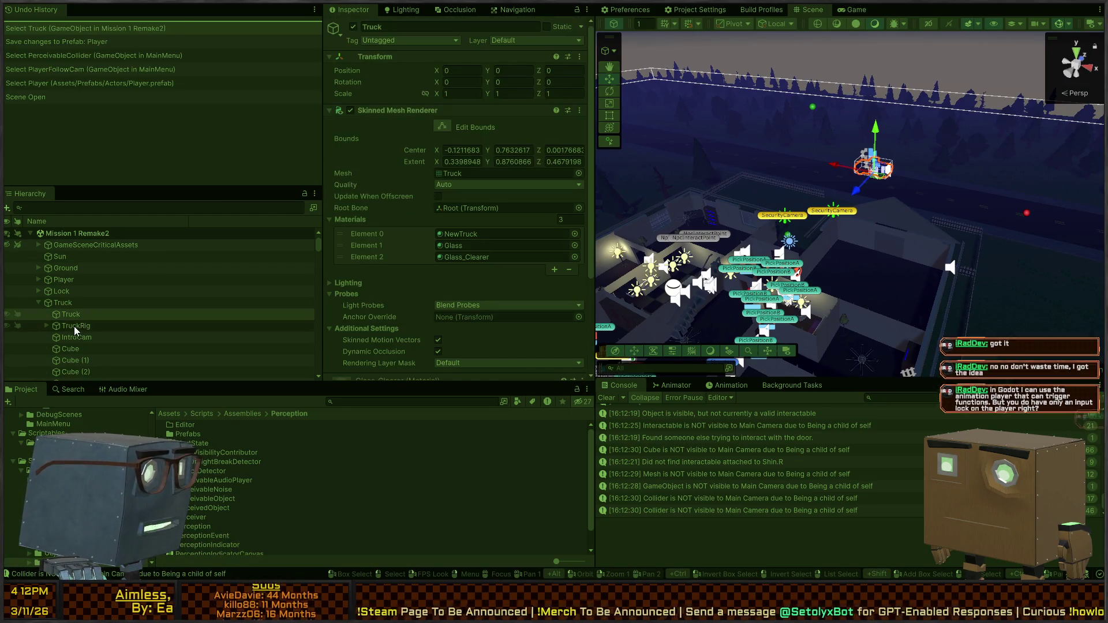
{"action": "left_click", "coordinate": [64, 301]}
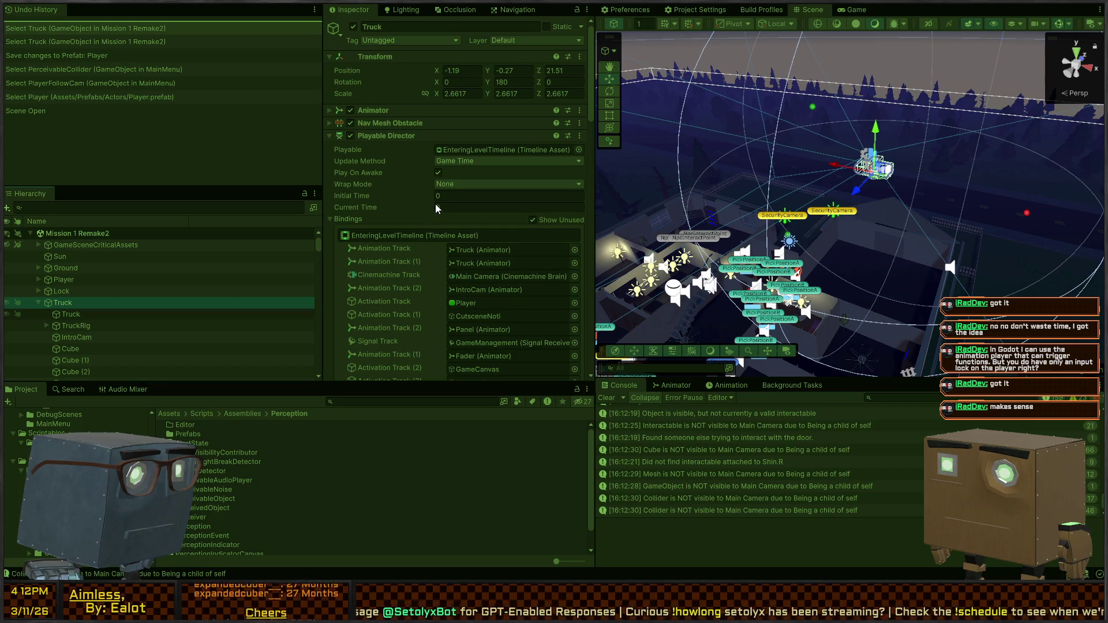
{"action": "double_click", "coordinate": [502, 149]}
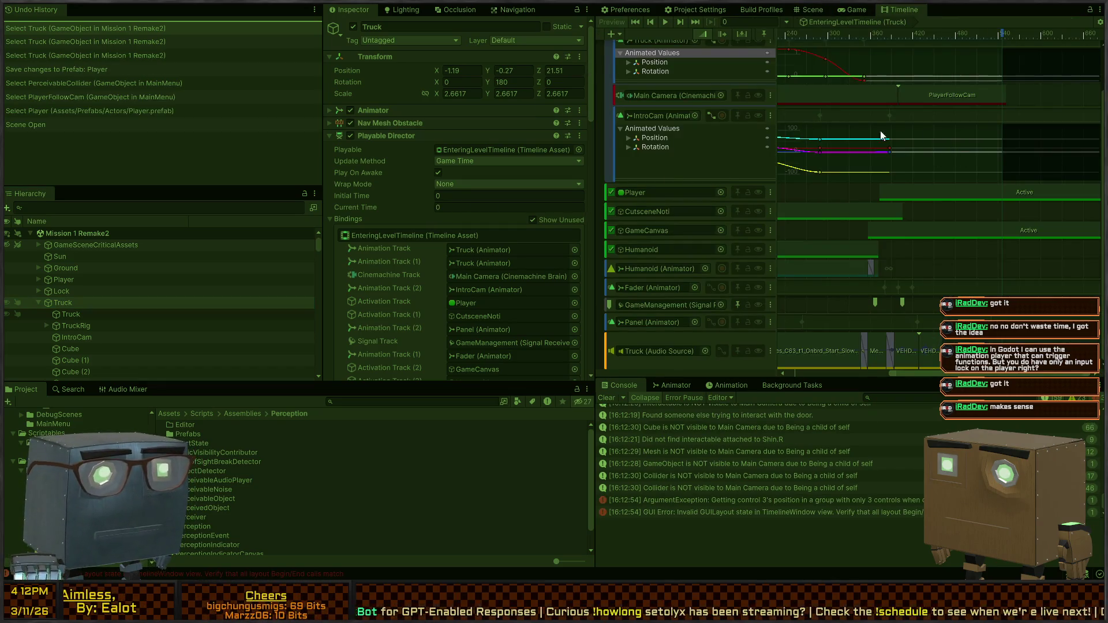
Inspect the DeactivateKillzone signal emitter's Signal Receiver list, then switch to the Game tab
{"action": "left_click_drag", "start_coordinate": [807, 306], "coordinate": [924, 112]}
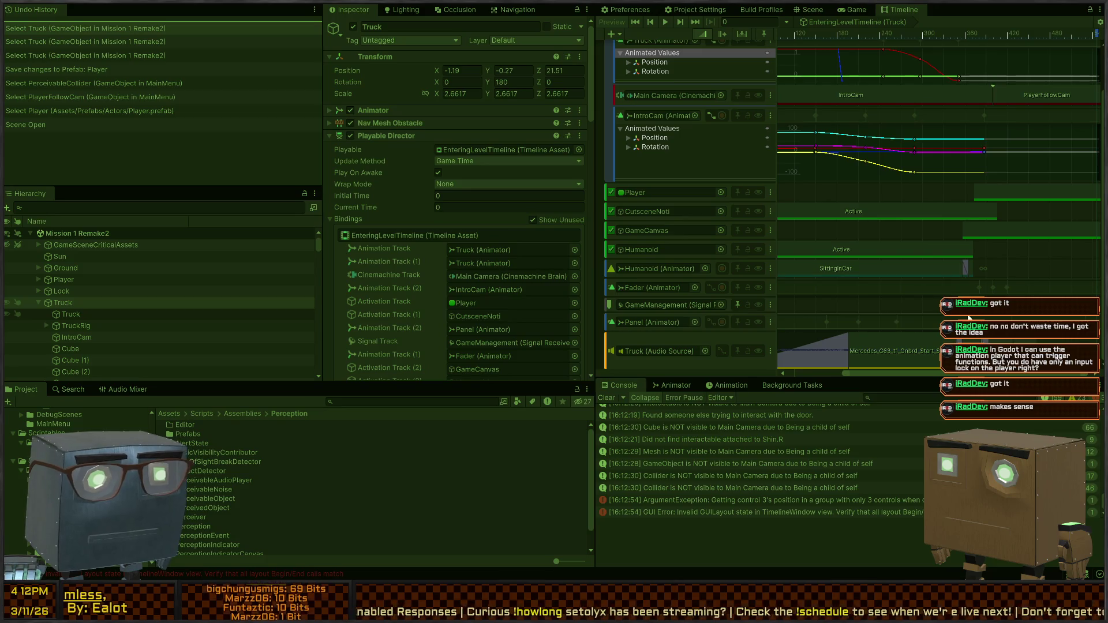
{"action": "left_click", "coordinate": [977, 306]}
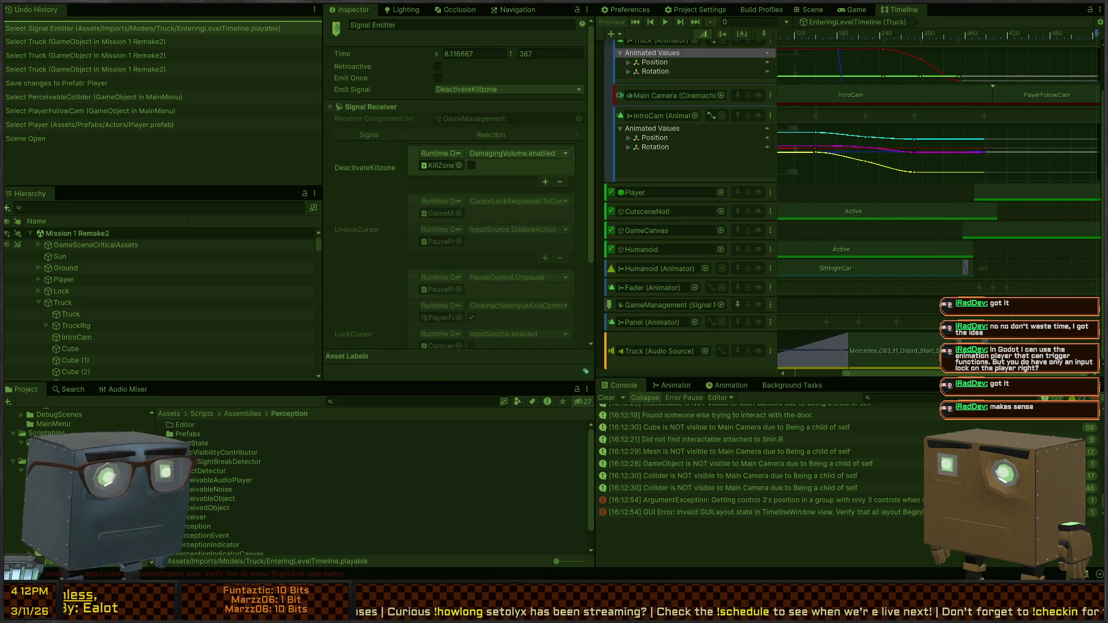
{"action": "scroll", "coordinate": [452, 238], "scroll_direction": "down", "scroll_amount": 4}
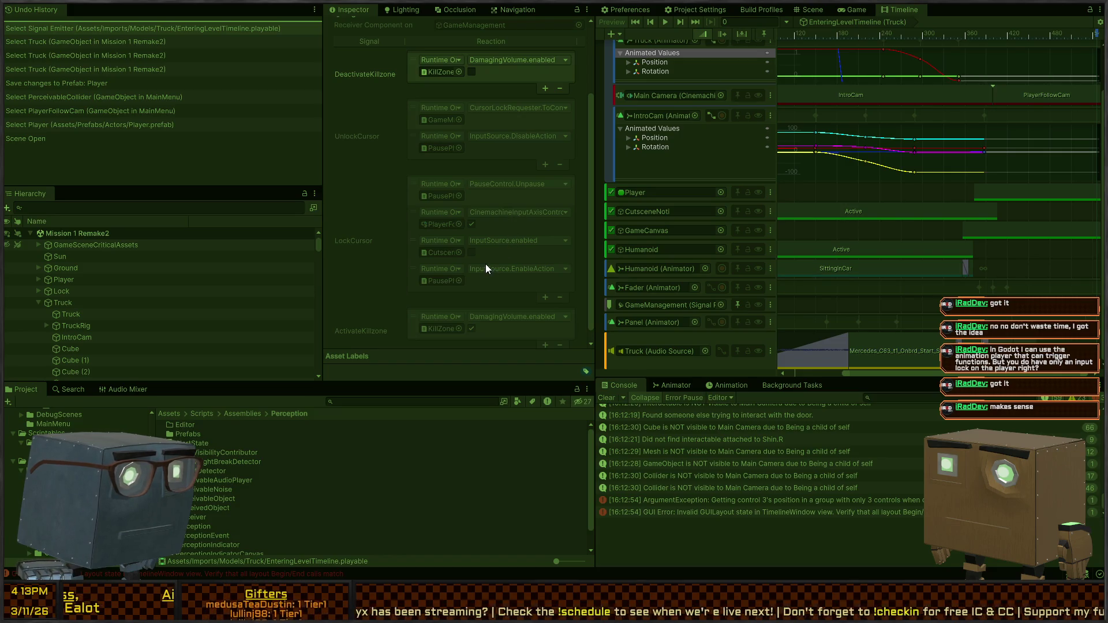
{"action": "scroll", "coordinate": [491, 241], "scroll_direction": "up", "scroll_amount": 2}
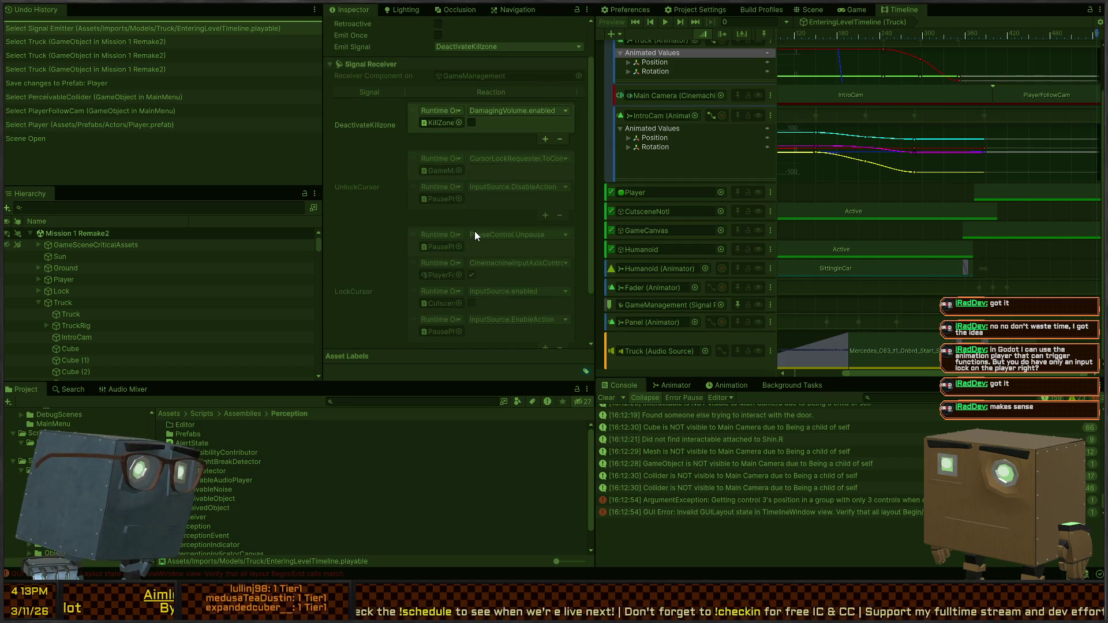
{"action": "scroll", "coordinate": [475, 231], "scroll_direction": "down", "scroll_amount": 3}
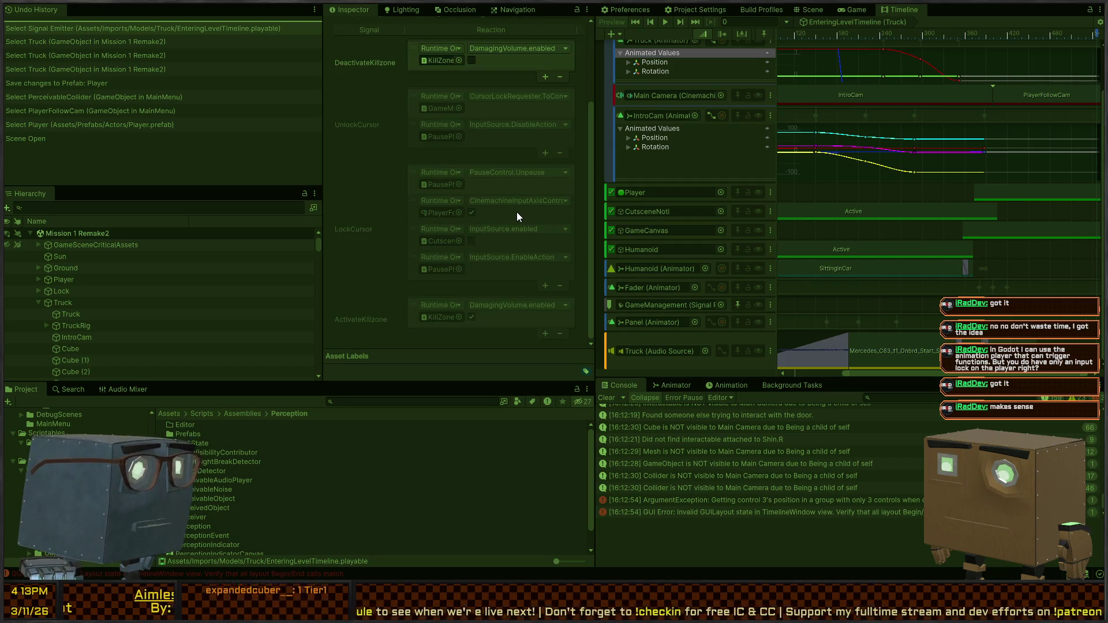
{"action": "scroll", "coordinate": [517, 217], "scroll_direction": "up", "scroll_amount": 2}
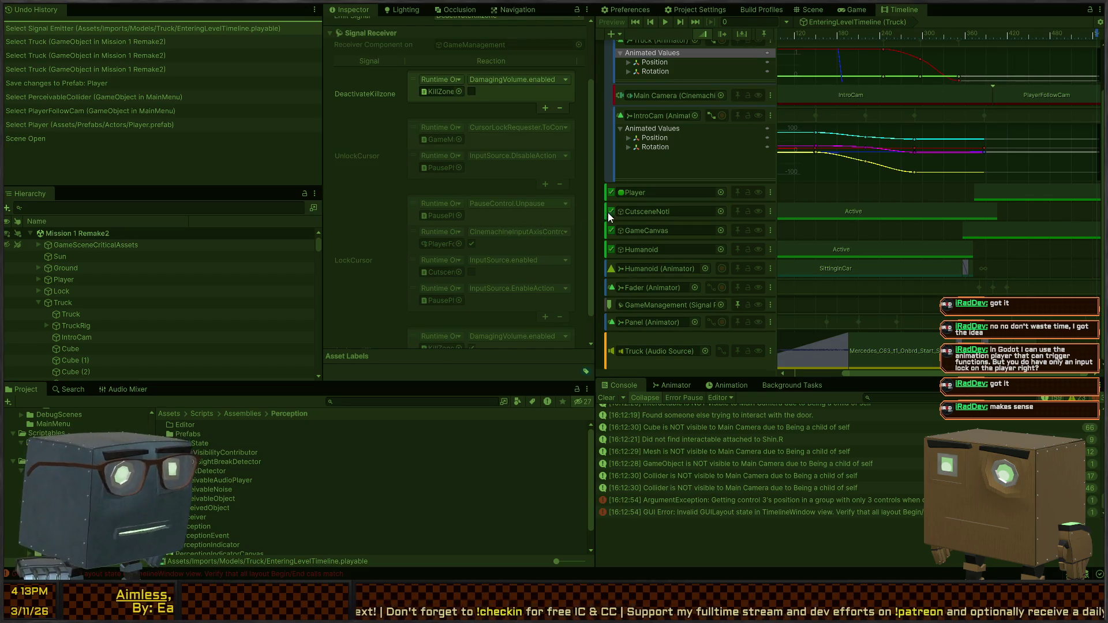
{"action": "left_click", "coordinate": [839, 9]}
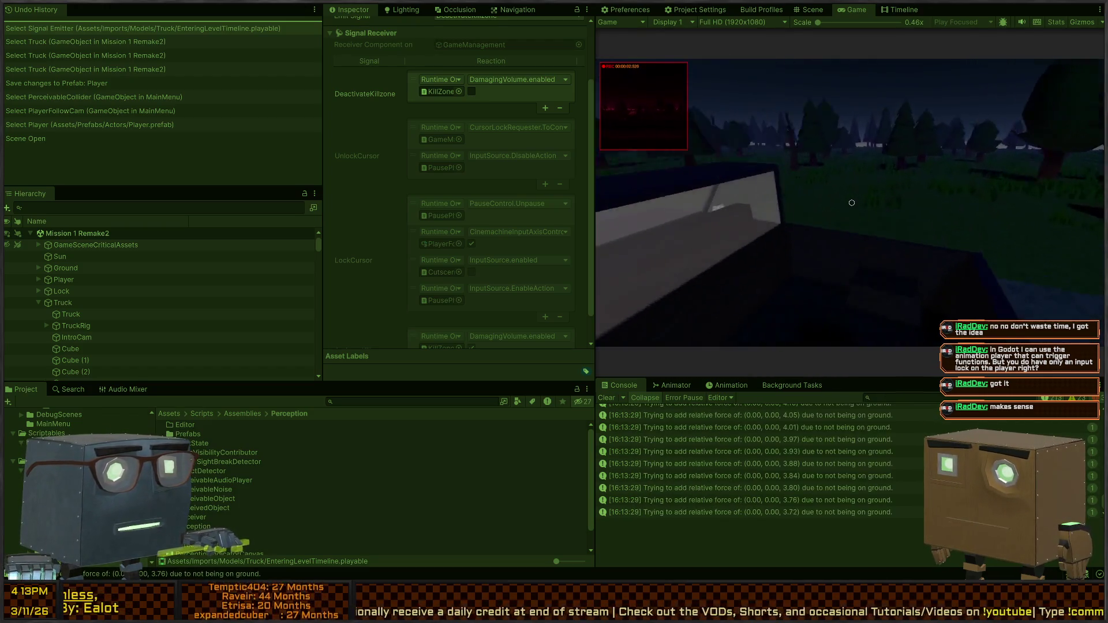
Stop the playtest and play the Mission 1 Remake2 scene from the Chapters folder
{"action": "key", "text": "ctrl+p"}
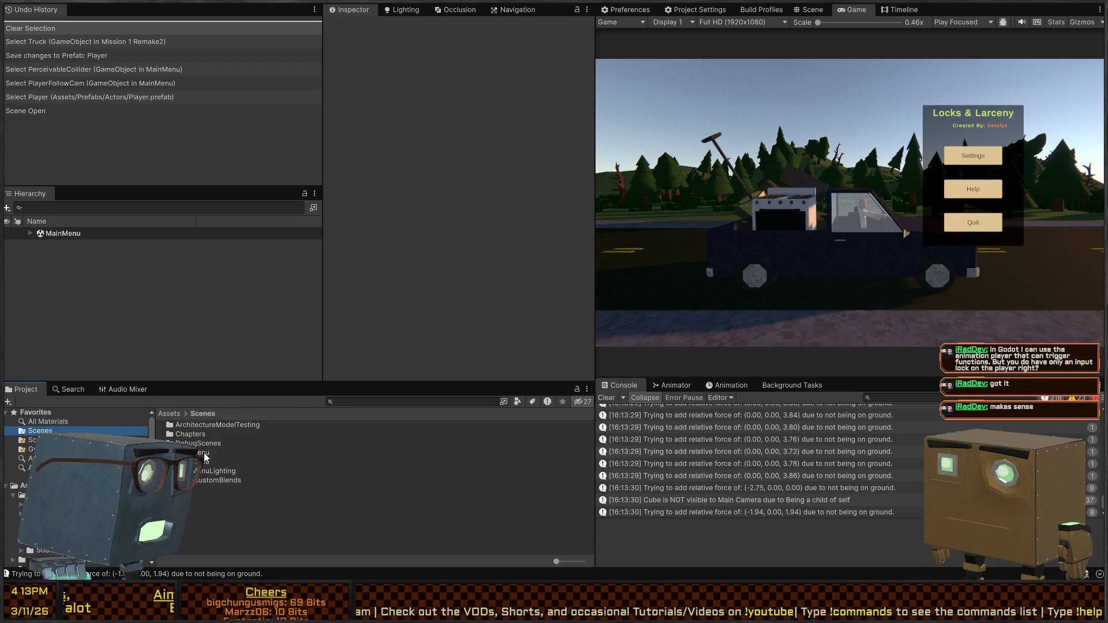
{"action": "double_click", "coordinate": [191, 434]}
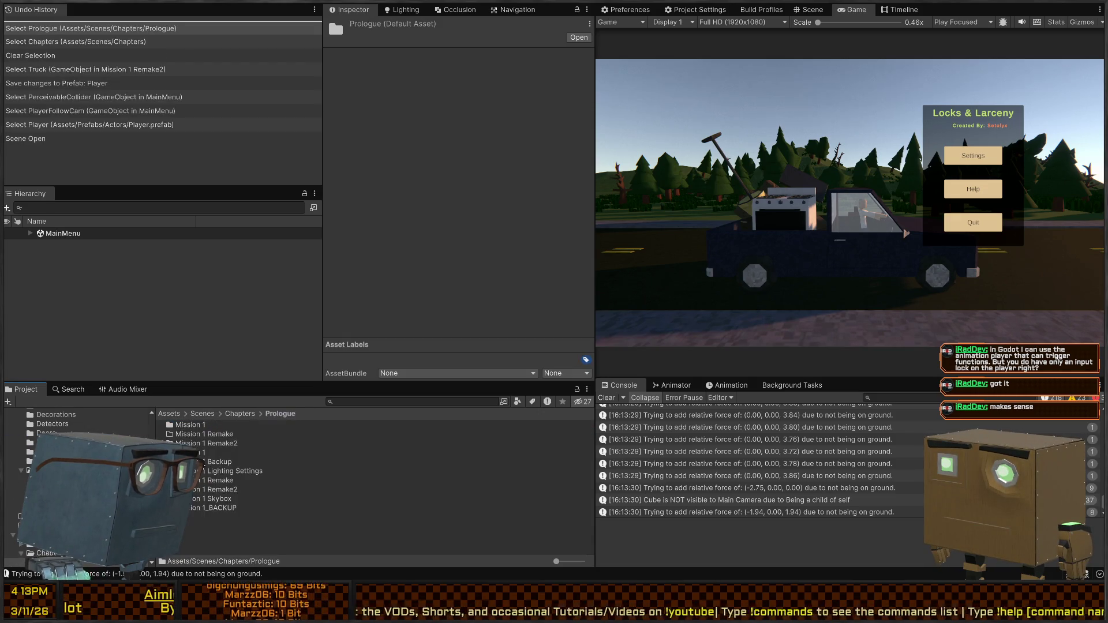
{"action": "left_click", "coordinate": [199, 491]}
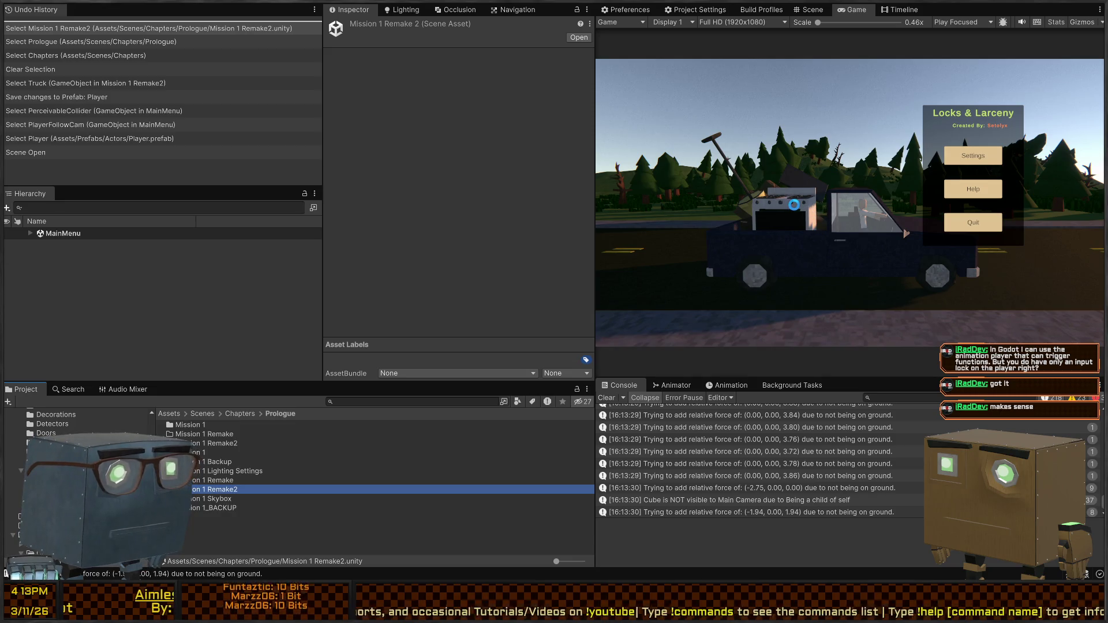
{"action": "key", "text": "ctrl+p"}
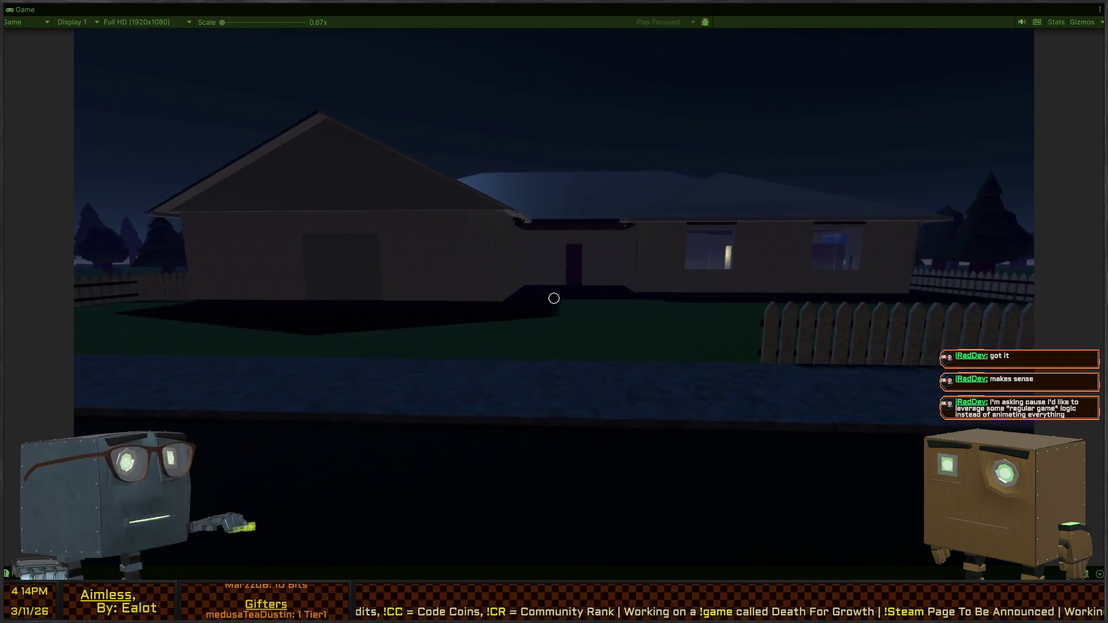
Walk along the house, jump the back fence and return, then pause and restore the layout
{"action": "key", "text": "a"}
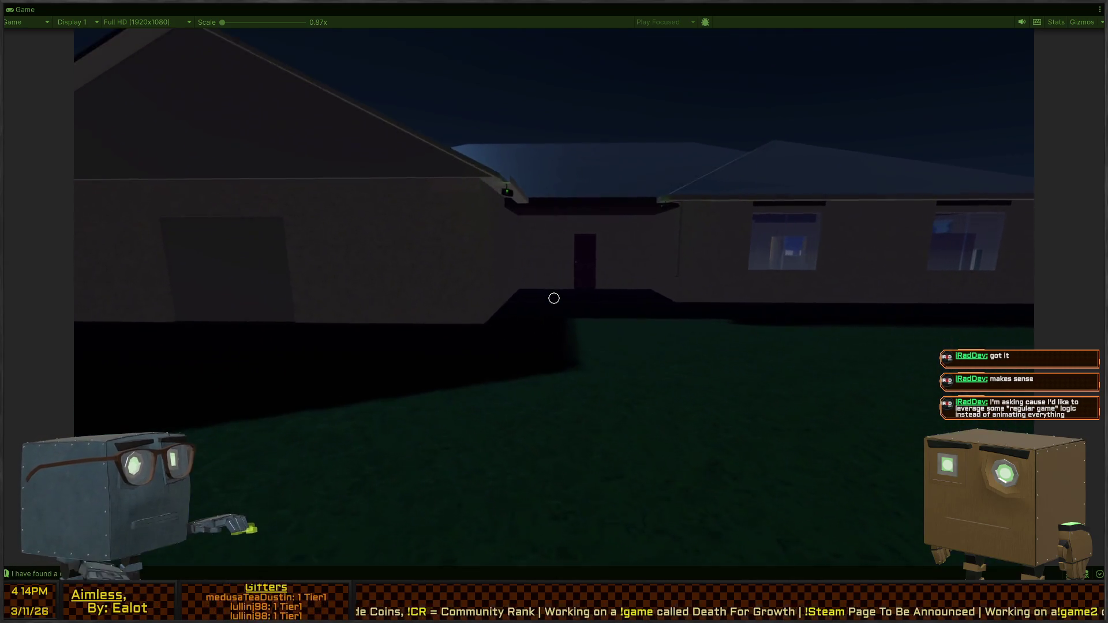
{"action": "left_click", "coordinate": [554, 298]}
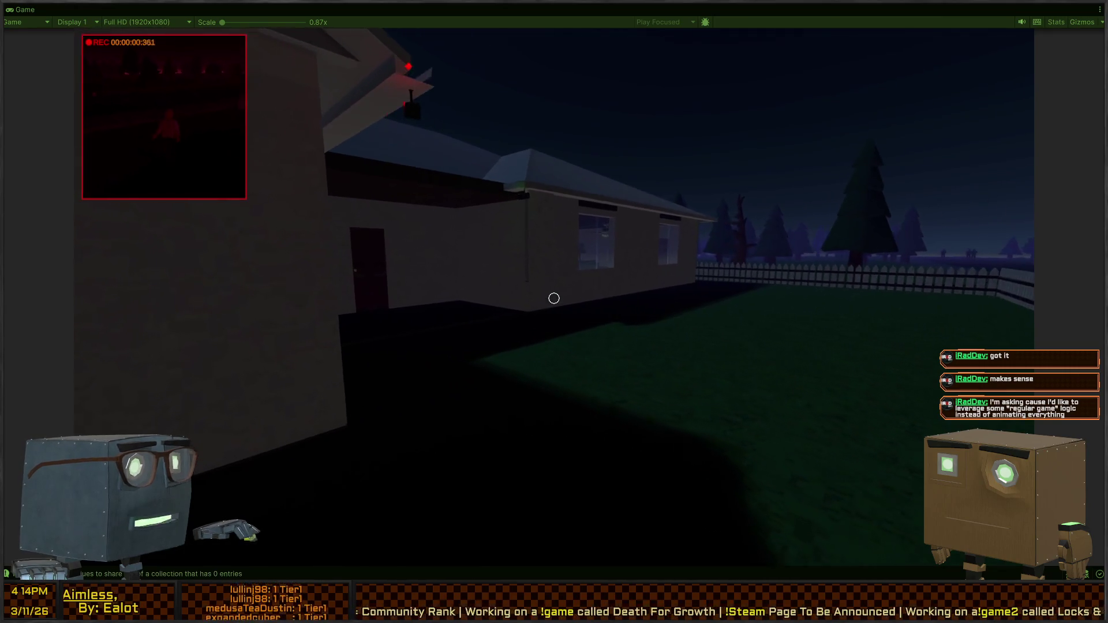
{"action": "key", "text": "w"}
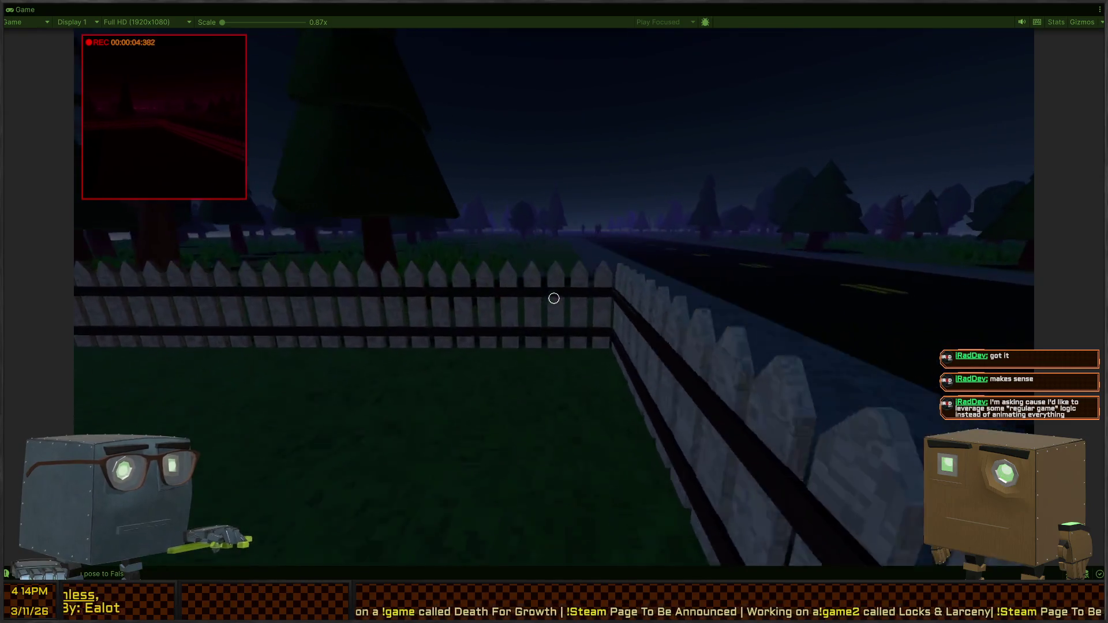
{"action": "key", "text": "space"}
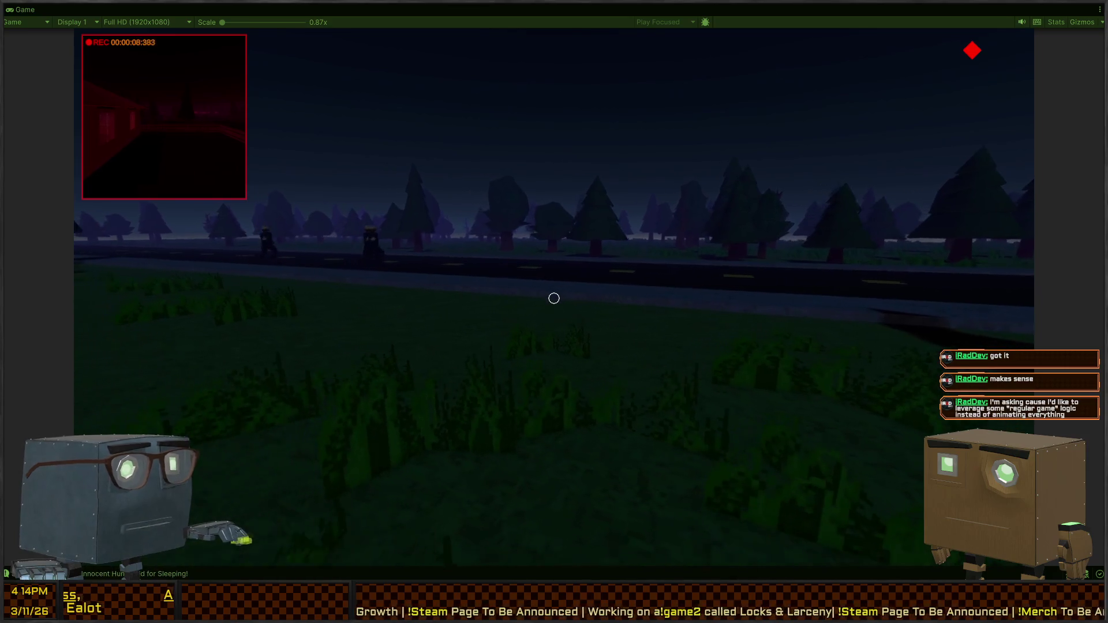
{"action": "key", "text": "w"}
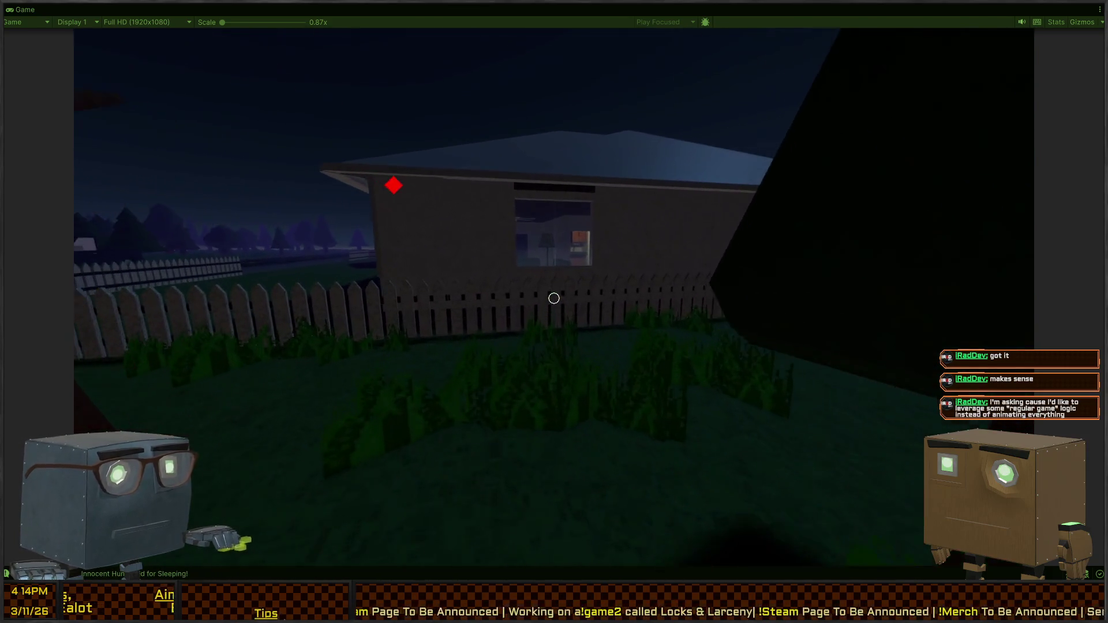
{"action": "key", "text": "space"}
{"action": "key", "text": "a"}
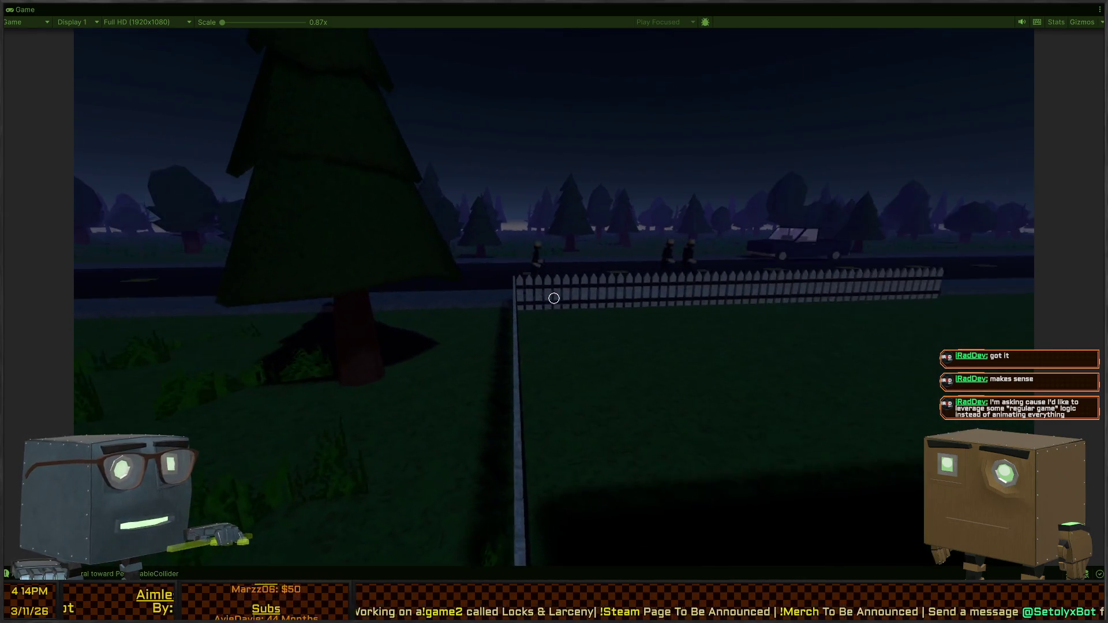
{"action": "key", "text": "w"}
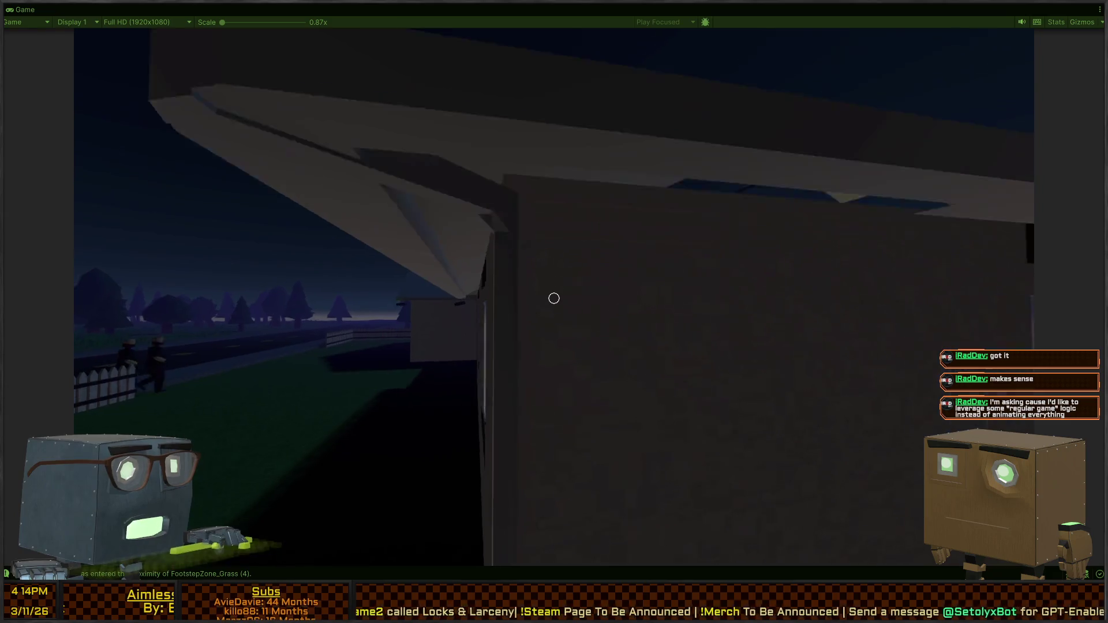
{"action": "key", "text": "a"}
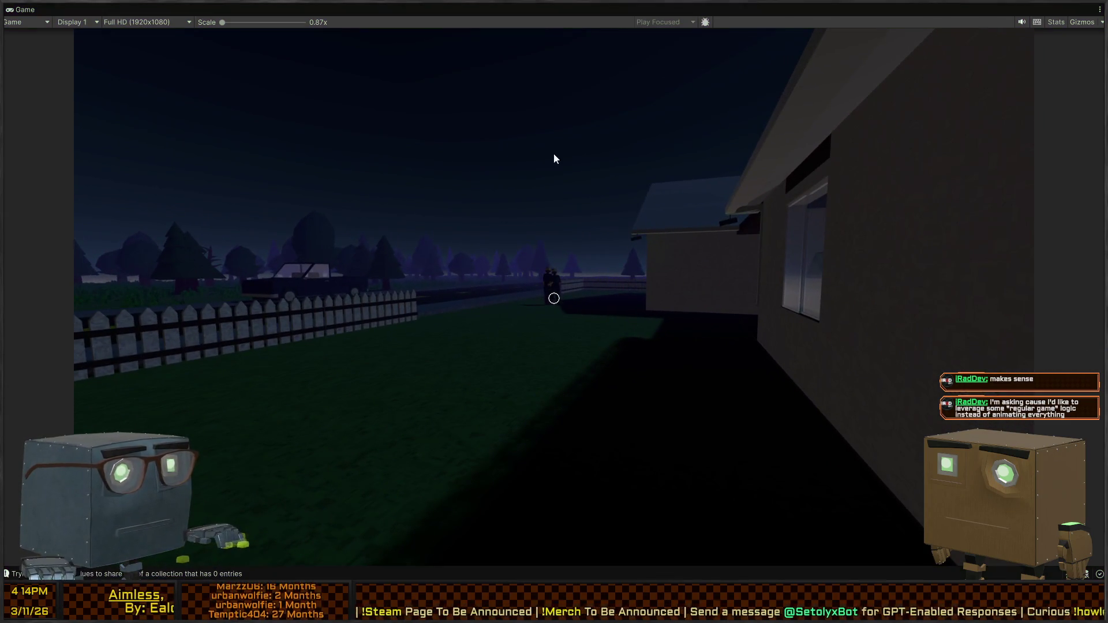
{"action": "key", "text": "Escape"}
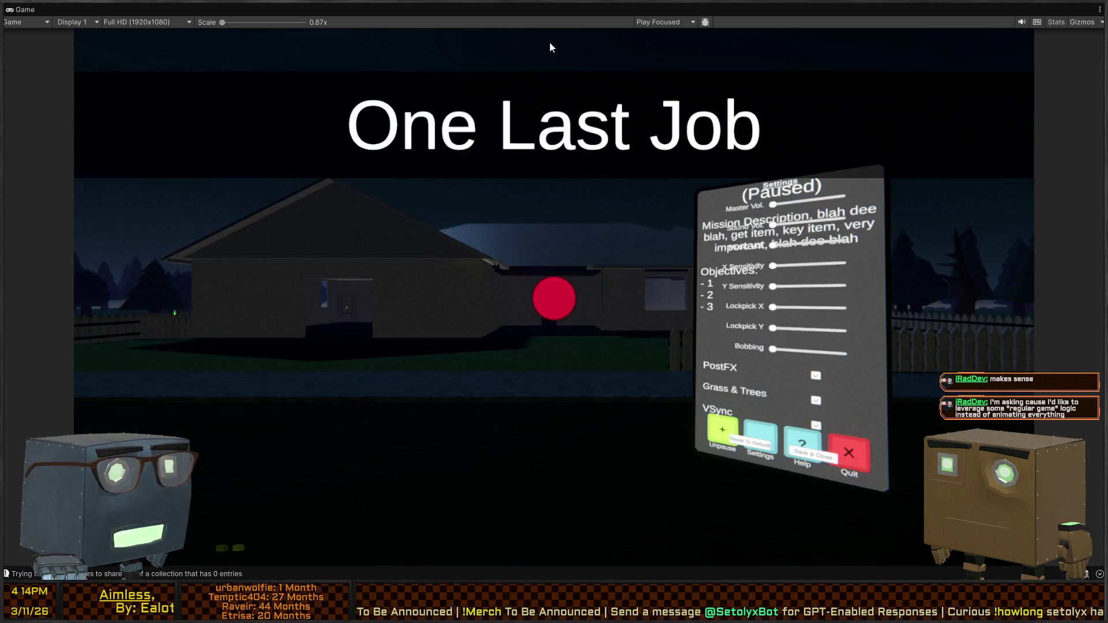
{"action": "key", "text": "shift+space"}
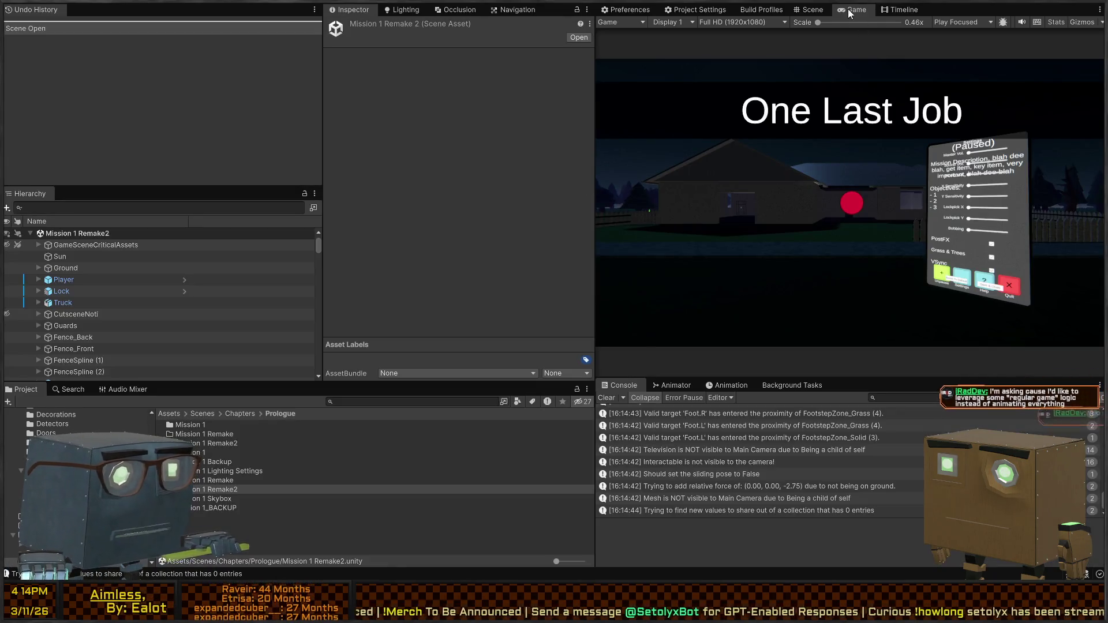
Fly the Scene view into the house and select the Innocent Humanoid character
{"action": "left_click", "coordinate": [810, 8]}
{"action": "mouse_move", "coordinate": [918, 182]}
{"action": "left_mouse_down"}
{"action": "mouse_move", "coordinate": [786, 205]}
{"action": "mouse_move", "coordinate": [341, 172]}
{"action": "mouse_move", "coordinate": [109, 174]}
{"action": "mouse_move", "coordinate": [163, 177]}
{"action": "left_mouse_up"}
{"action": "key", "text": "w"}
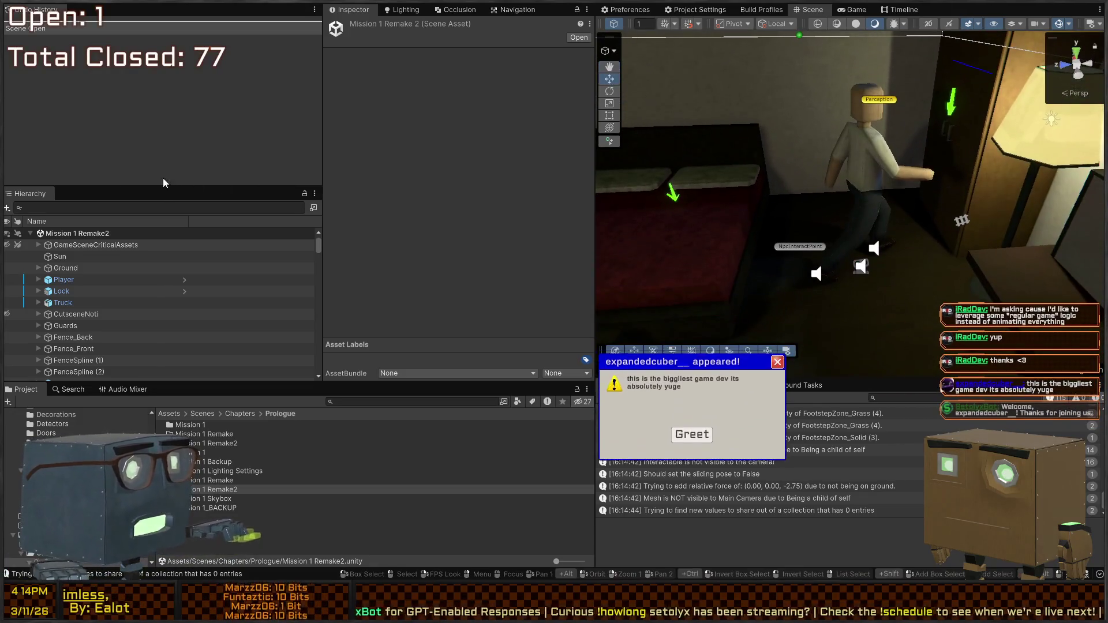
{"action": "left_click", "coordinate": [865, 221]}
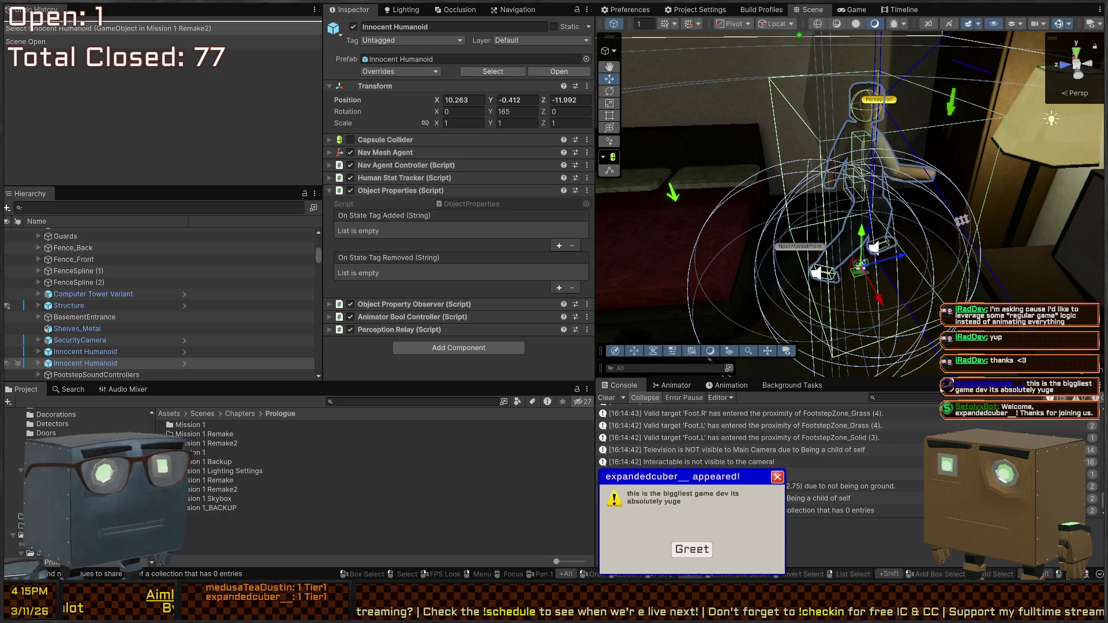
{"action": "left_click", "coordinate": [778, 484]}
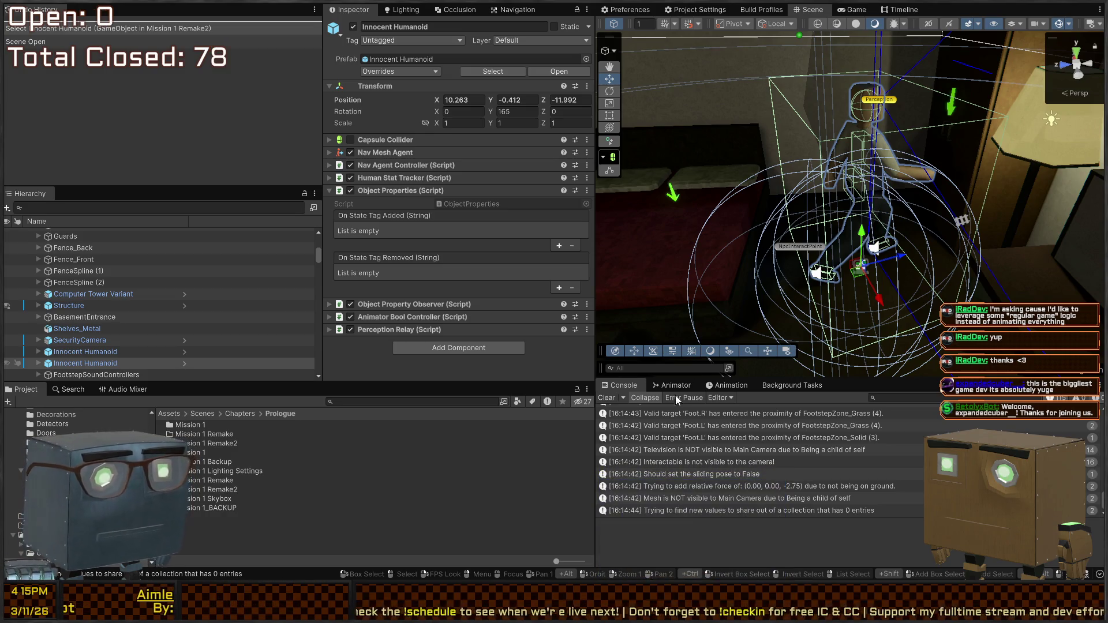
Frame the Innocent Humanoid, open its prefab at the Perception object, and open the Perceiver script
{"action": "mouse_move", "coordinate": [829, 213]}
{"action": "left_mouse_down"}
{"action": "mouse_move", "coordinate": [1007, 195]}
{"action": "mouse_move", "coordinate": [807, 218]}
{"action": "mouse_move", "coordinate": [842, 185]}
{"action": "mouse_move", "coordinate": [708, 199]}
{"action": "left_mouse_up"}
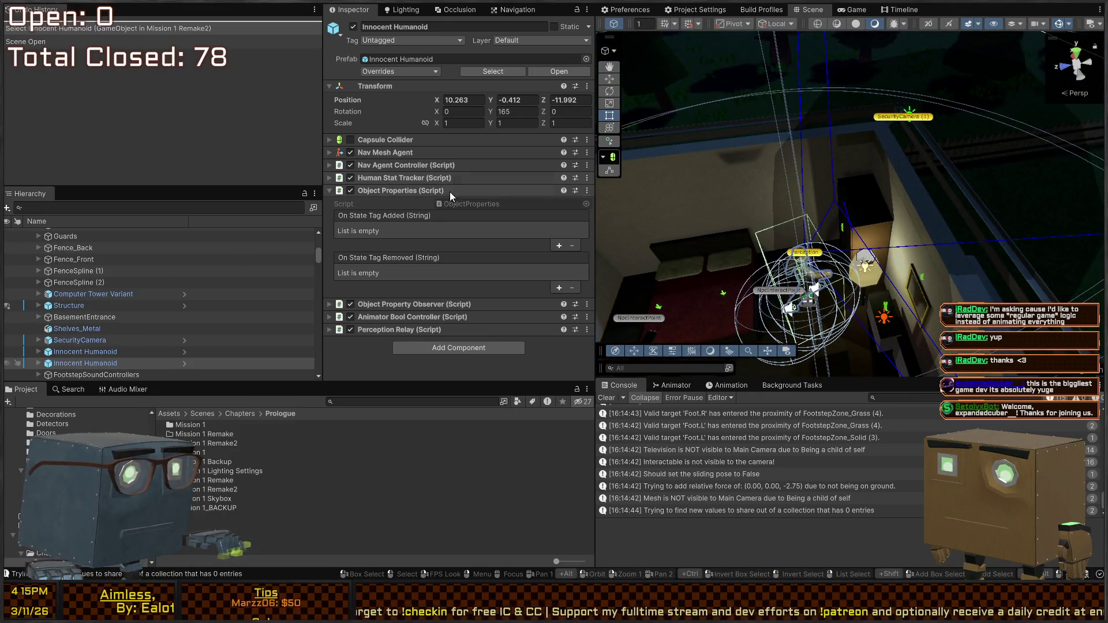
{"action": "mouse_move", "coordinate": [920, 202]}
{"action": "left_mouse_down"}
{"action": "mouse_move", "coordinate": [687, 178]}
{"action": "mouse_move", "coordinate": [820, 192]}
{"action": "mouse_move", "coordinate": [685, 101]}
{"action": "left_mouse_up"}
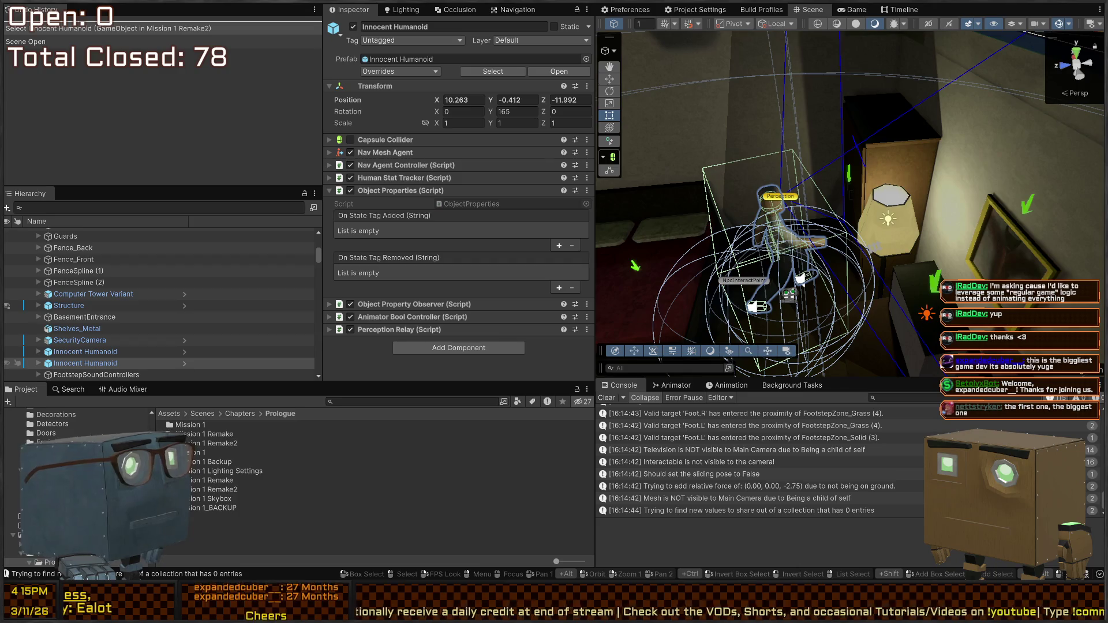
{"action": "left_click_drag", "start_coordinate": [875, 140], "coordinate": [872, 138]}
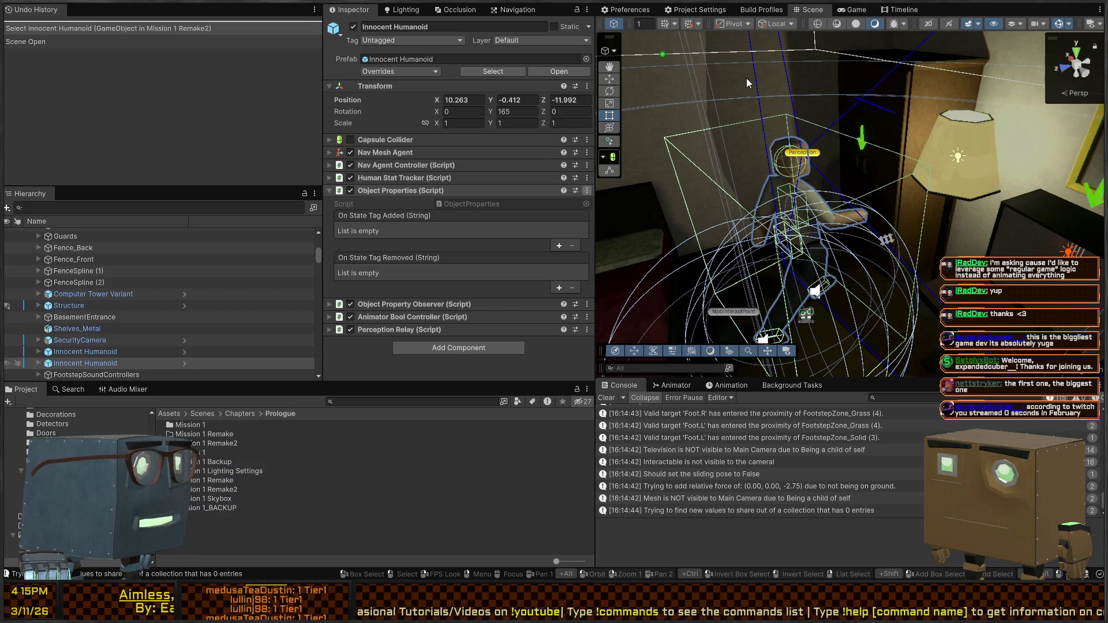
{"action": "mouse_move", "coordinate": [705, 82]}
{"action": "left_mouse_down"}
{"action": "mouse_move", "coordinate": [729, 138]}
{"action": "mouse_move", "coordinate": [806, 116]}
{"action": "mouse_move", "coordinate": [741, 136]}
{"action": "left_mouse_up"}
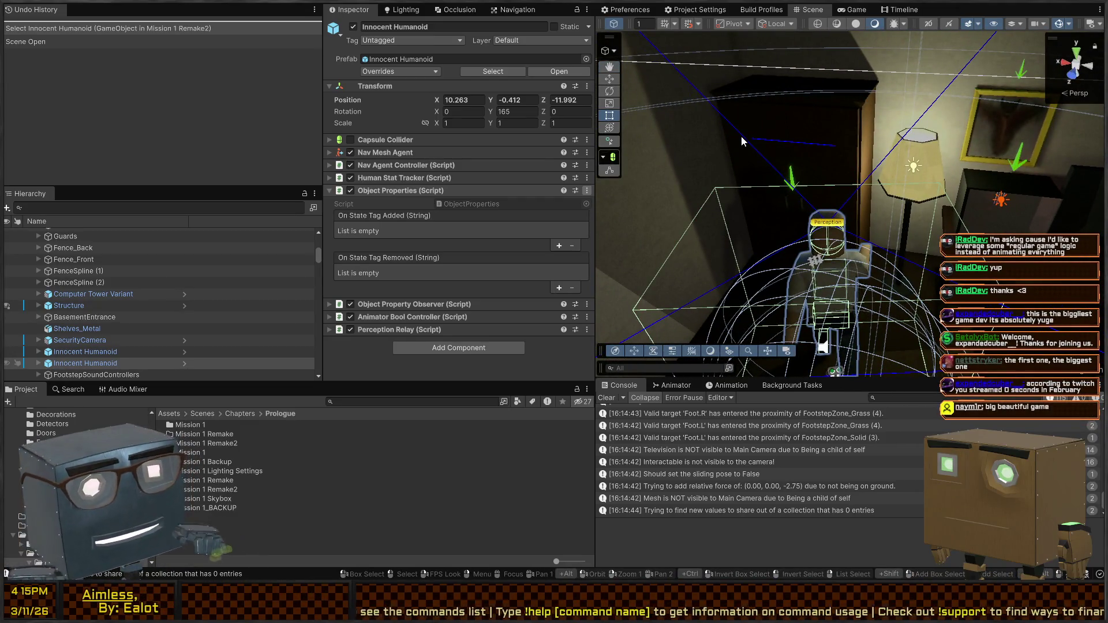
{"action": "mouse_move", "coordinate": [832, 169]}
{"action": "left_mouse_down"}
{"action": "mouse_move", "coordinate": [853, 206]}
{"action": "mouse_move", "coordinate": [874, 205]}
{"action": "left_mouse_up"}
{"action": "key", "text": "f"}
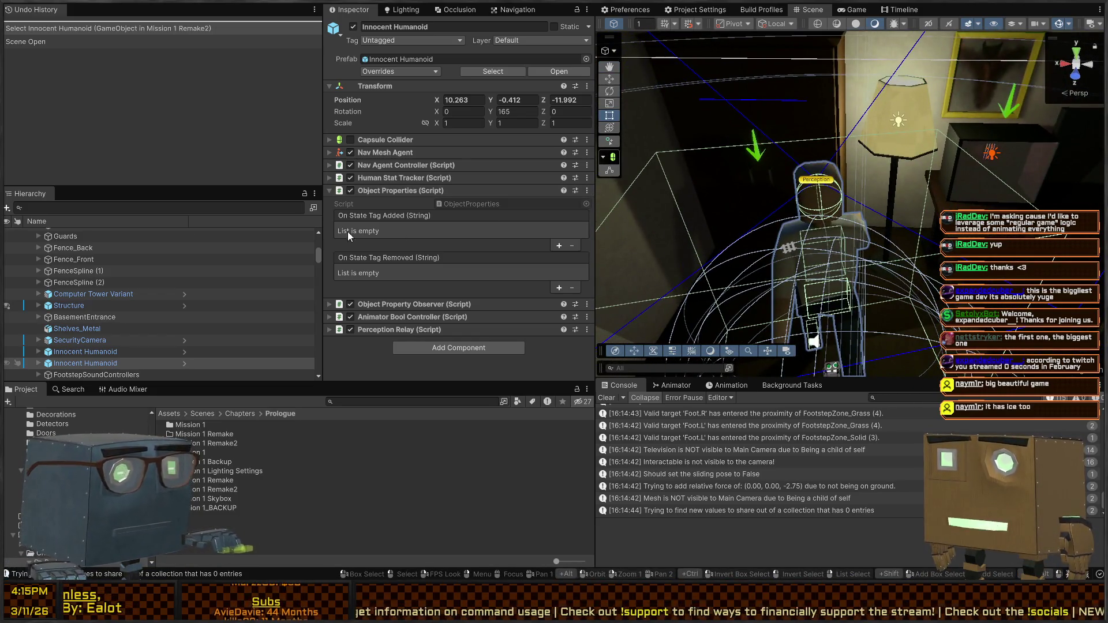
{"action": "left_click_drag", "start_coordinate": [722, 225], "coordinate": [753, 202]}
{"action": "key", "text": "f"}
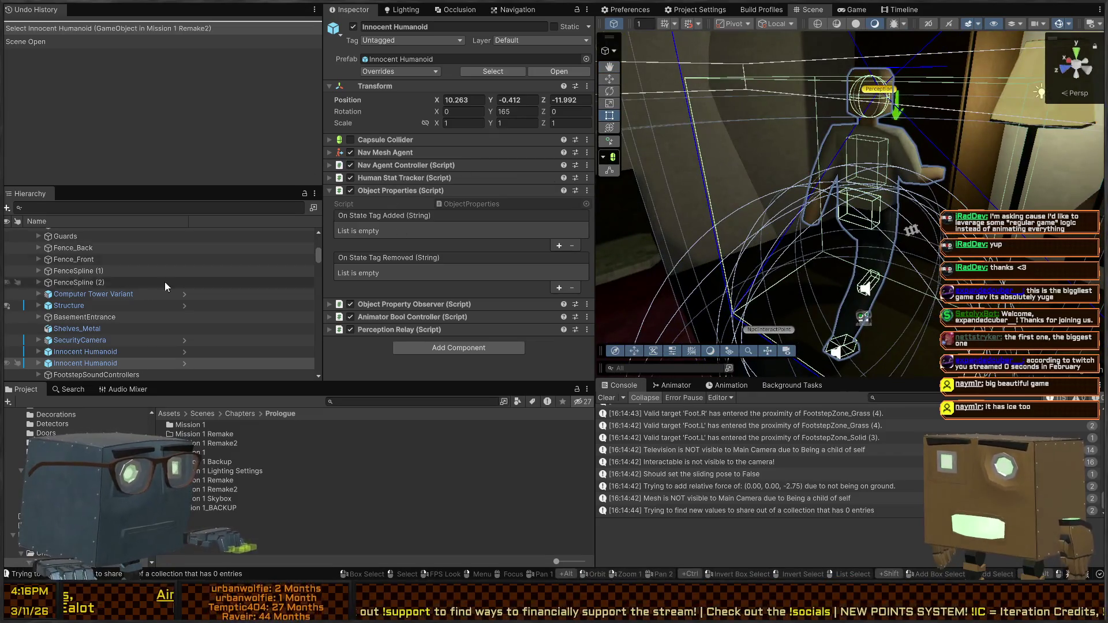
{"action": "left_click", "coordinate": [186, 362]}
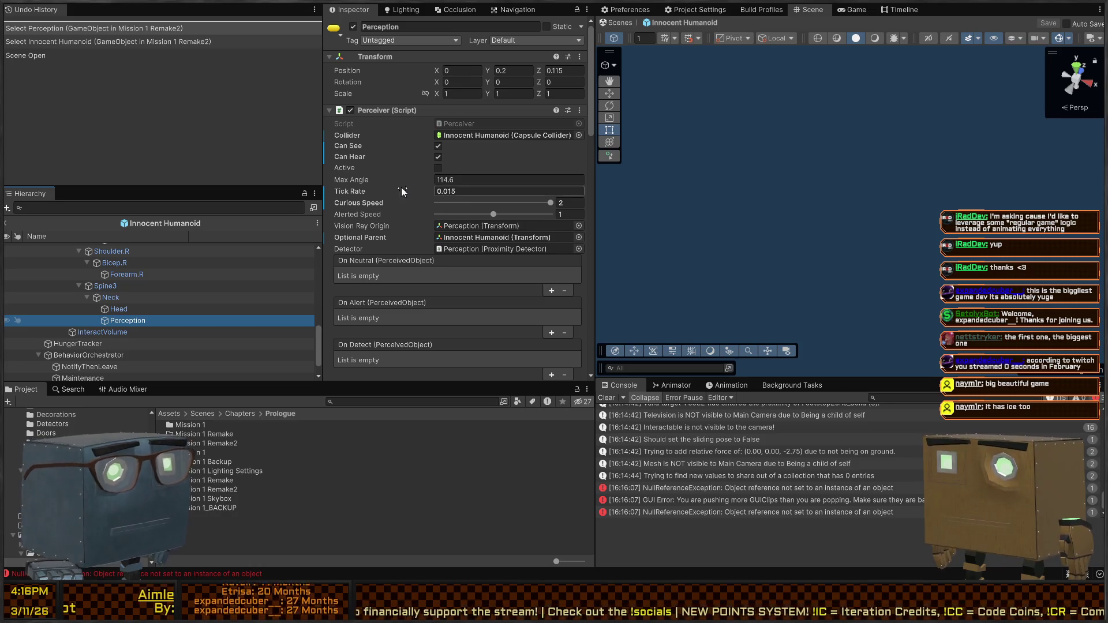
{"action": "left_click", "coordinate": [506, 123]}
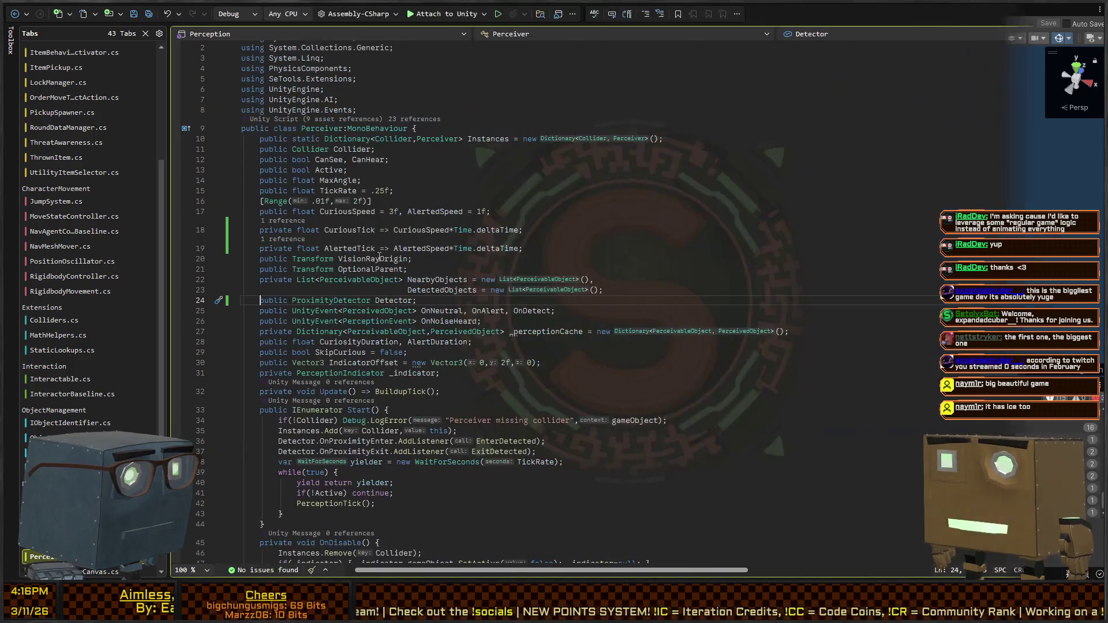
Change the speed Range maximum on line 16 from 2 to 10, then return to Unity
{"action": "left_click", "coordinate": [363, 202]}
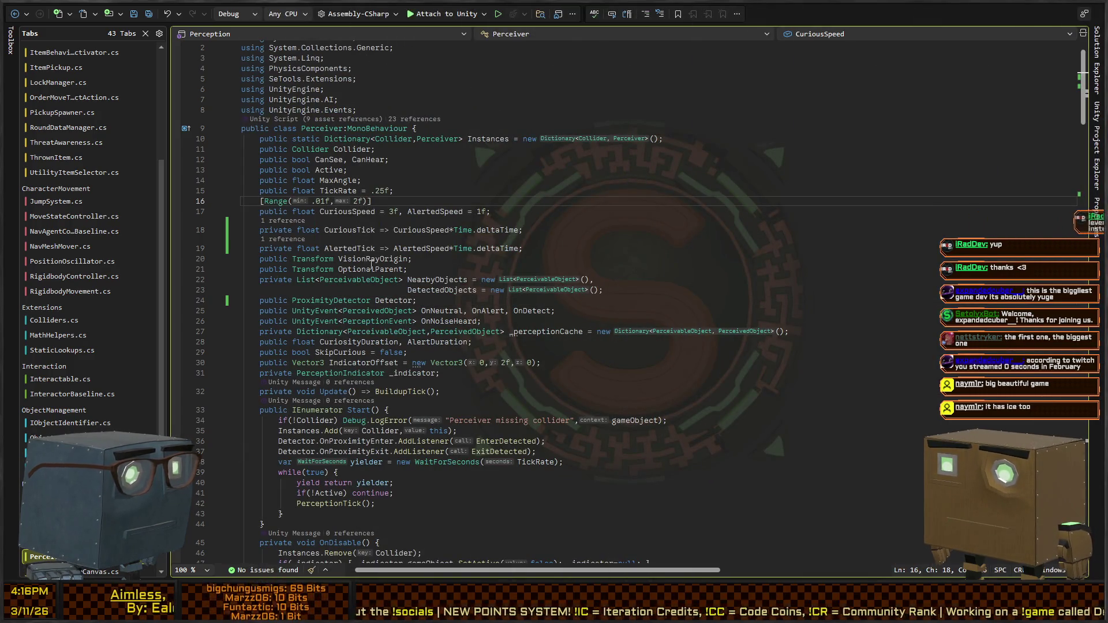
{"action": "key", "text": "shift+Left"}
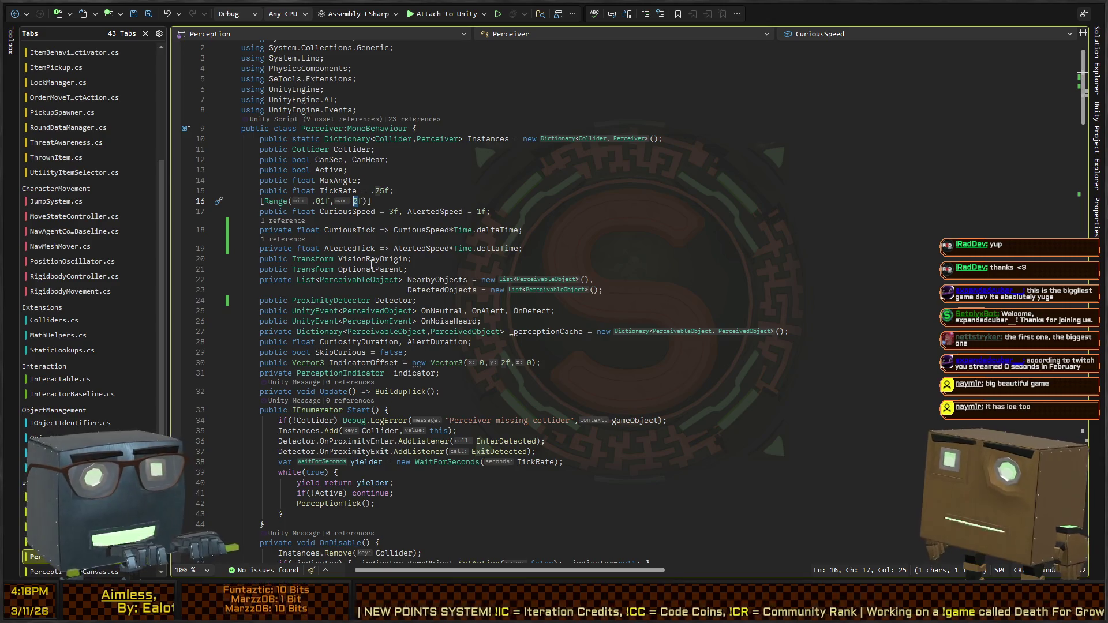
{"action": "type", "text": "10"}
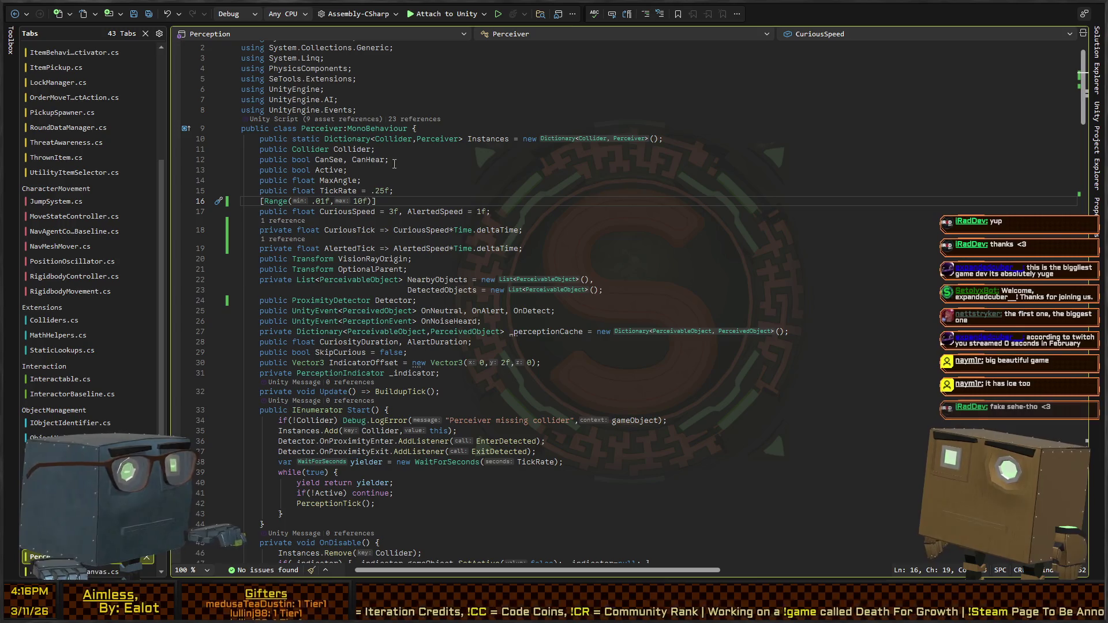
{"action": "key", "text": "alt+Tab"}
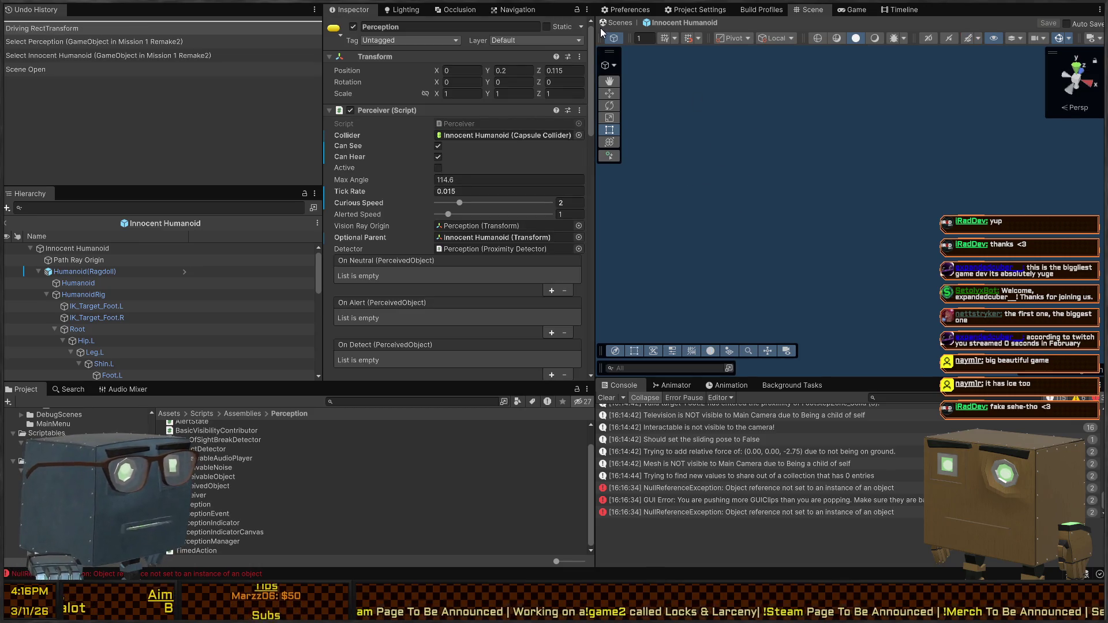
Frame the Perception object, fly close to the Innocent Humanoid's head and select Humanoid(Ragdoll)
{"action": "left_click", "coordinate": [847, 10]}
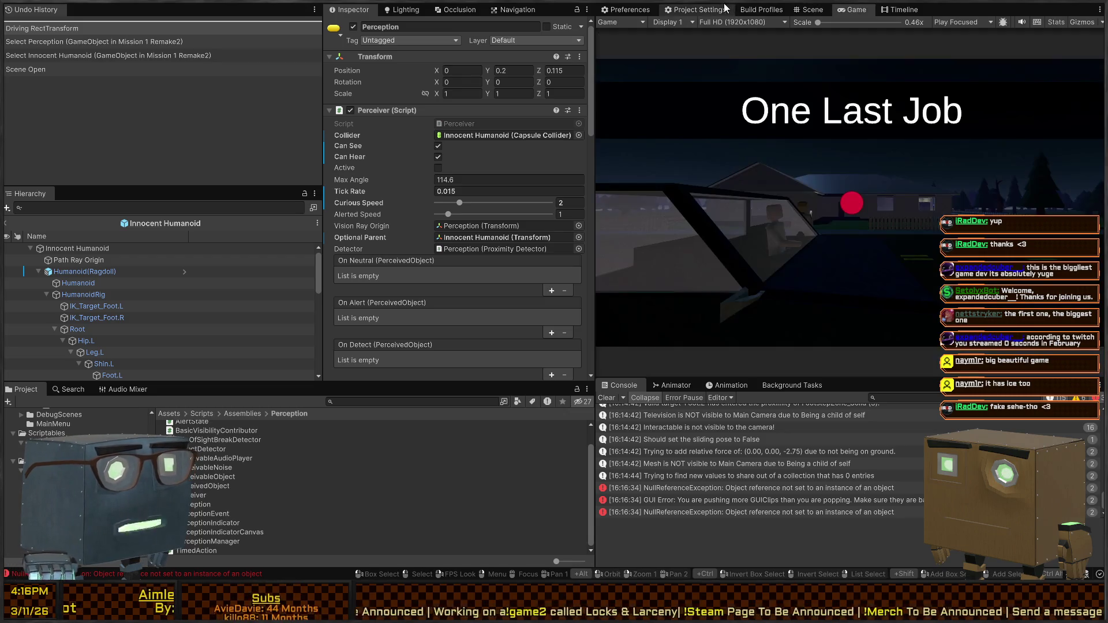
{"action": "left_click", "coordinate": [821, 11]}
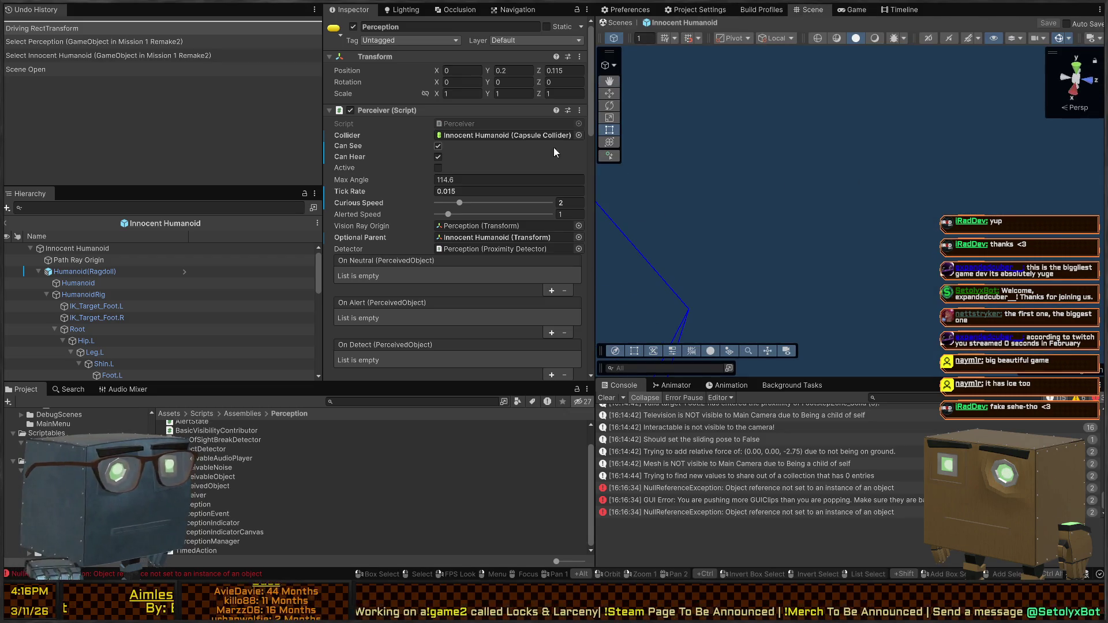
{"action": "key", "text": "f"}
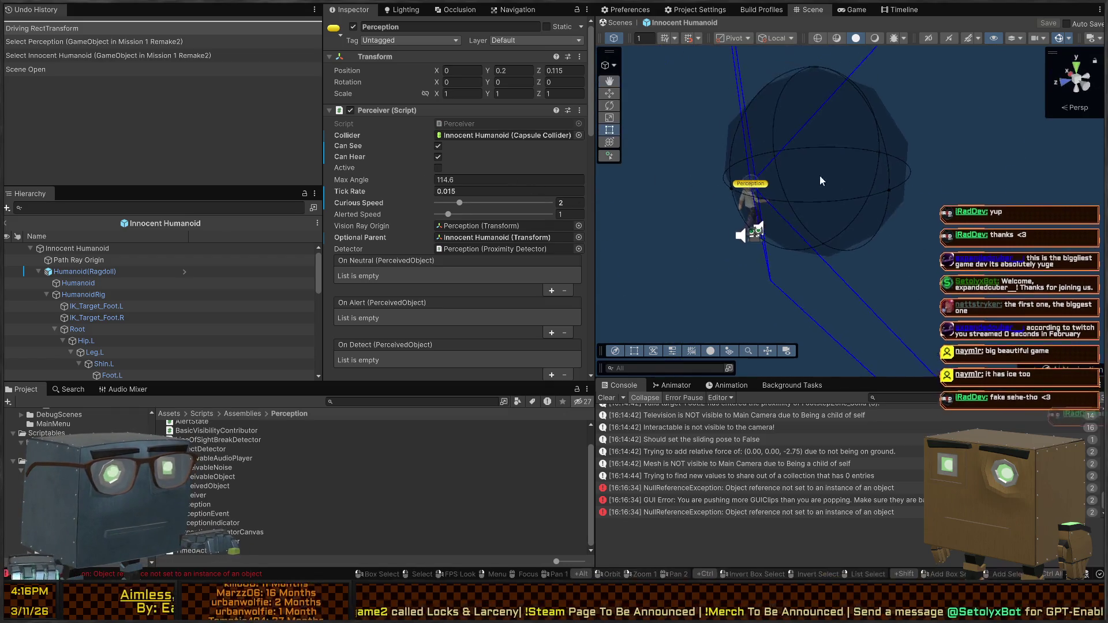
{"action": "mouse_move", "coordinate": [817, 204]}
{"action": "left_mouse_down"}
{"action": "mouse_move", "coordinate": [770, 186]}
{"action": "mouse_move", "coordinate": [701, 211]}
{"action": "mouse_move", "coordinate": [783, 229]}
{"action": "left_mouse_up"}
{"action": "left_click", "coordinate": [786, 234]}
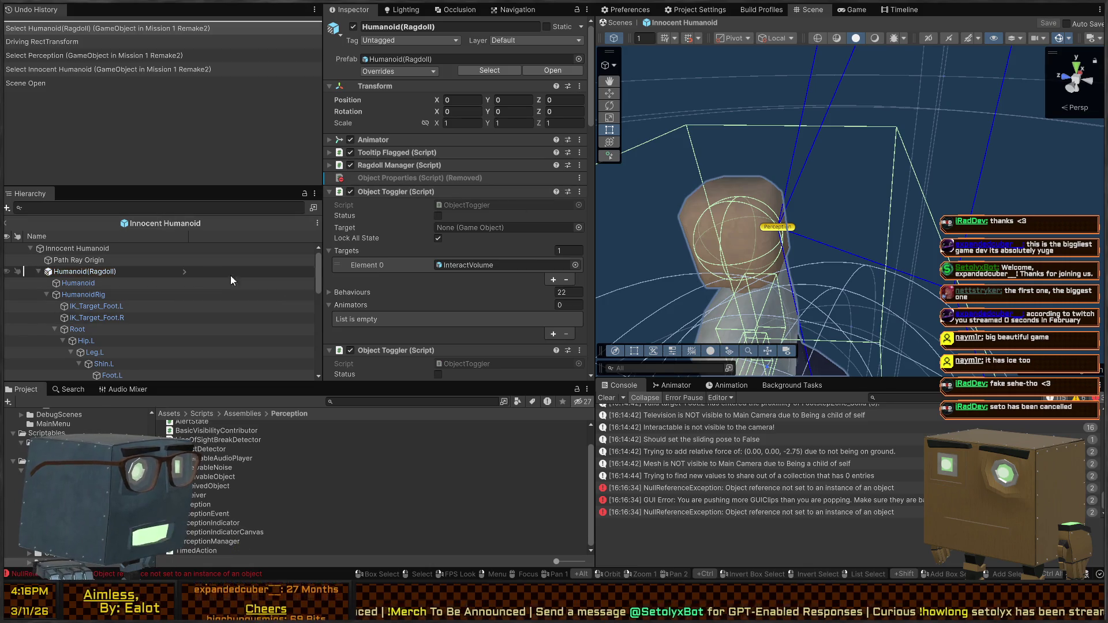
Collapse the ragdoll's Audio Source, animation event trigger, both Object Togglers and Transform
{"action": "scroll", "coordinate": [439, 237], "scroll_direction": "down", "scroll_amount": 3}
{"action": "scroll", "coordinate": [379, 226], "scroll_direction": "down", "scroll_amount": 15}
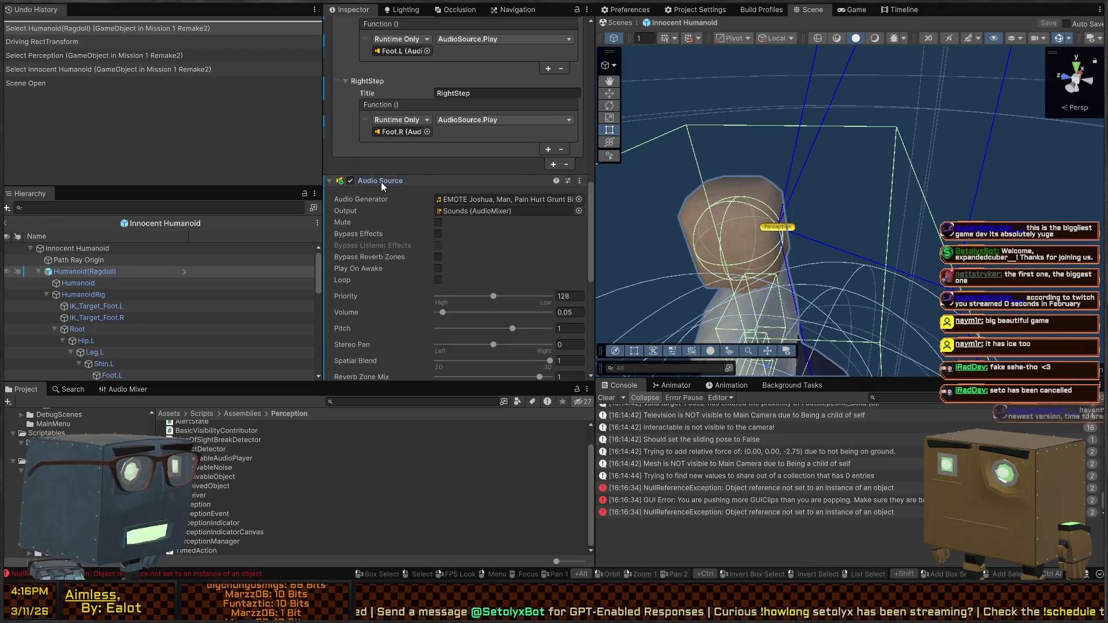
{"action": "left_click", "coordinate": [381, 182]}
{"action": "left_click", "coordinate": [381, 221]}
{"action": "scroll", "coordinate": [386, 258], "scroll_direction": "up", "scroll_amount": 3}
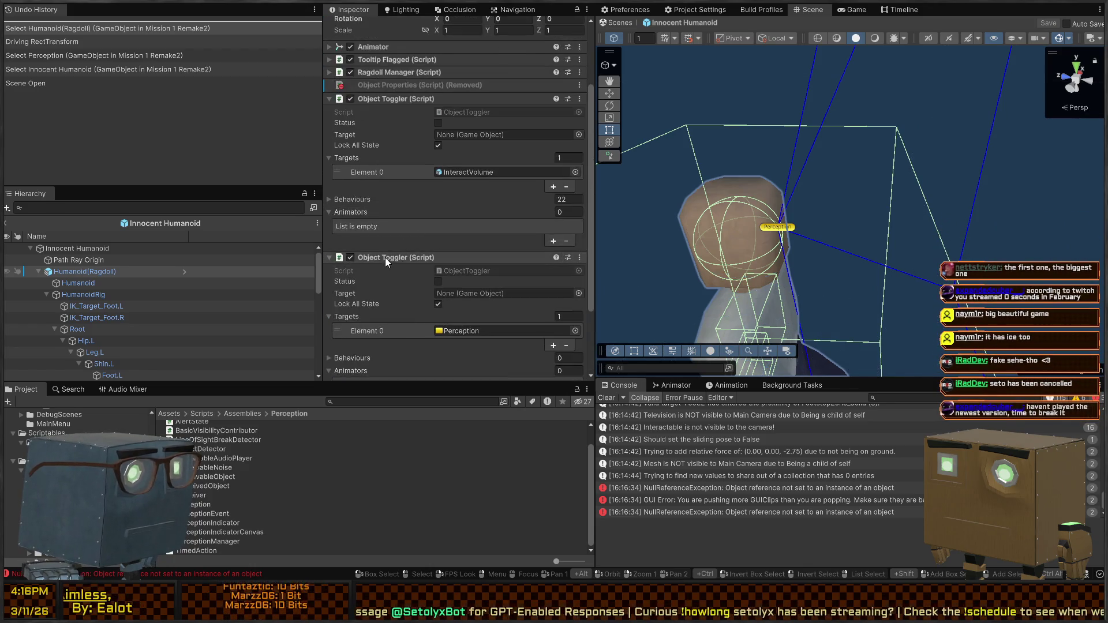
{"action": "left_click", "coordinate": [387, 258]}
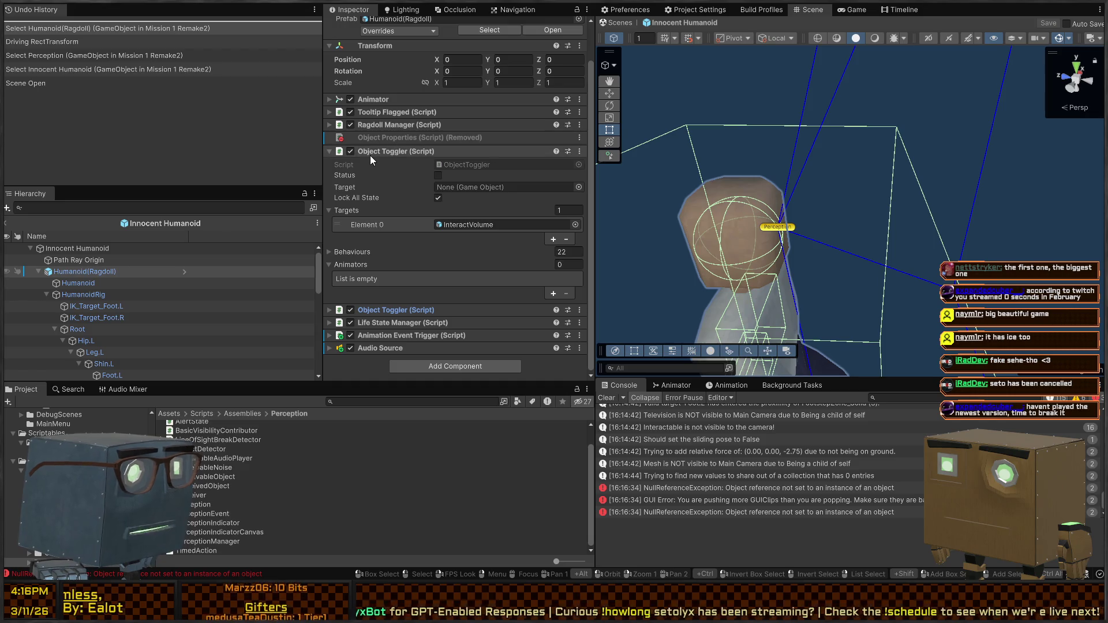
{"action": "left_click", "coordinate": [383, 153]}
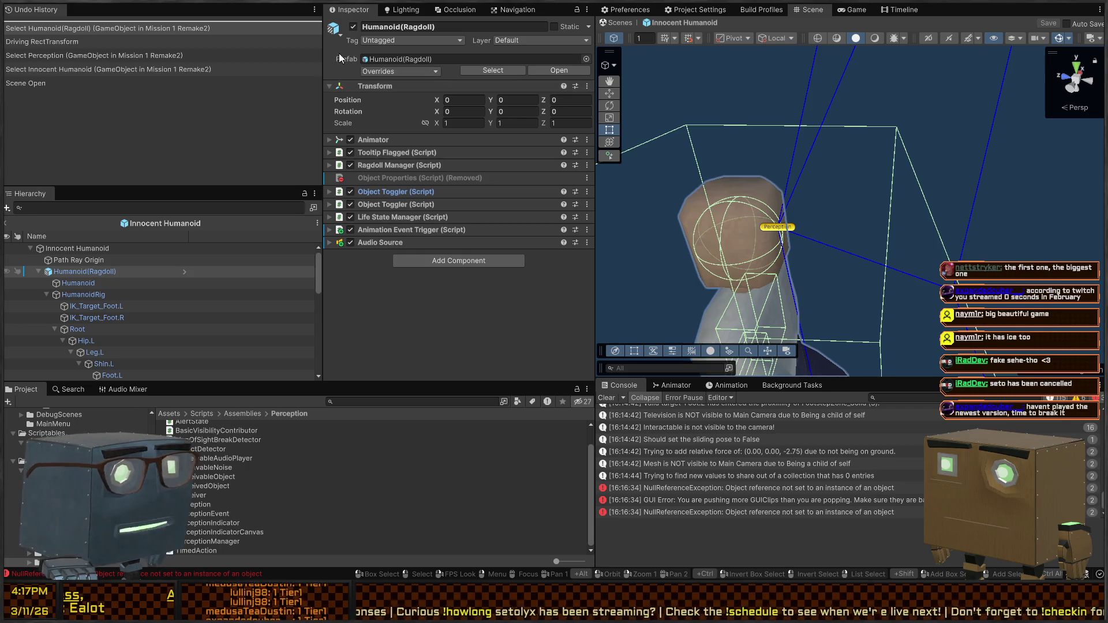
{"action": "left_click", "coordinate": [380, 89]}
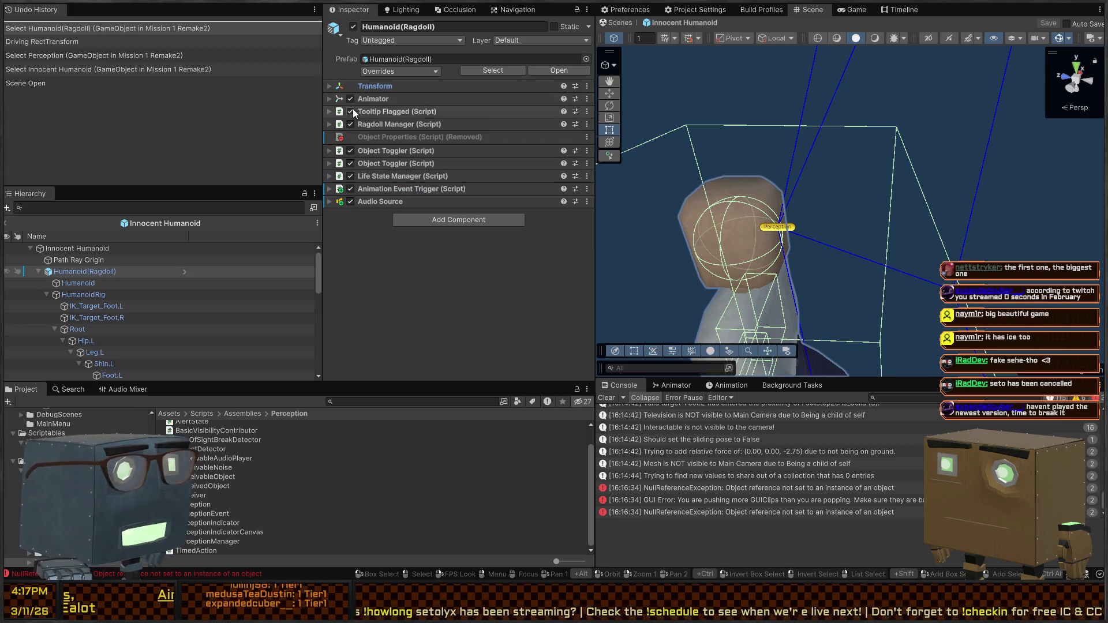
Browse the ragdoll's Hierarchy children: Path Ray Origin, HungerTracker, BehaviorOrchestrator and Humanoid mesh
{"action": "left_click", "coordinate": [94, 260]}
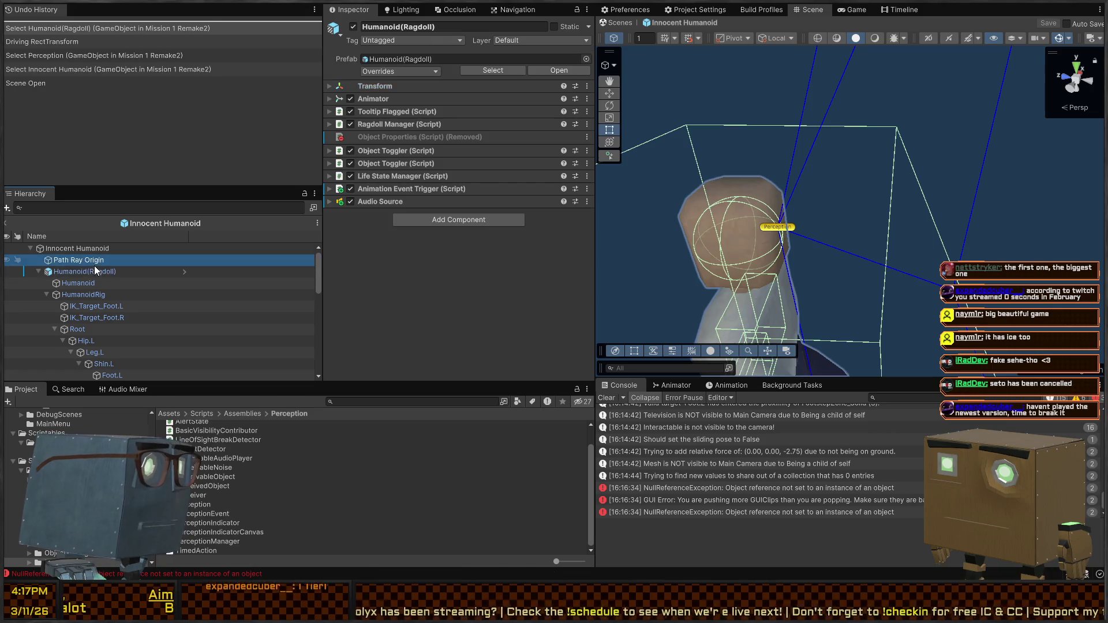
{"action": "left_click", "coordinate": [92, 249]}
{"action": "left_click", "coordinate": [61, 274]}
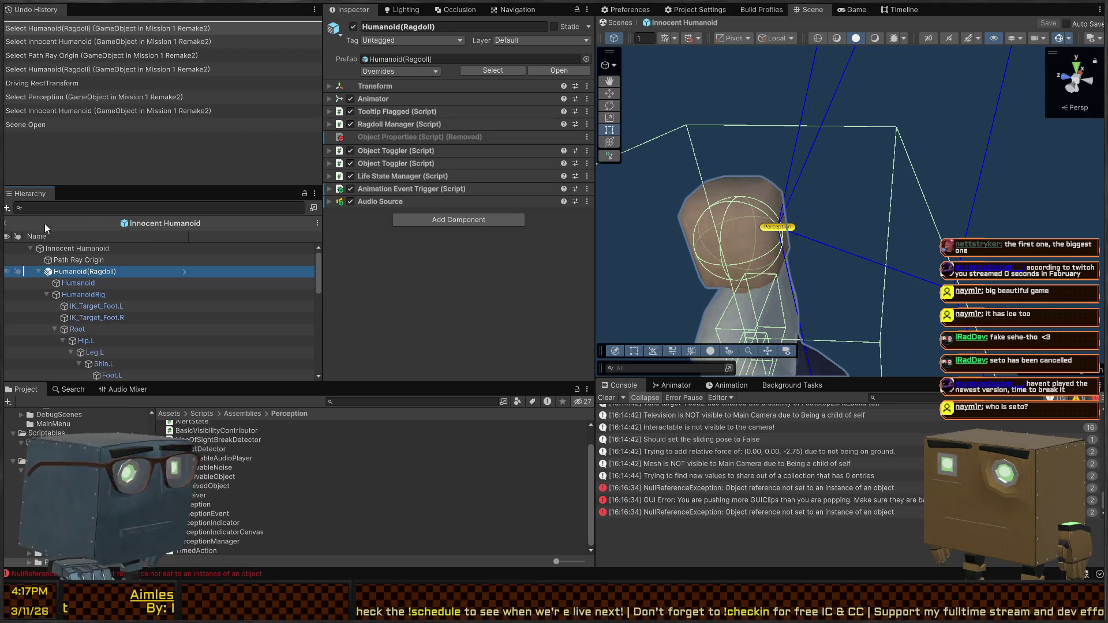
{"action": "left_click", "coordinate": [38, 272]}
{"action": "left_click", "coordinate": [99, 283]}
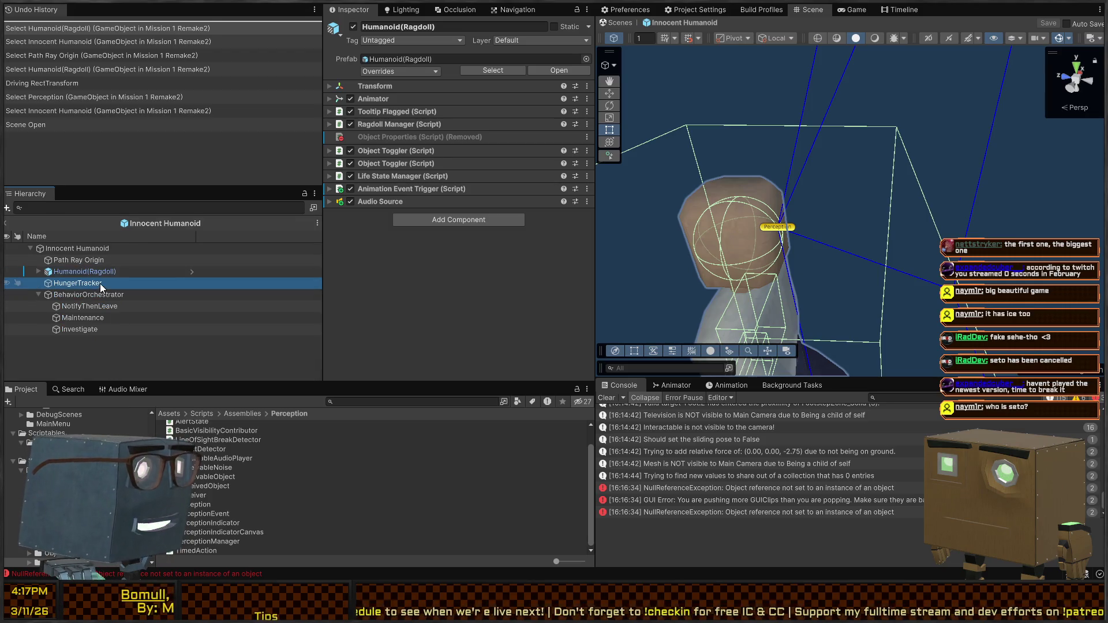
{"action": "left_click", "coordinate": [99, 275]}
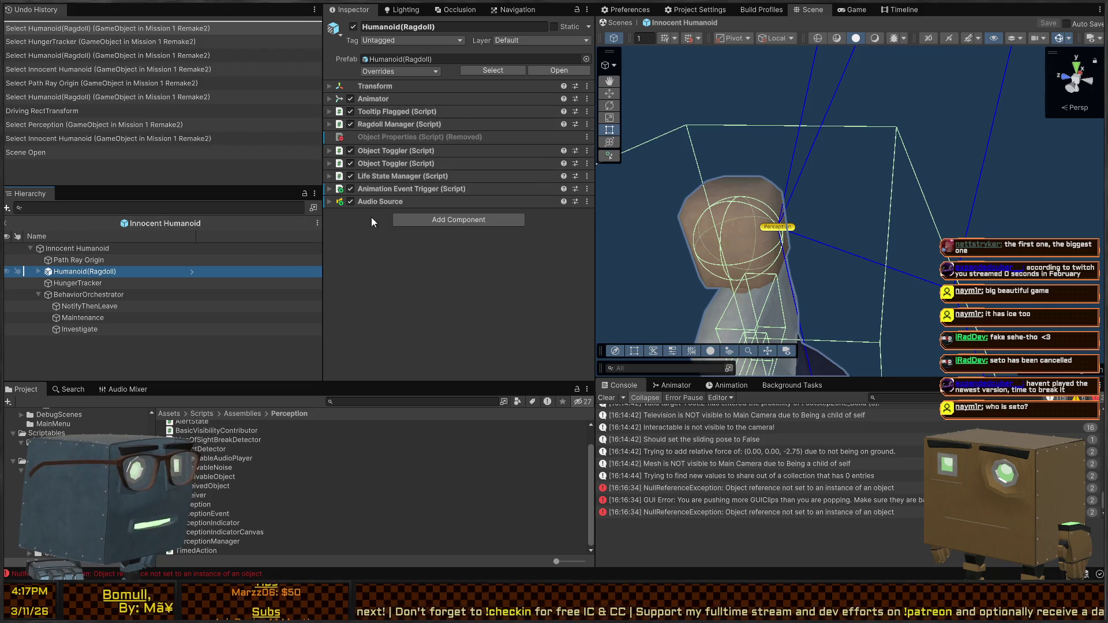
{"action": "left_click", "coordinate": [70, 292]}
{"action": "left_click", "coordinate": [64, 279]}
{"action": "left_click", "coordinate": [38, 271]}
{"action": "left_click", "coordinate": [68, 280]}
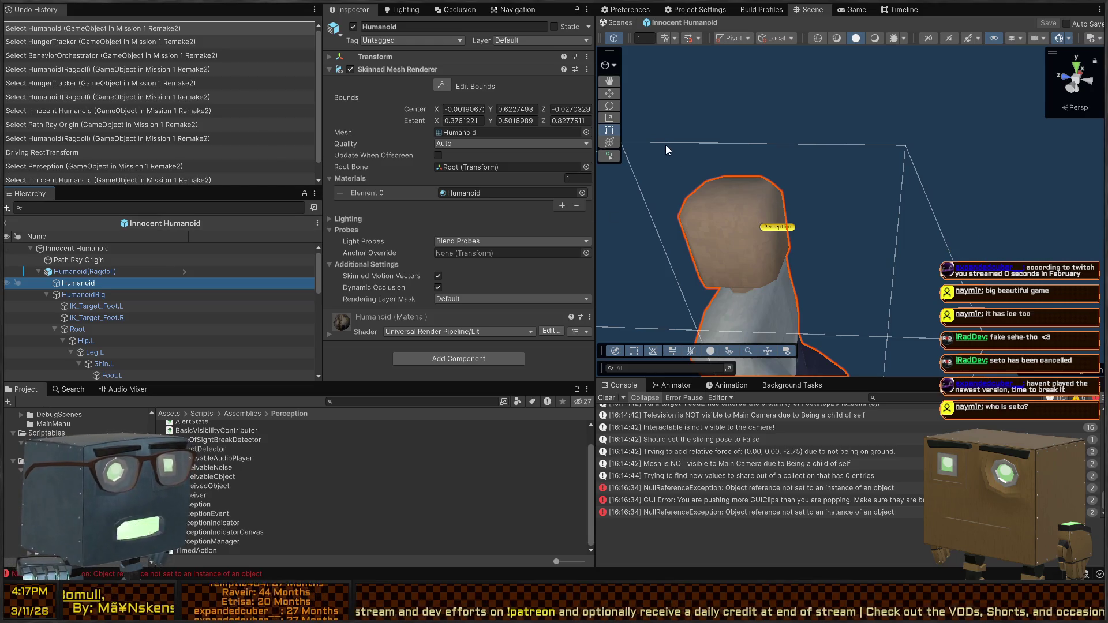
Pull the scene view back and select Perception under the head to review its settings
{"action": "right_click", "coordinate": [782, 92]}
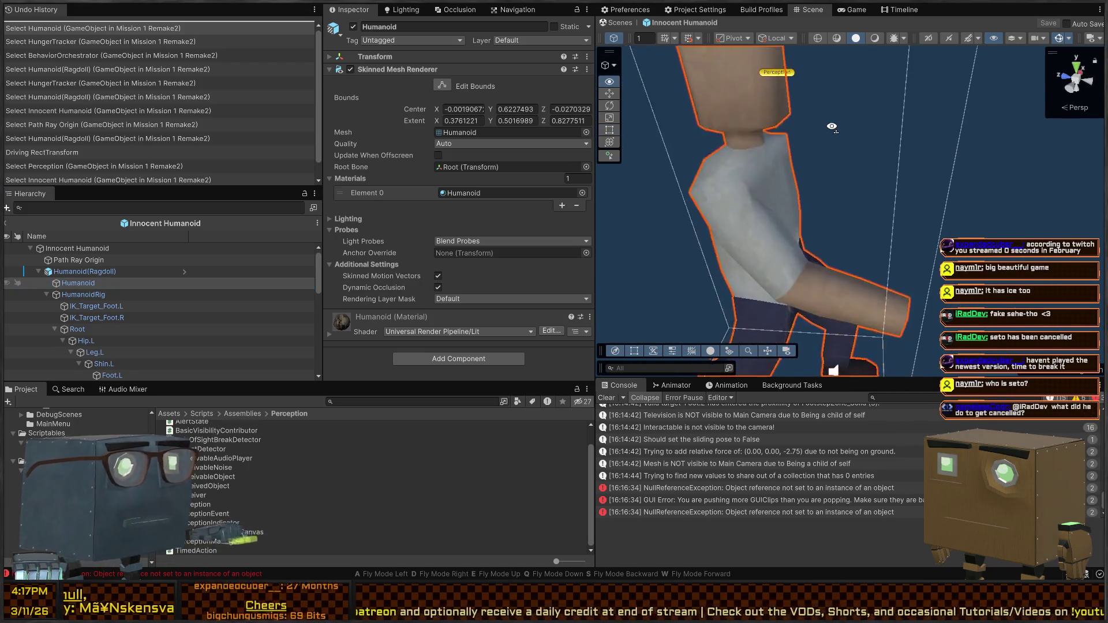
{"action": "key", "text": "s"}
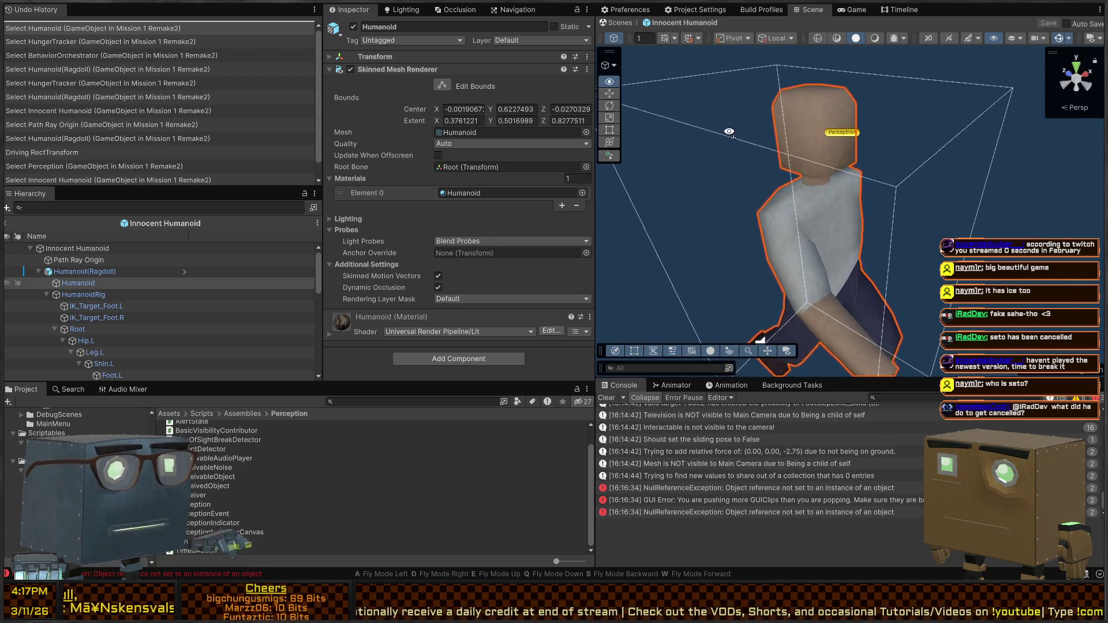
{"action": "left_click", "coordinate": [768, 144]}
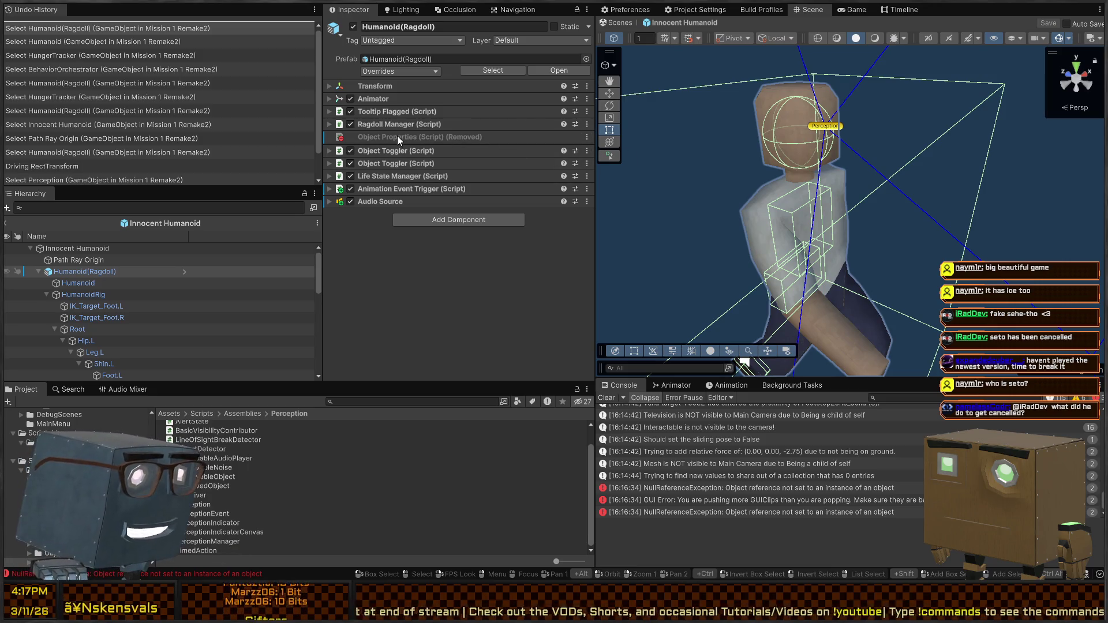
{"action": "left_click", "coordinate": [81, 273]}
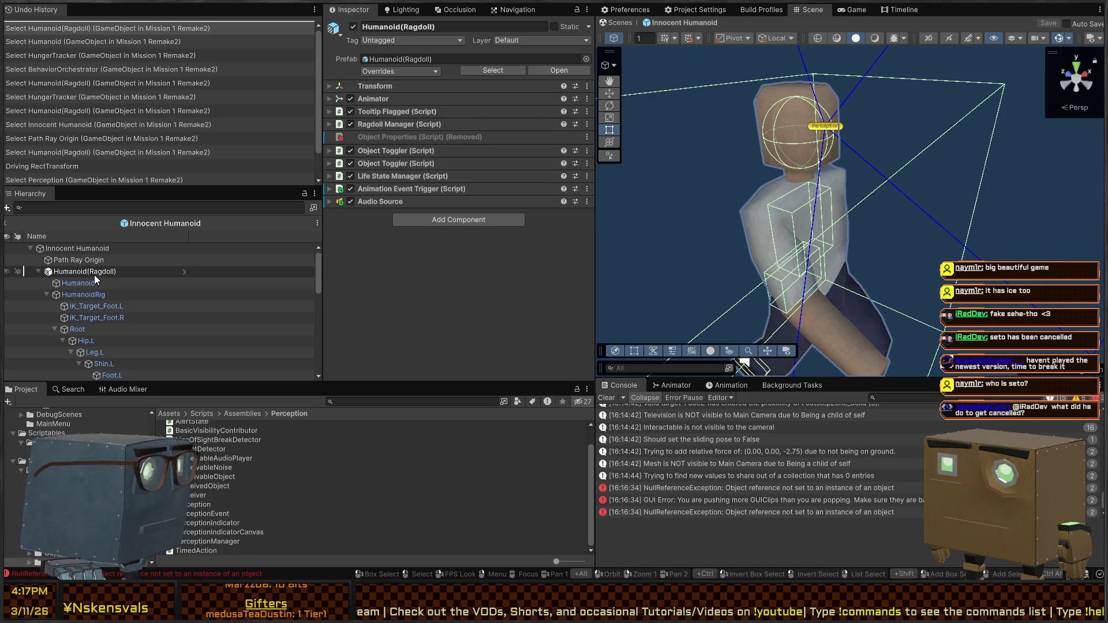
{"action": "scroll", "coordinate": [103, 304], "scroll_direction": "down", "scroll_amount": 10}
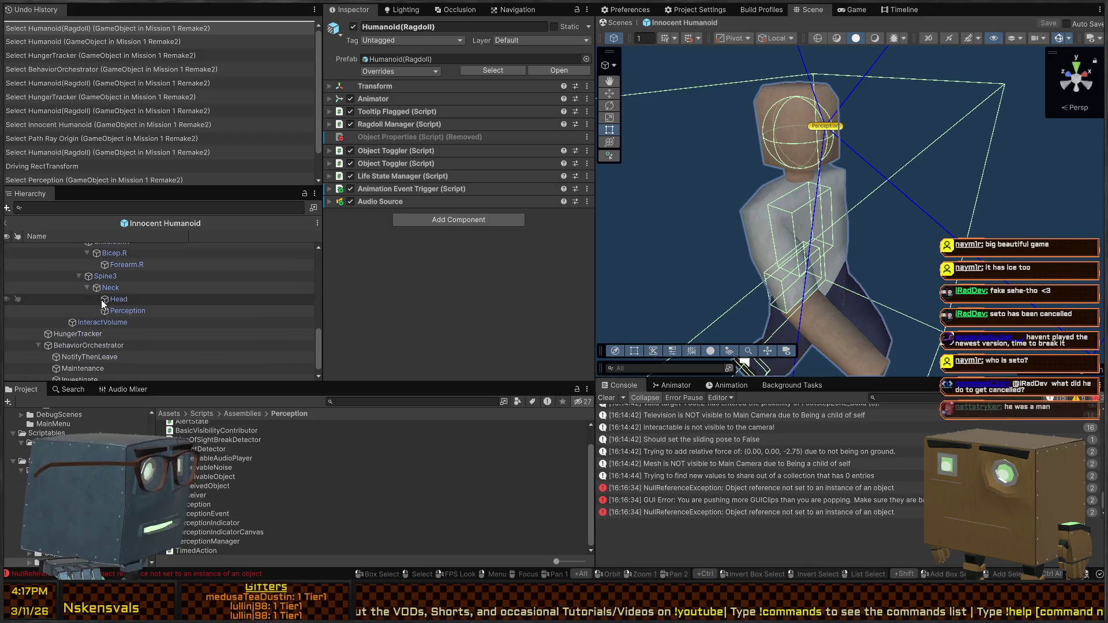
{"action": "left_click", "coordinate": [134, 306]}
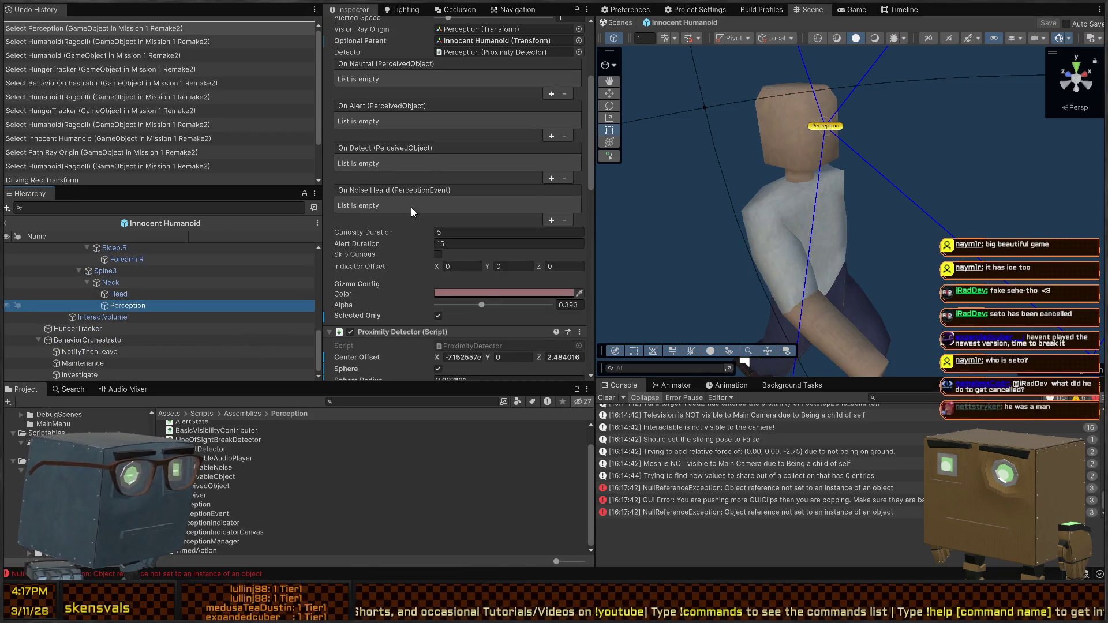
{"action": "scroll", "coordinate": [412, 209], "scroll_direction": "down", "scroll_amount": 15}
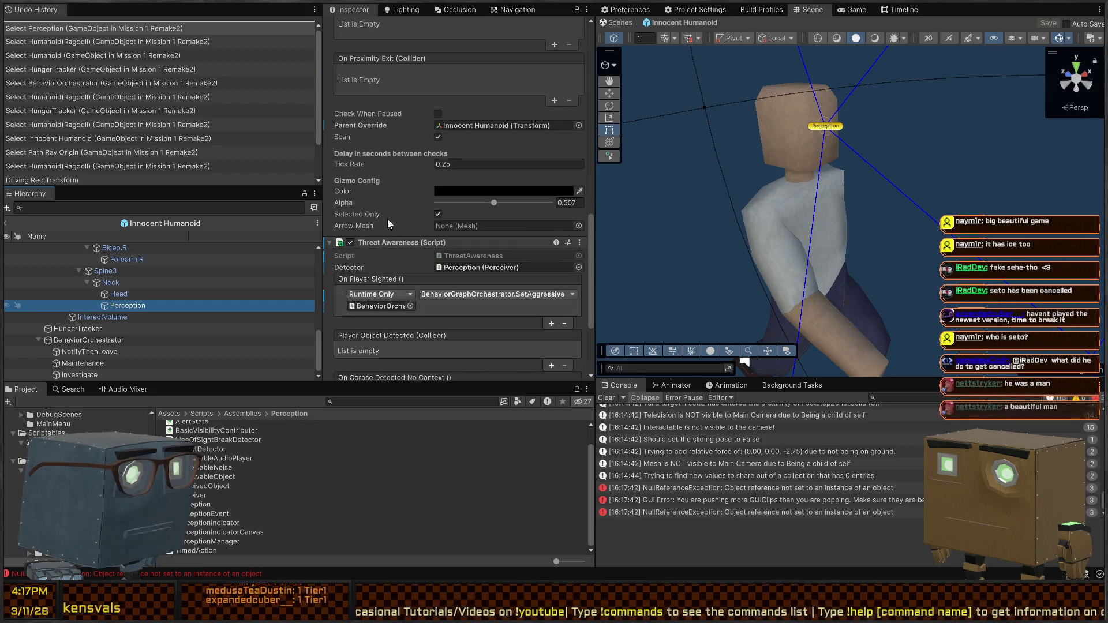
Set Alerted Speed to 4 and Curious Speed to 1, then save the prefab and return
{"action": "scroll", "coordinate": [386, 219], "scroll_direction": "up", "scroll_amount": 15}
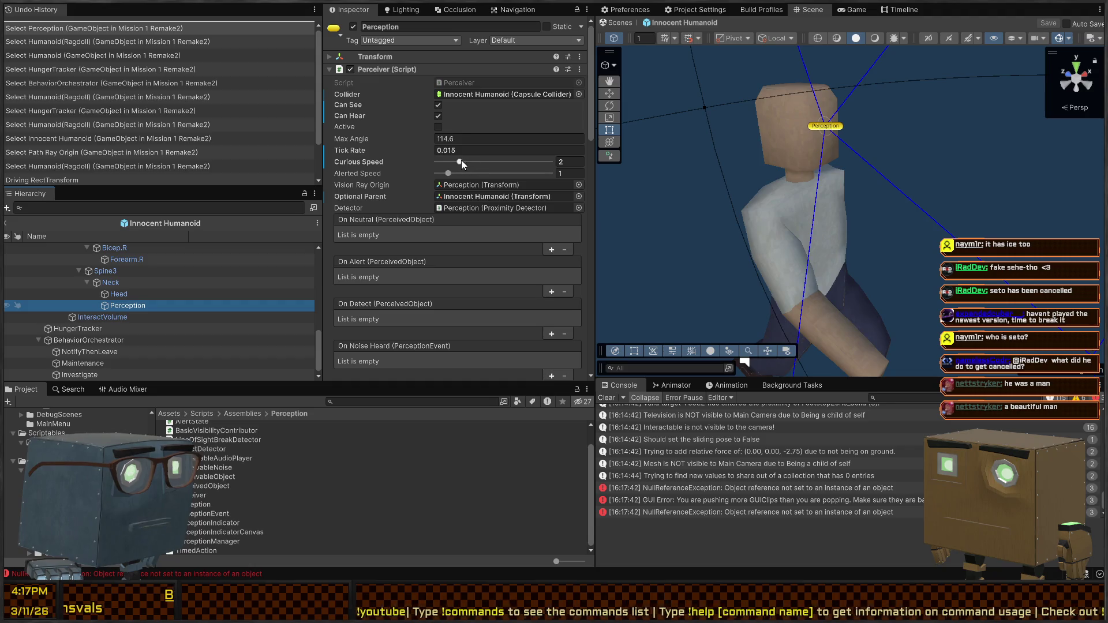
{"action": "left_click_drag", "start_coordinate": [449, 172], "coordinate": [480, 171]}
{"action": "type", "text": "4"}
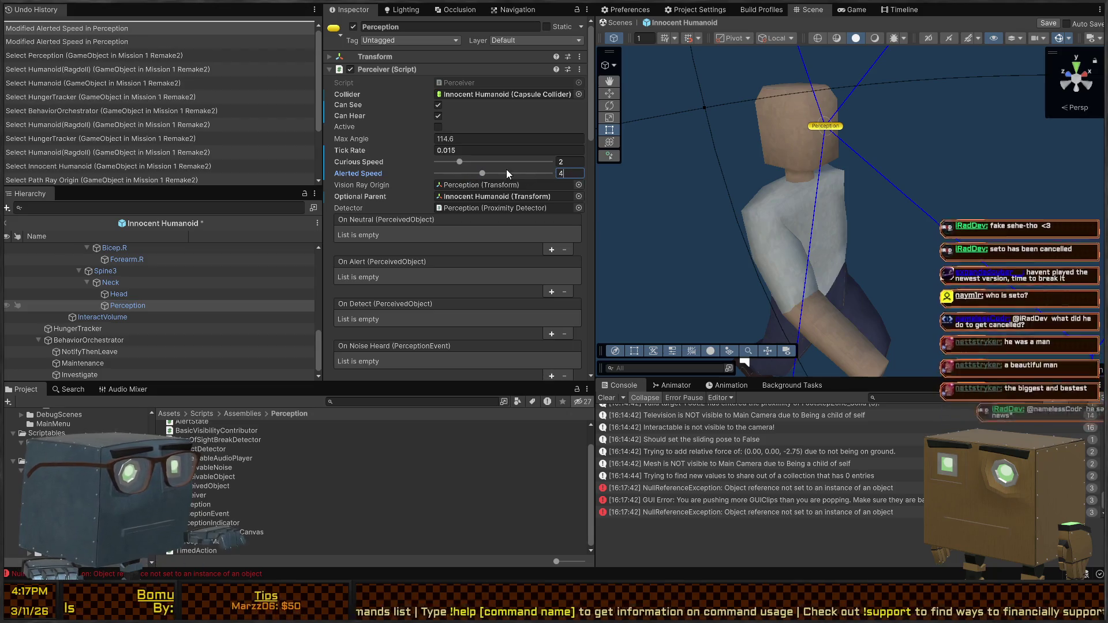
{"action": "type", "text": "1"}
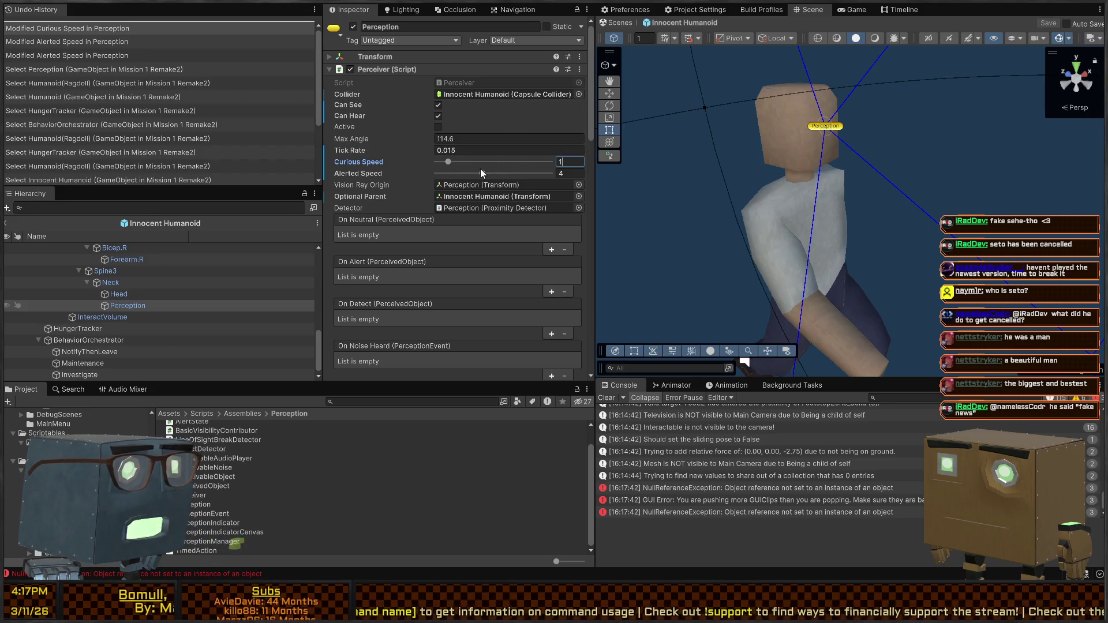
{"action": "left_click", "coordinate": [620, 23]}
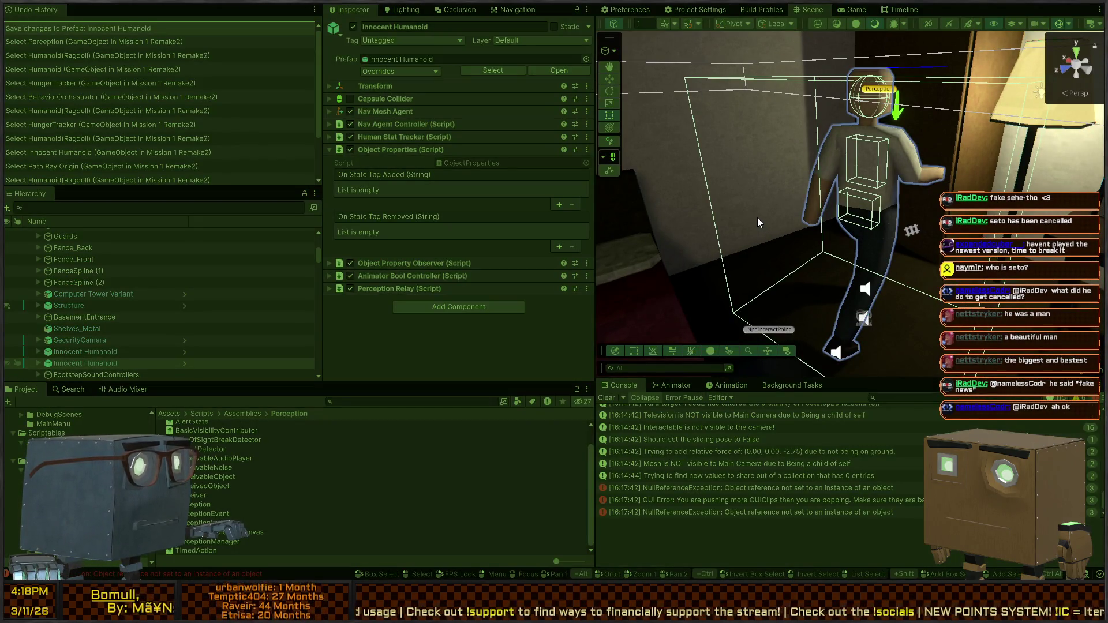
Start the Mission 1 playtest with Ctrl+P while looking around the humanoid in the Scene view
{"action": "key", "text": "ctrl+p"}
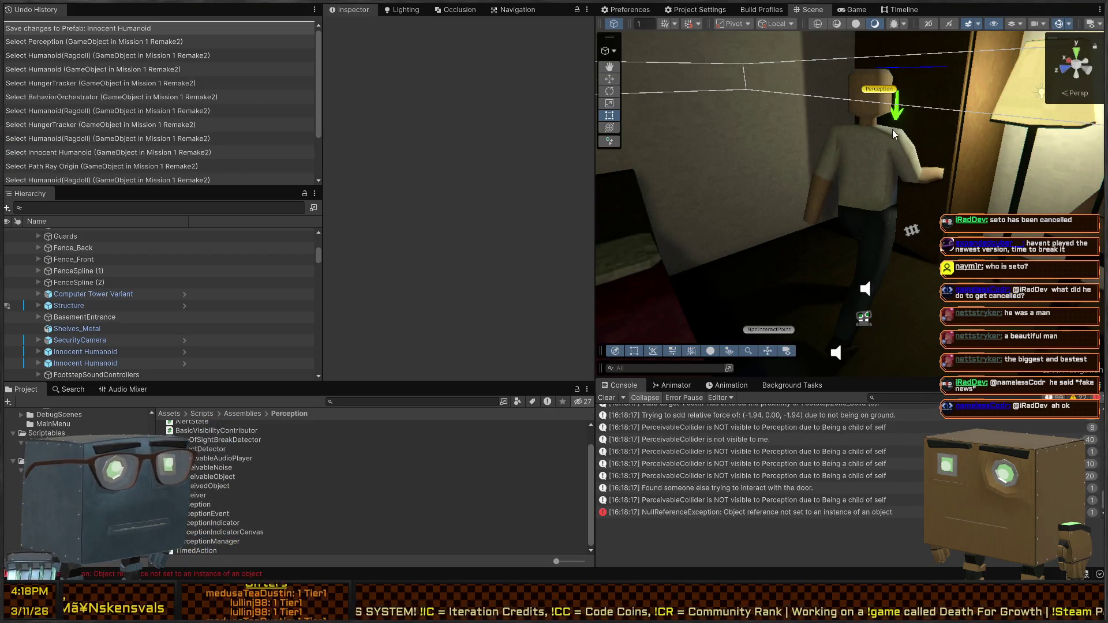
{"action": "right_click", "coordinate": [838, 151]}
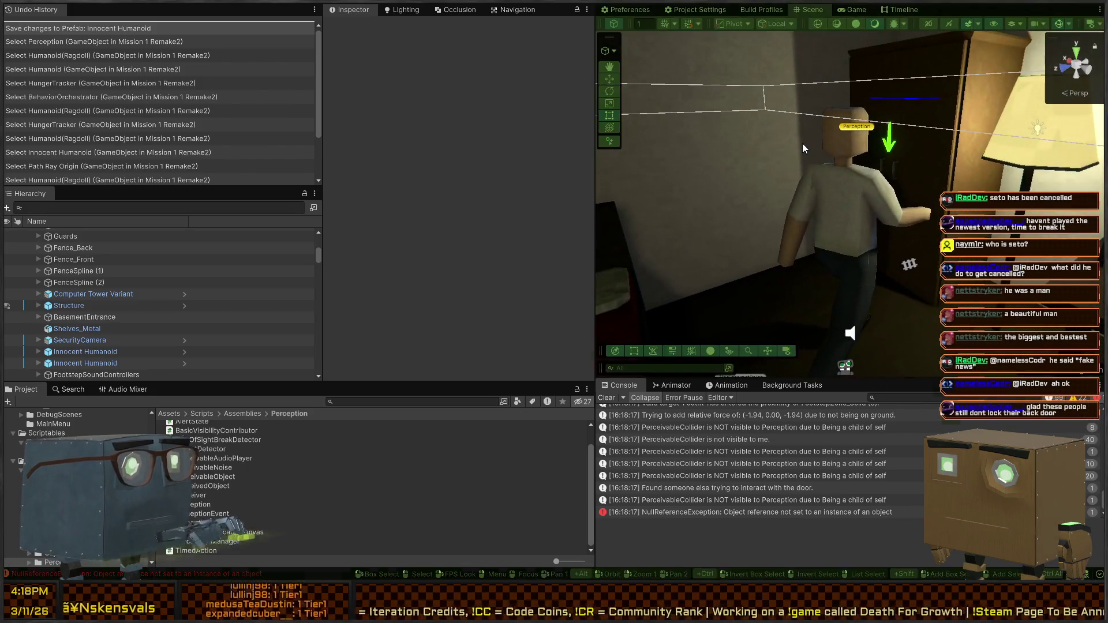
{"action": "key", "text": "ctrl+p"}
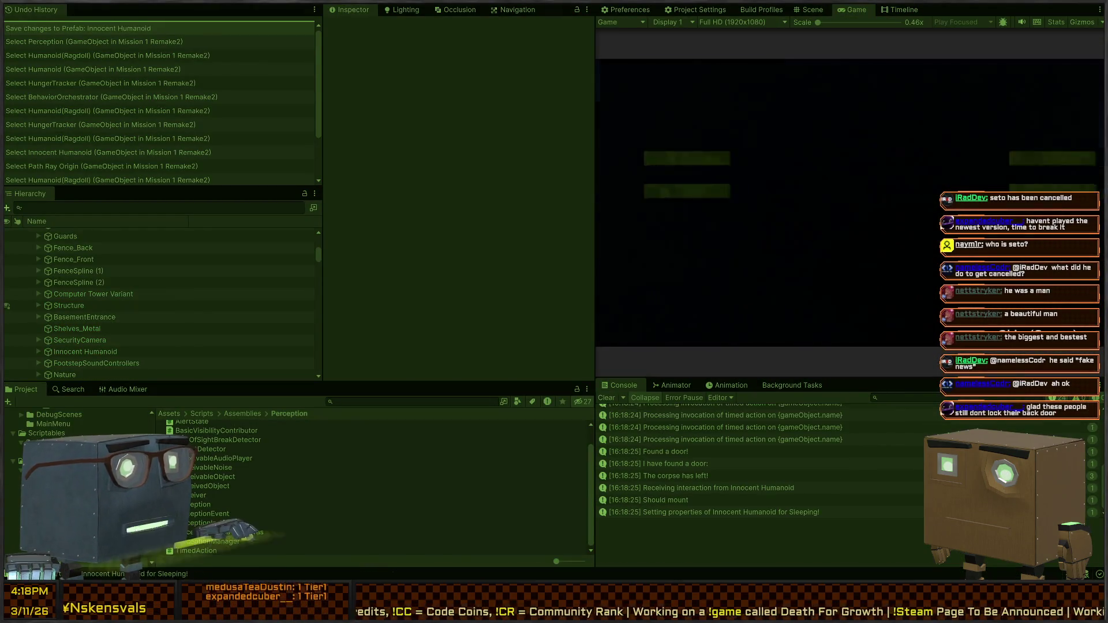
Walk the player from the fence along the house wall and through the doorway into the lamp room
{"action": "key", "text": "w"}
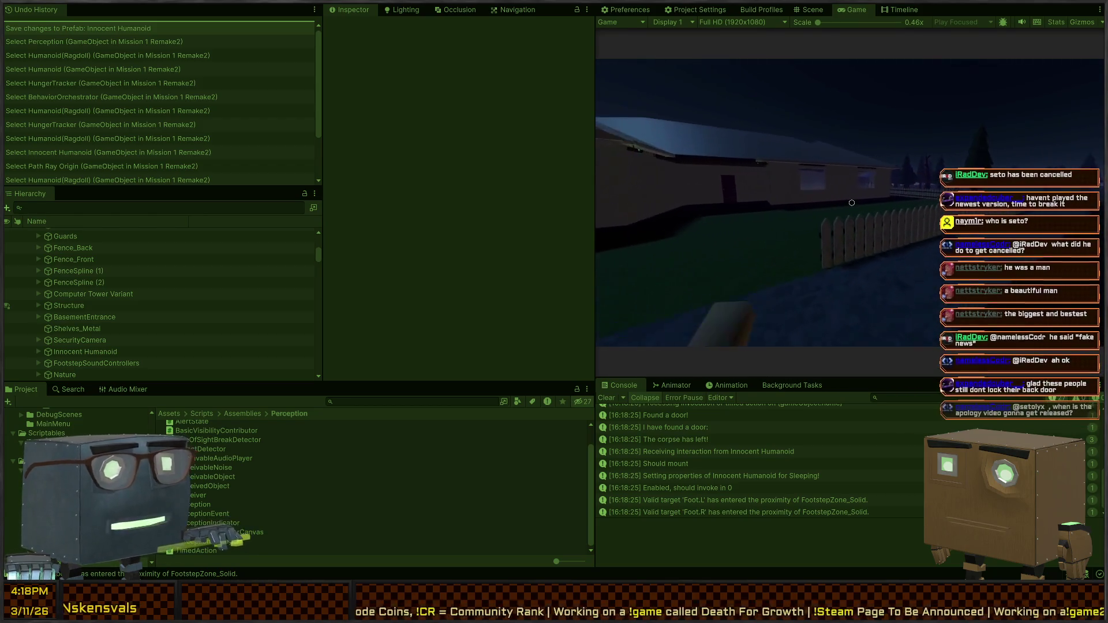
{"action": "key", "text": "w"}
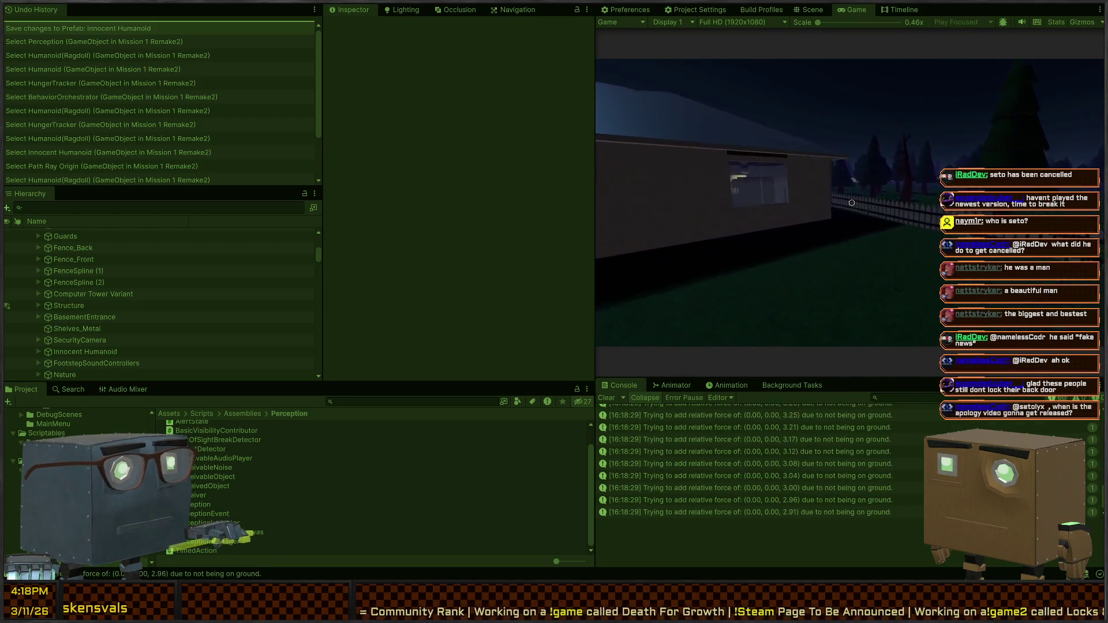
{"action": "key", "text": "w"}
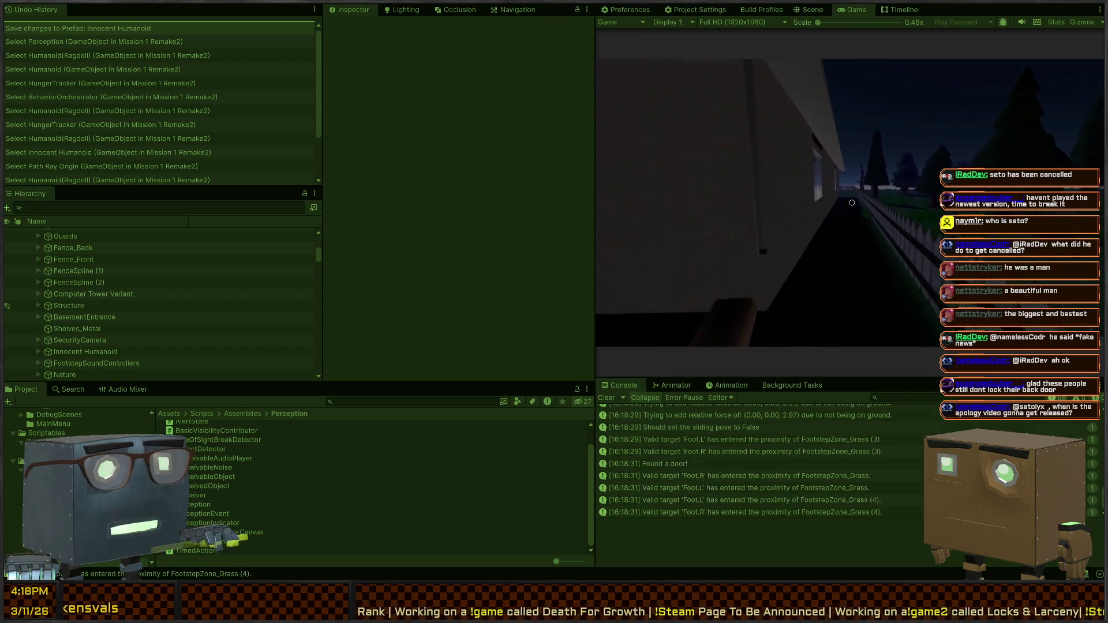
{"action": "key", "text": "w"}
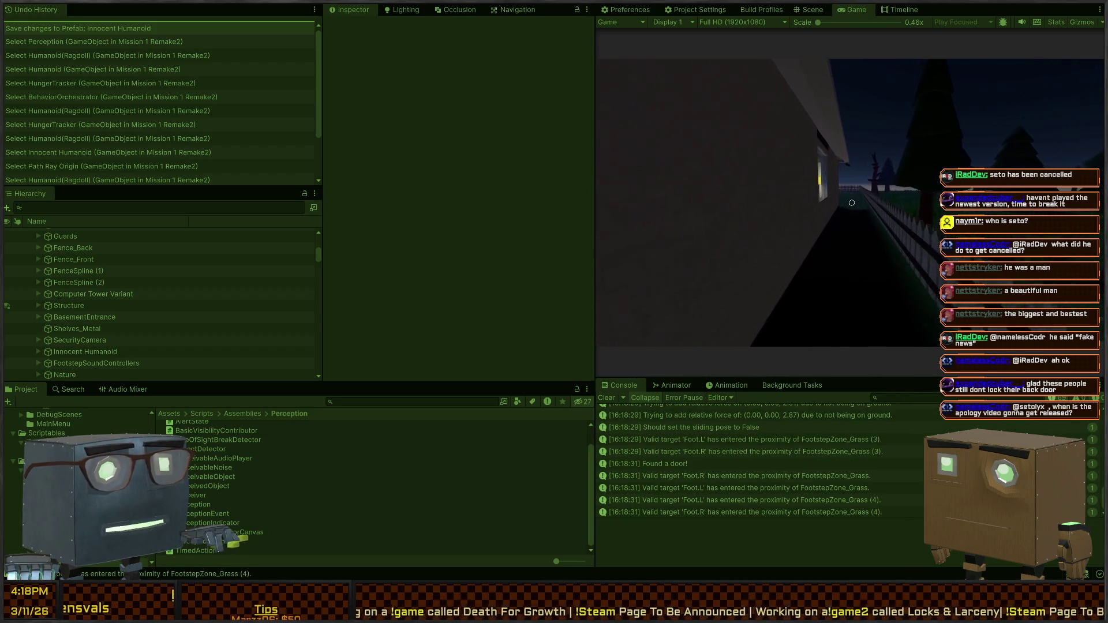
{"action": "key", "text": "w"}
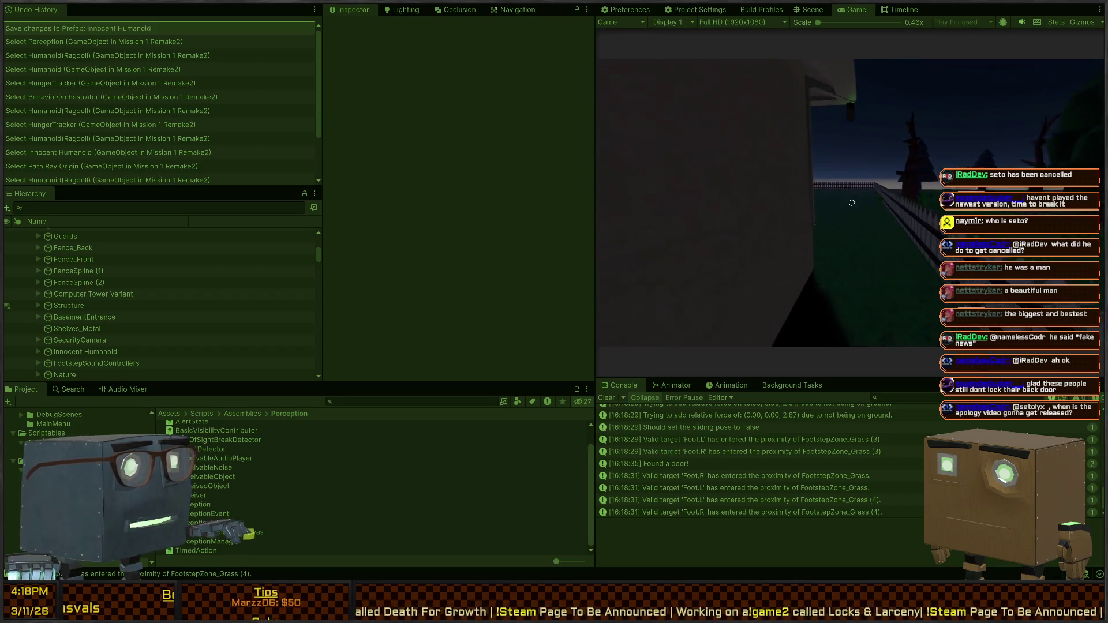
{"action": "key", "text": "w"}
{"action": "key", "text": "w"}
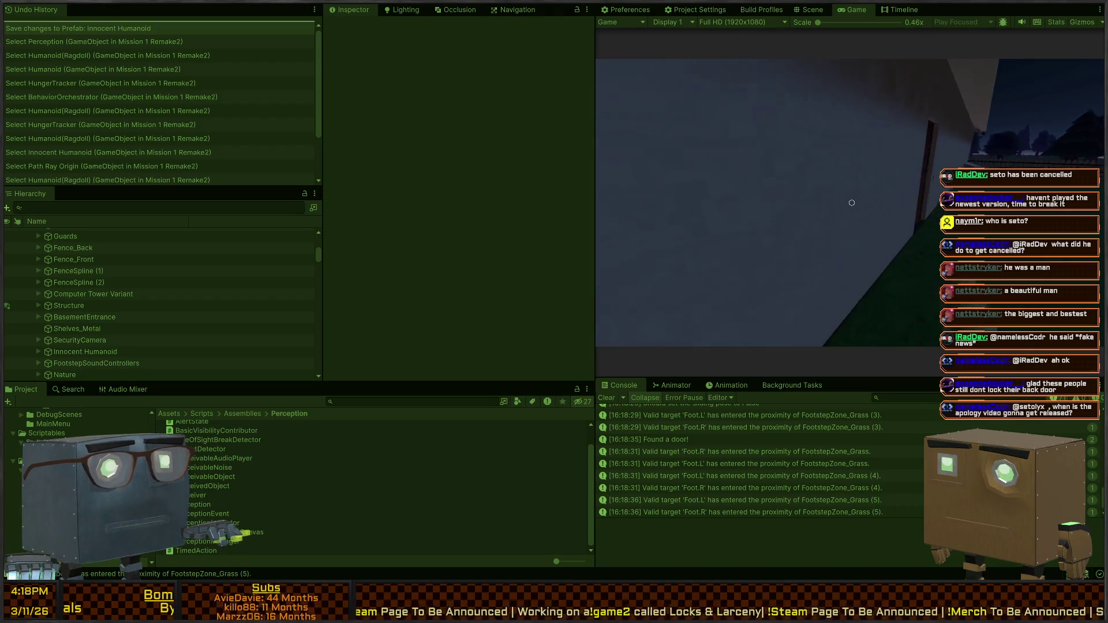
{"action": "key", "text": "w"}
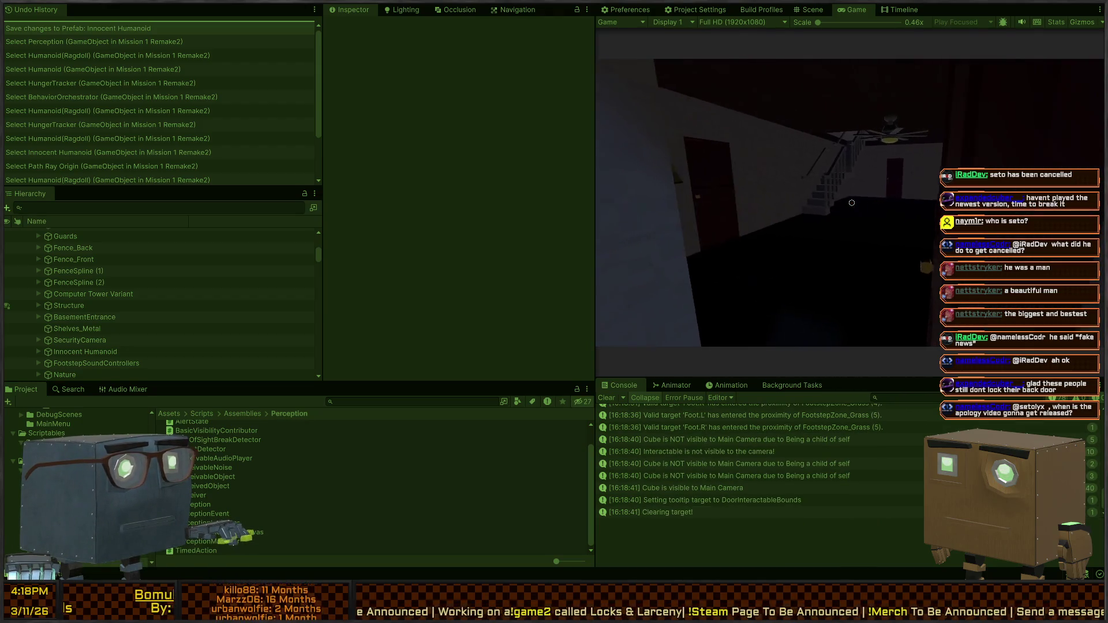
{"action": "key", "text": "w"}
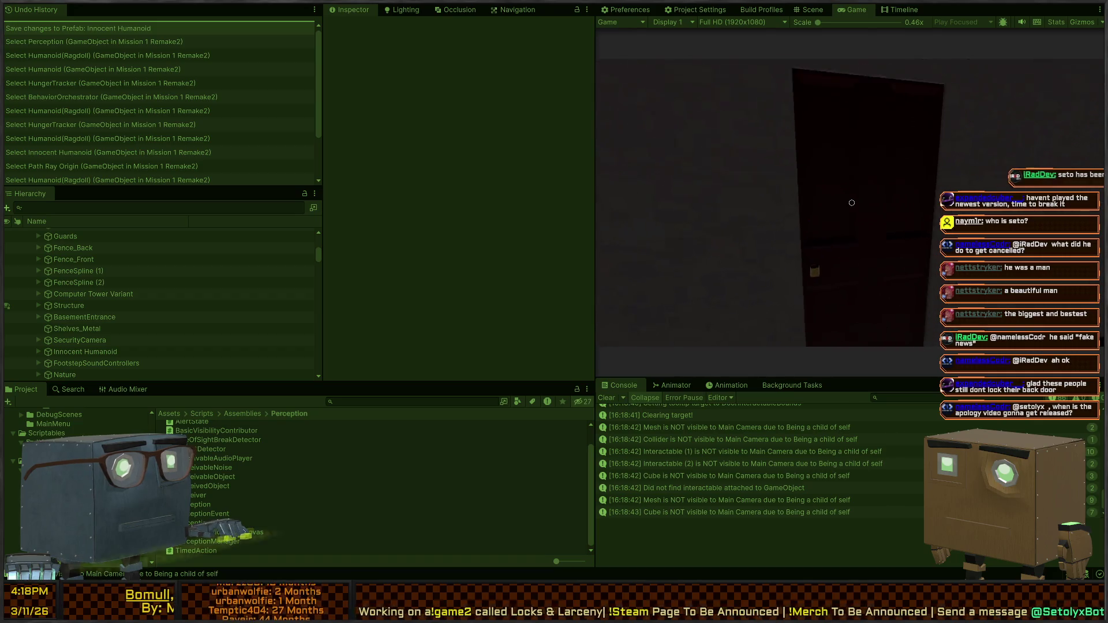
{"action": "key", "text": "w"}
{"action": "key", "text": "w"}
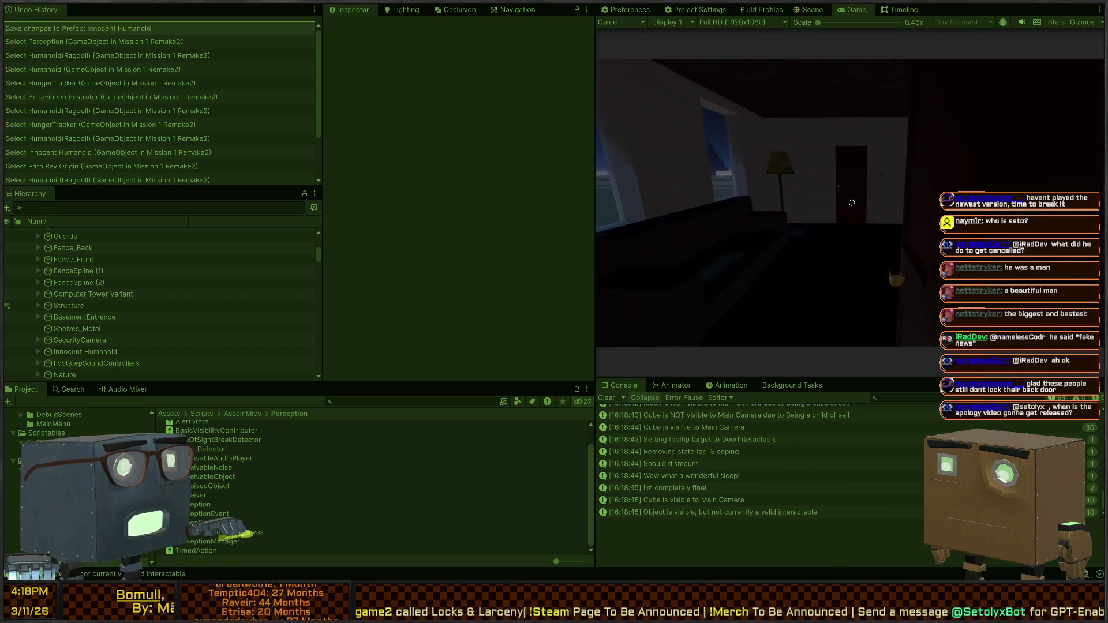
{"action": "key", "text": "w"}
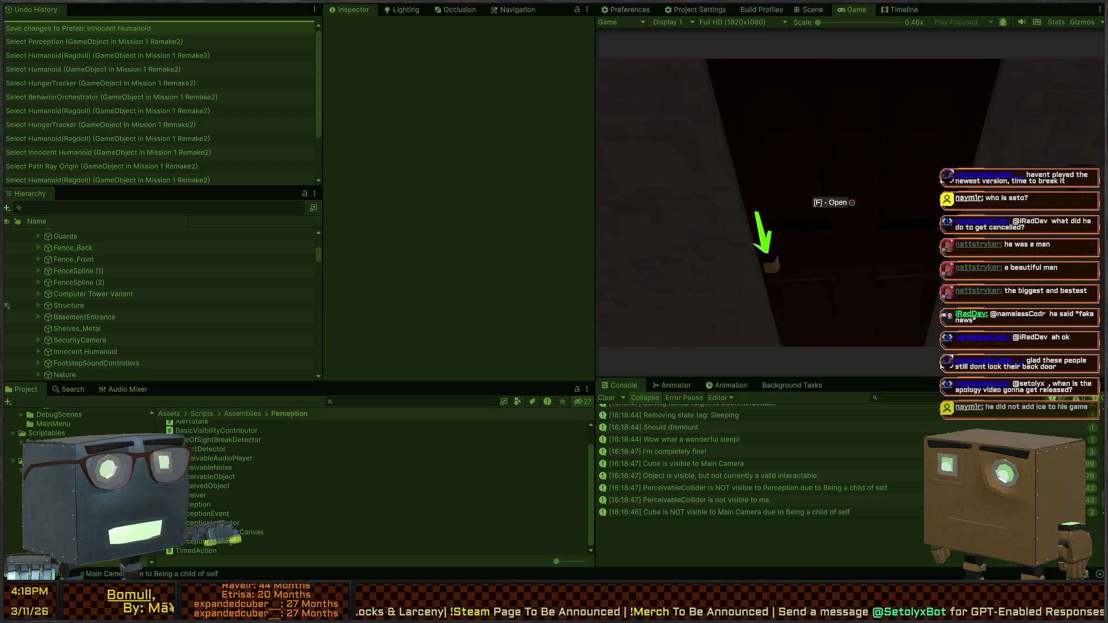
Open the door, cross the dining room and turn into the lit kitchen
{"action": "key", "text": "f"}
{"action": "key", "text": "w"}
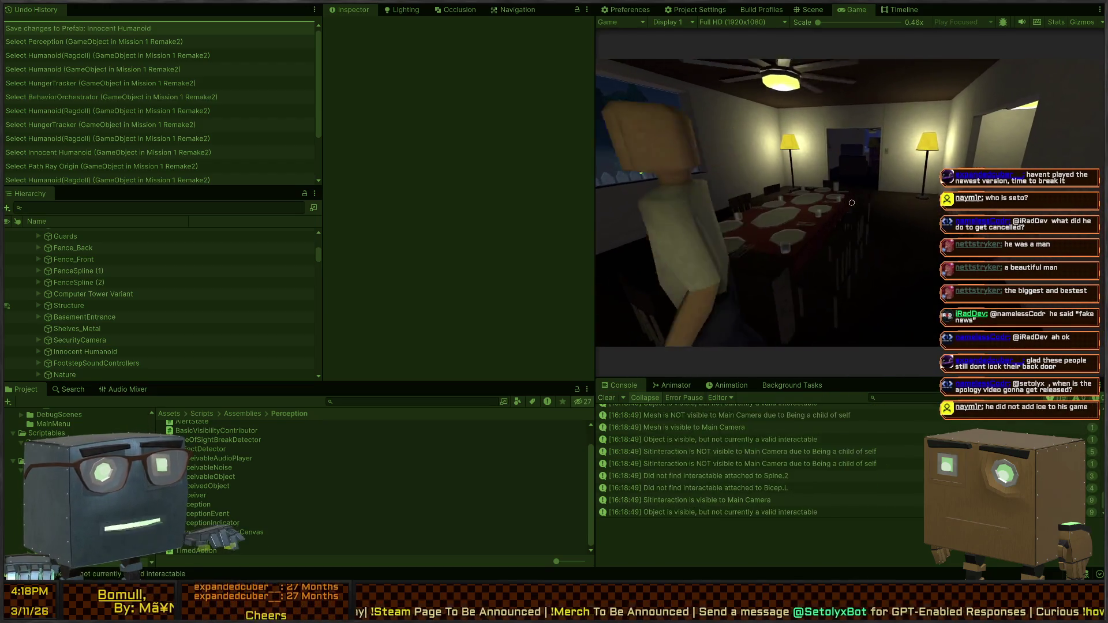
{"action": "key", "text": "w"}
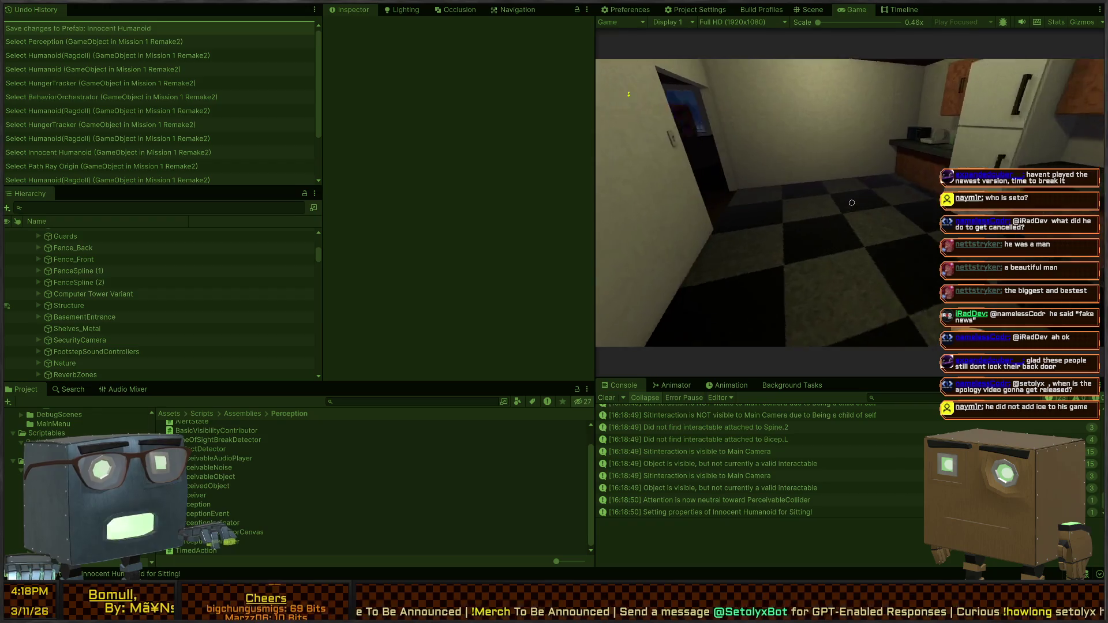
{"action": "key", "text": "w"}
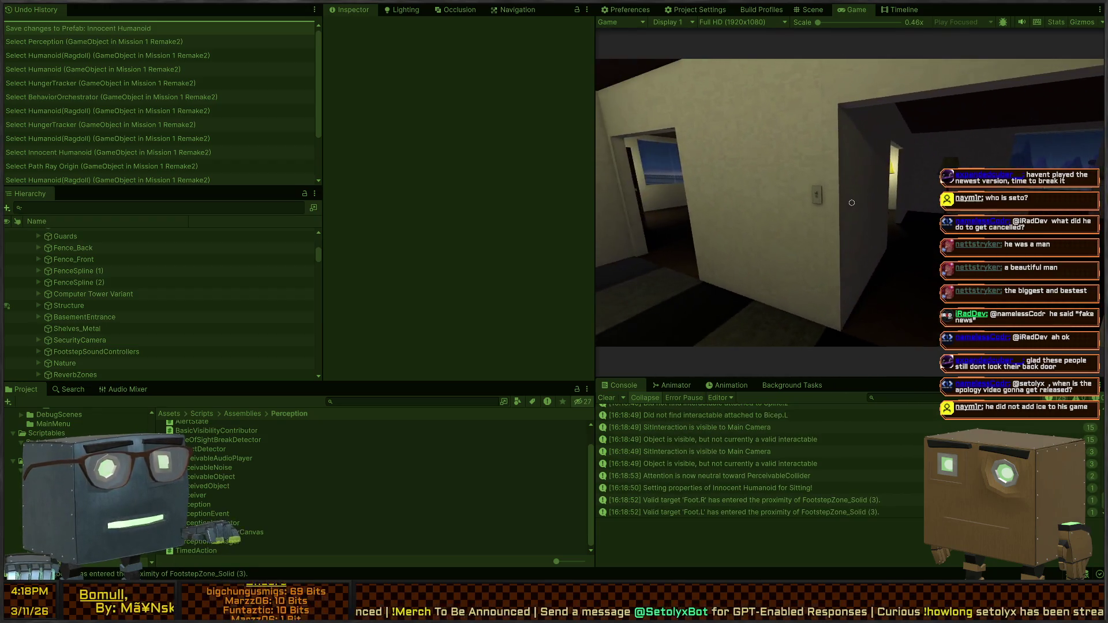
{"action": "key", "text": "w"}
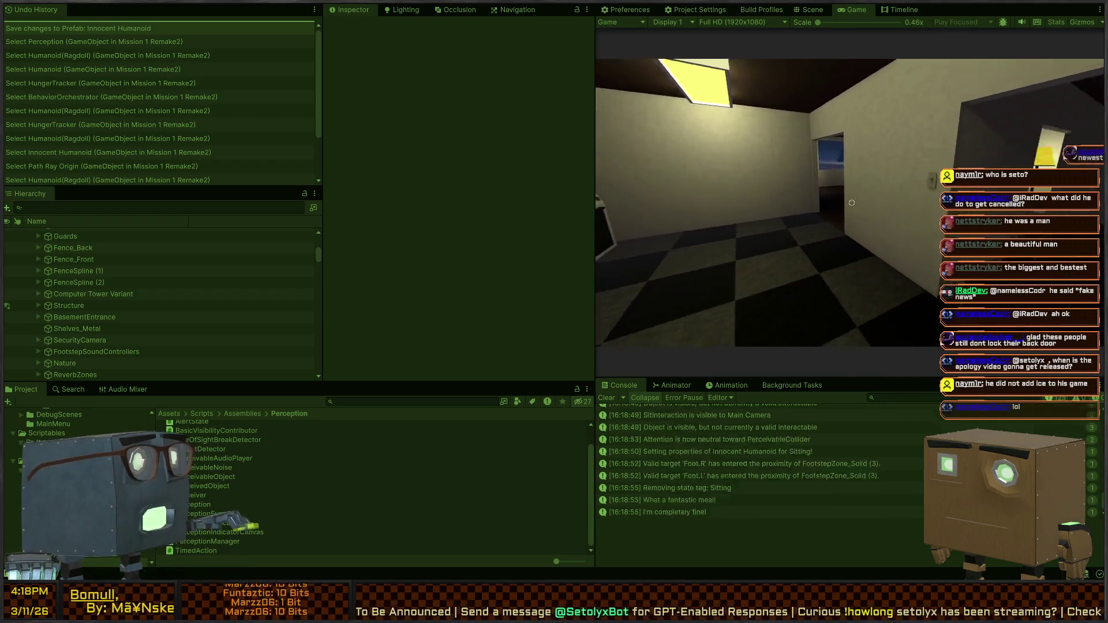
{"action": "key", "text": "w"}
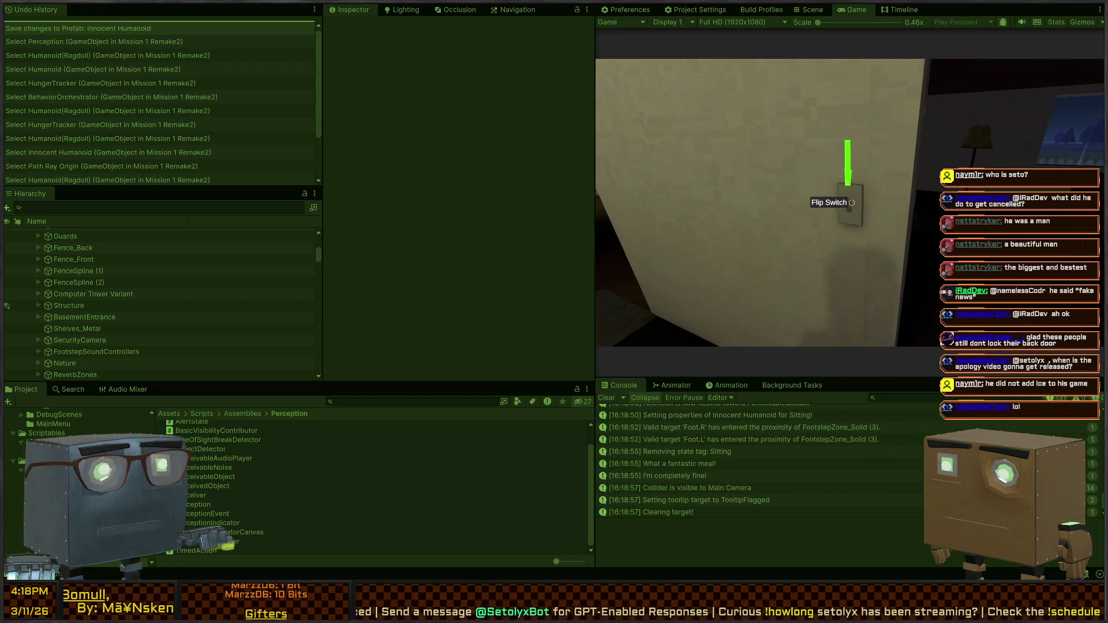
{"action": "key", "text": "w"}
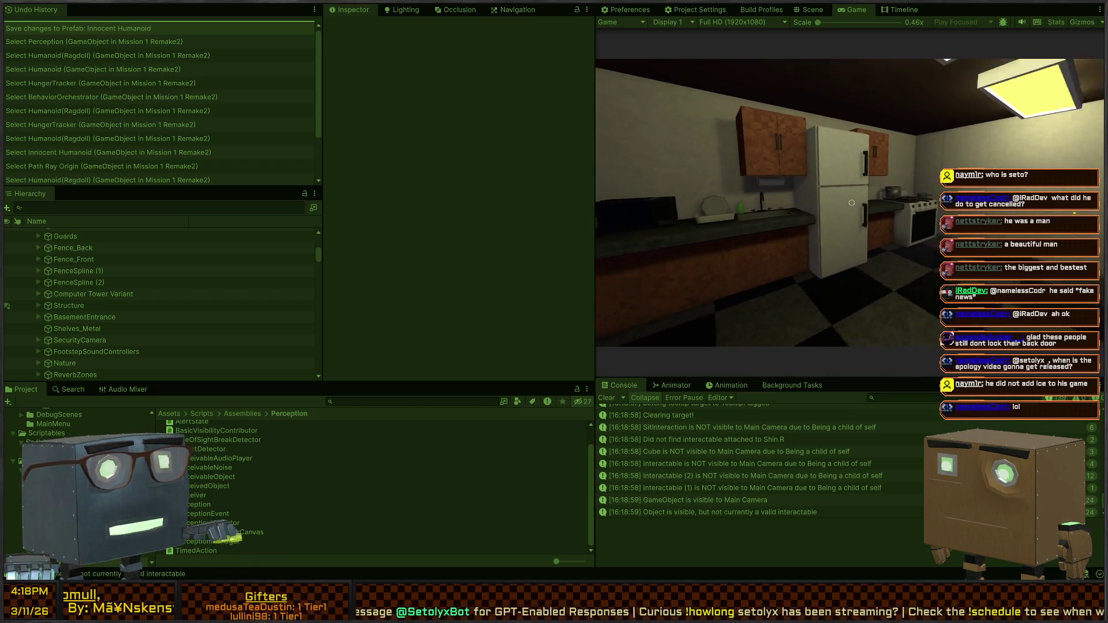
Loop back via the hallway, follow a humanoid to the seated one at the table, then switch to Scene
{"action": "key", "text": "w"}
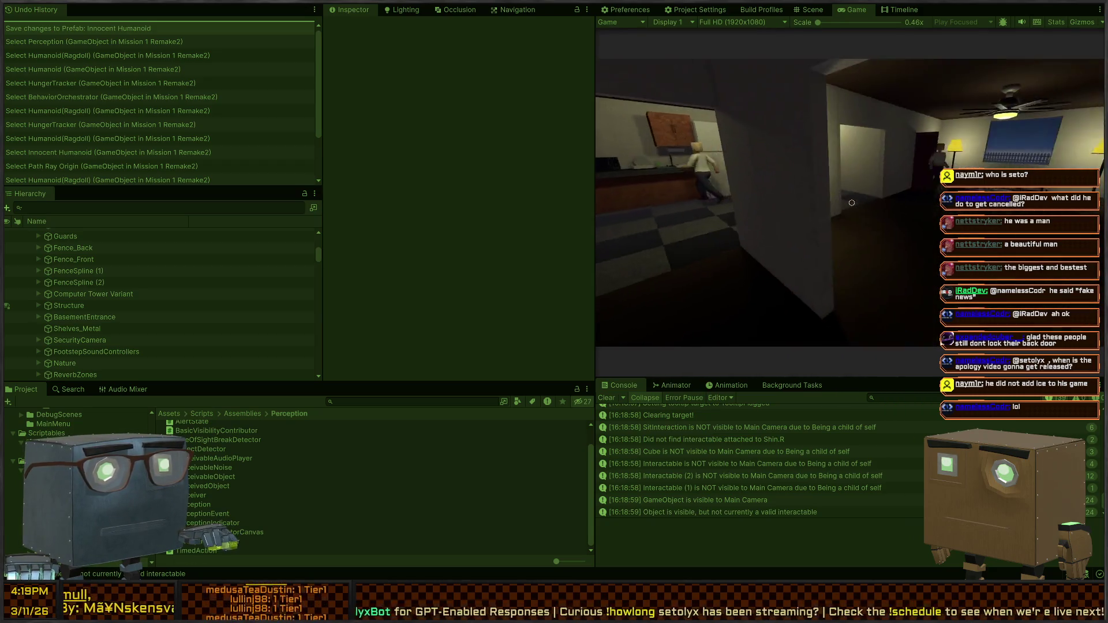
{"action": "key", "text": "w"}
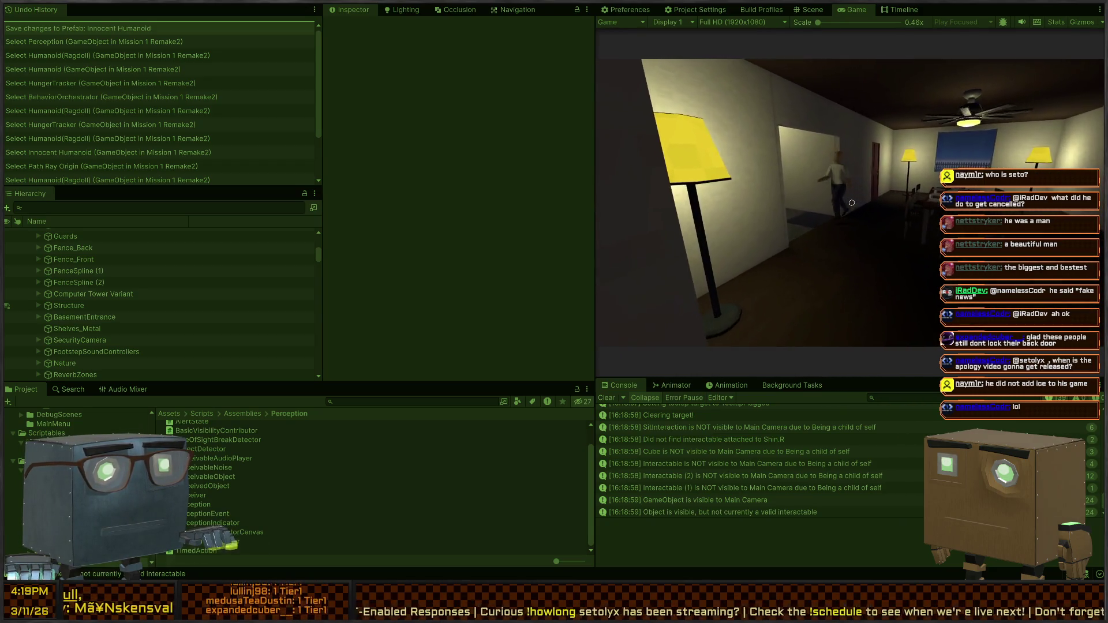
{"action": "key", "text": "w"}
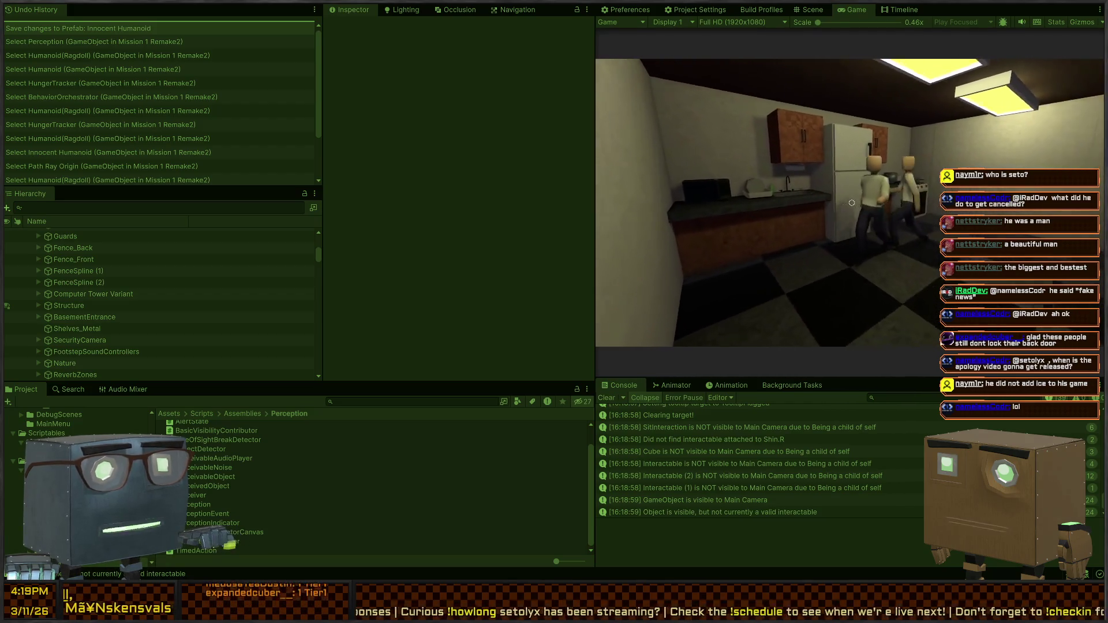
{"action": "key", "text": "w"}
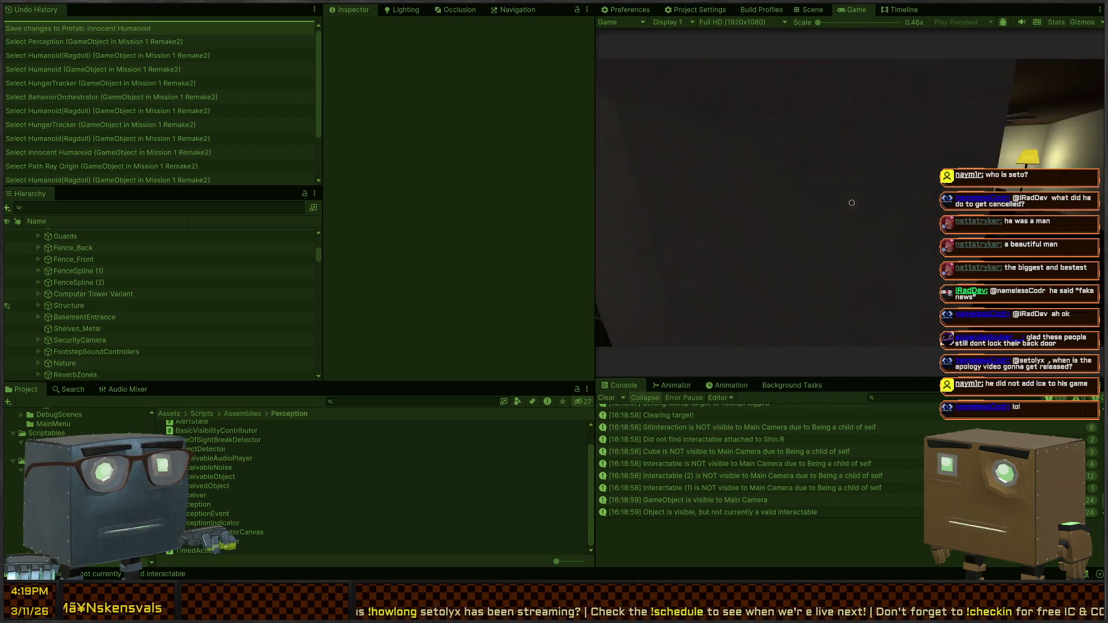
{"action": "key", "text": "w"}
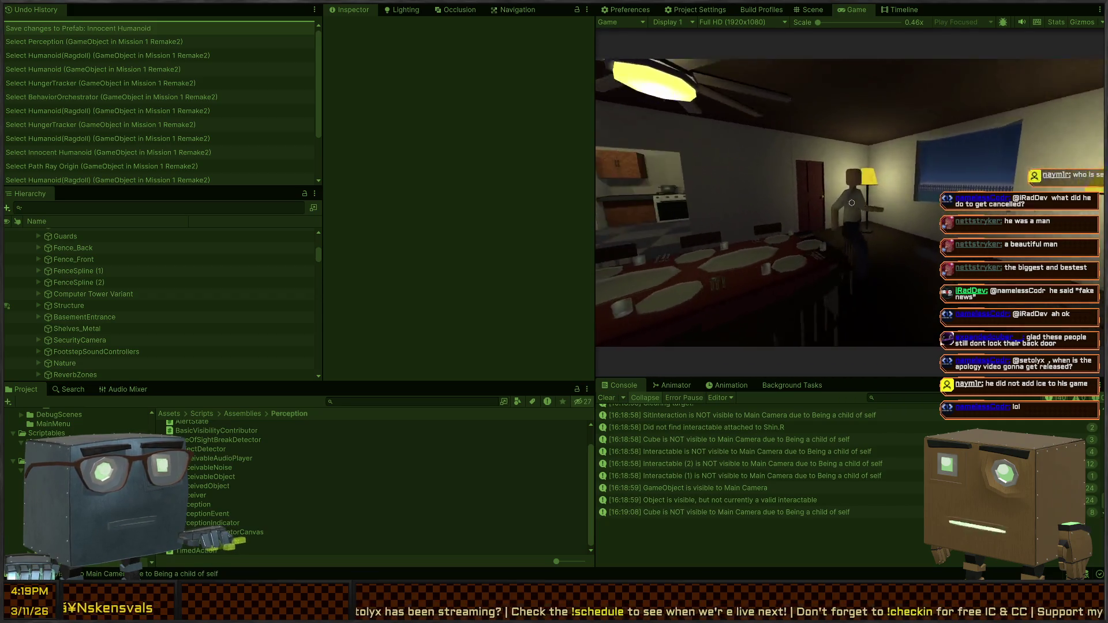
{"action": "key", "text": "w"}
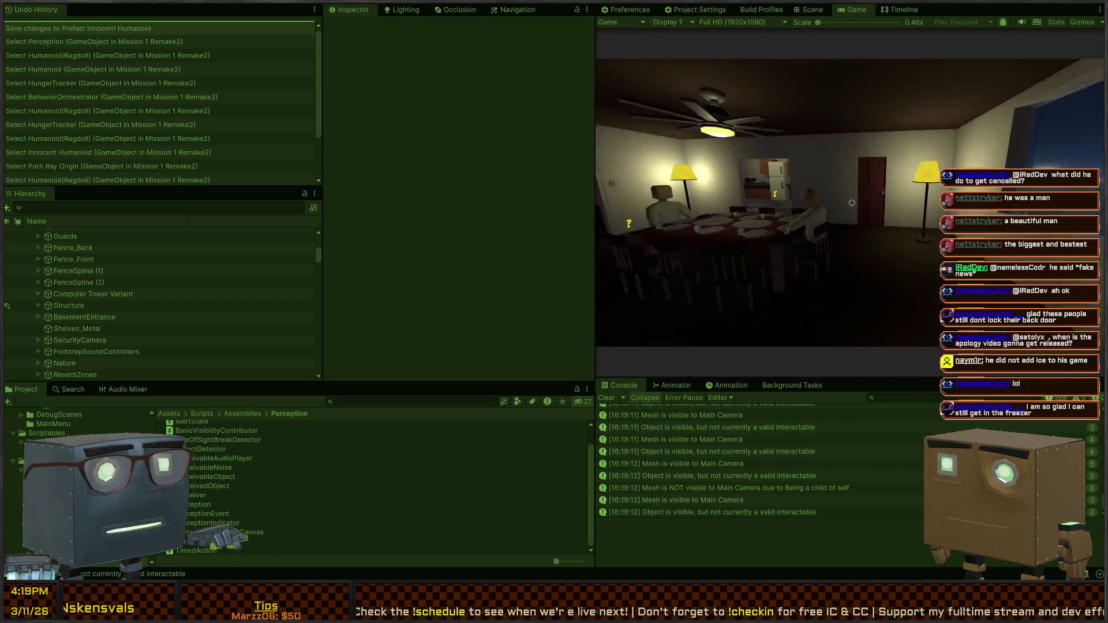
{"action": "key", "text": "ctrl+1"}
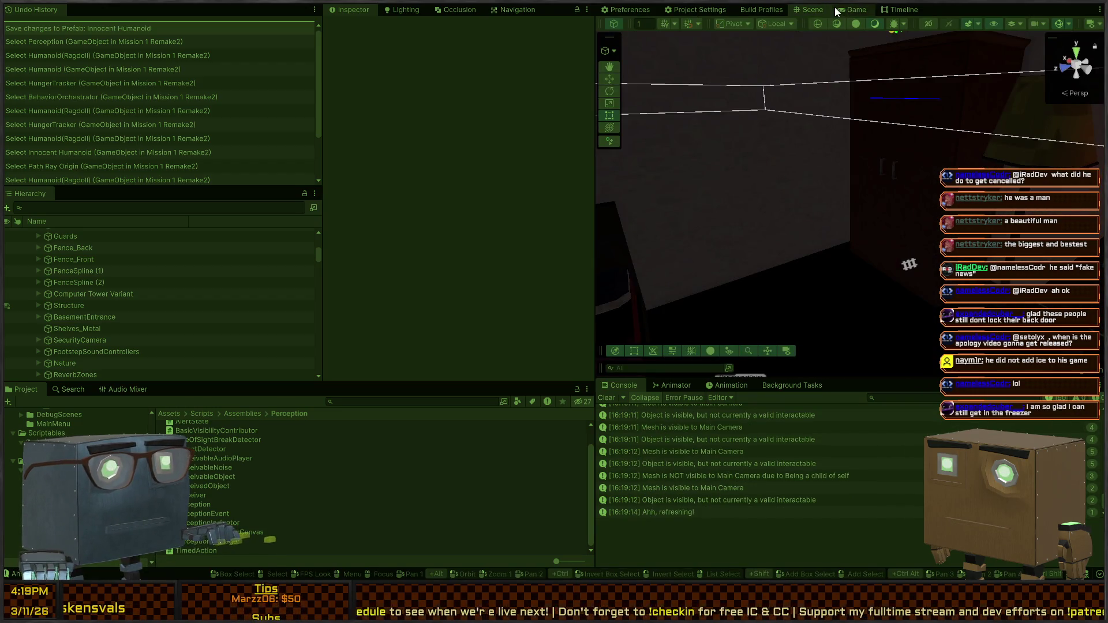
Fly the Scene camera from overhead into the lit dining room and orbit around the seated Perception character
{"action": "key", "text": "s"}
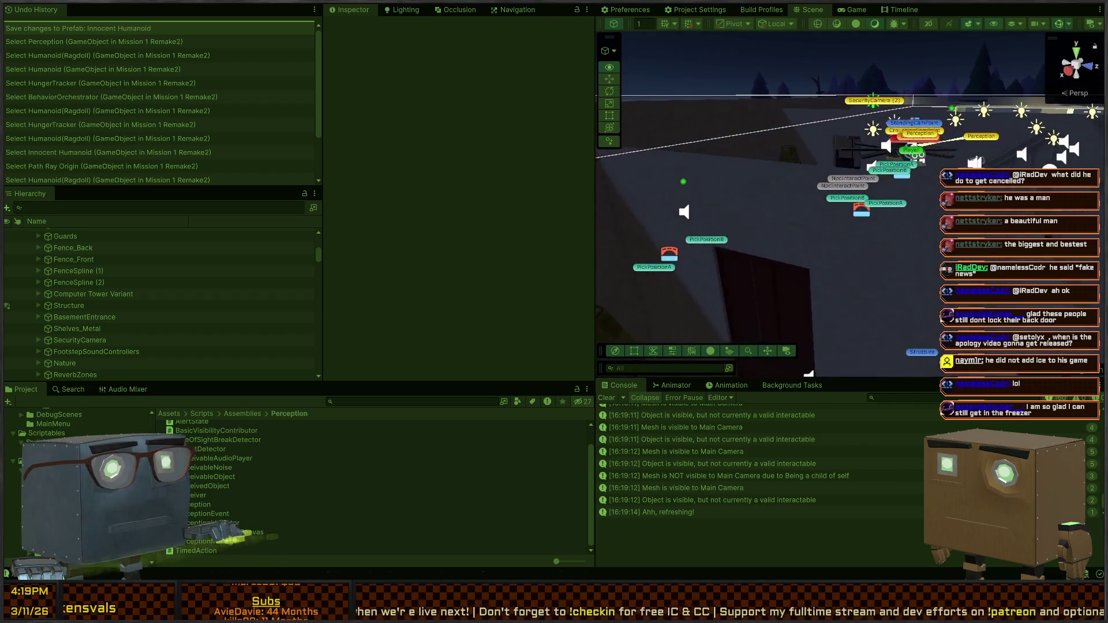
{"action": "key", "text": "w"}
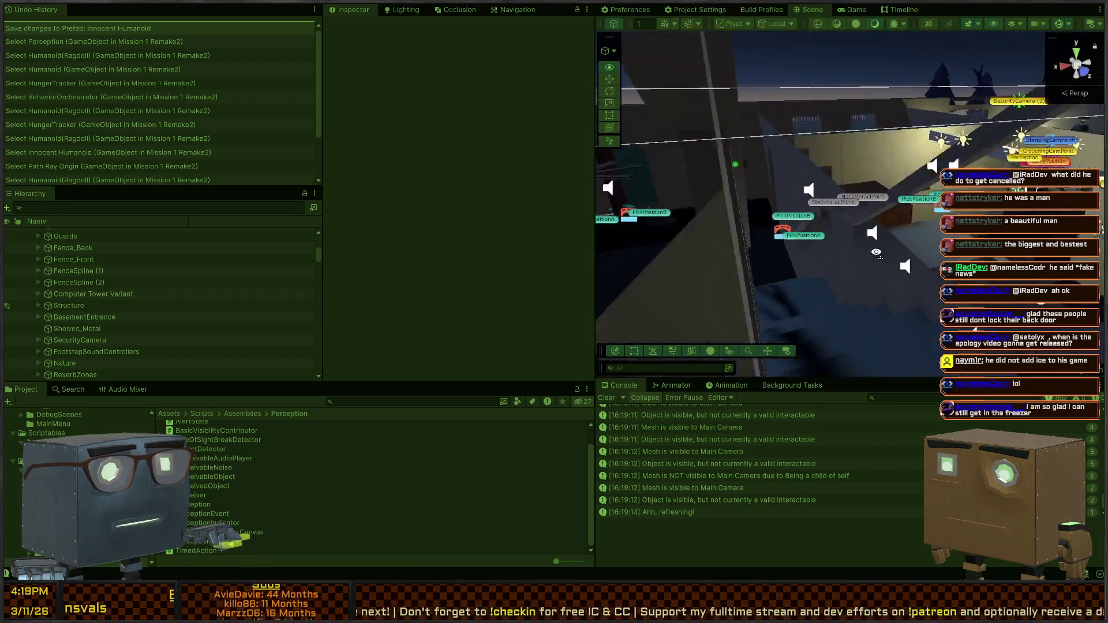
{"action": "key", "text": "w"}
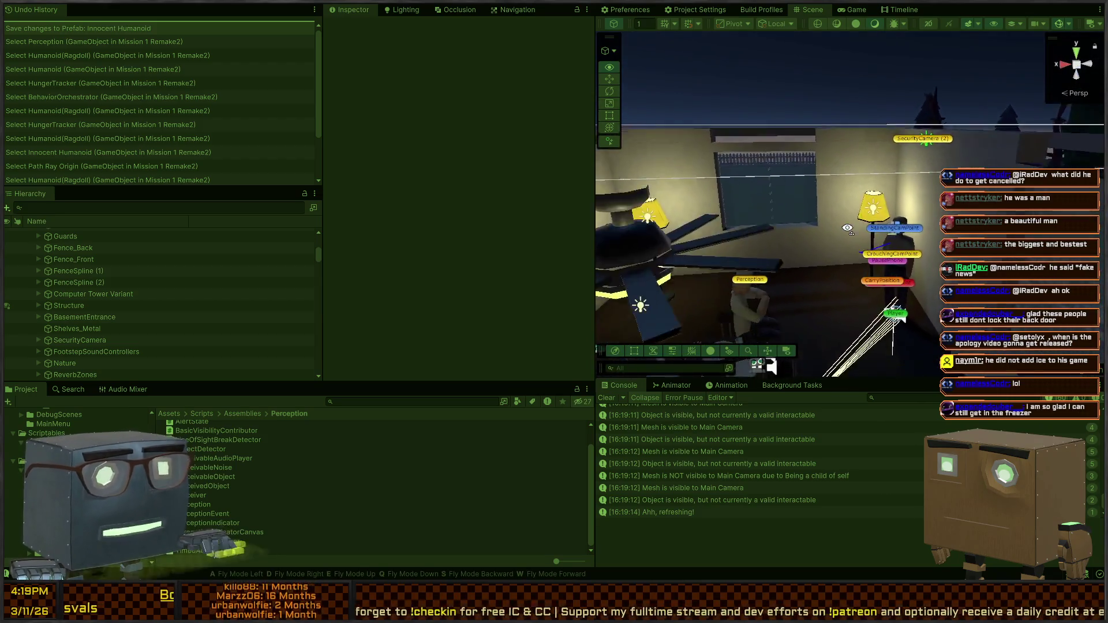
{"action": "key", "text": "w"}
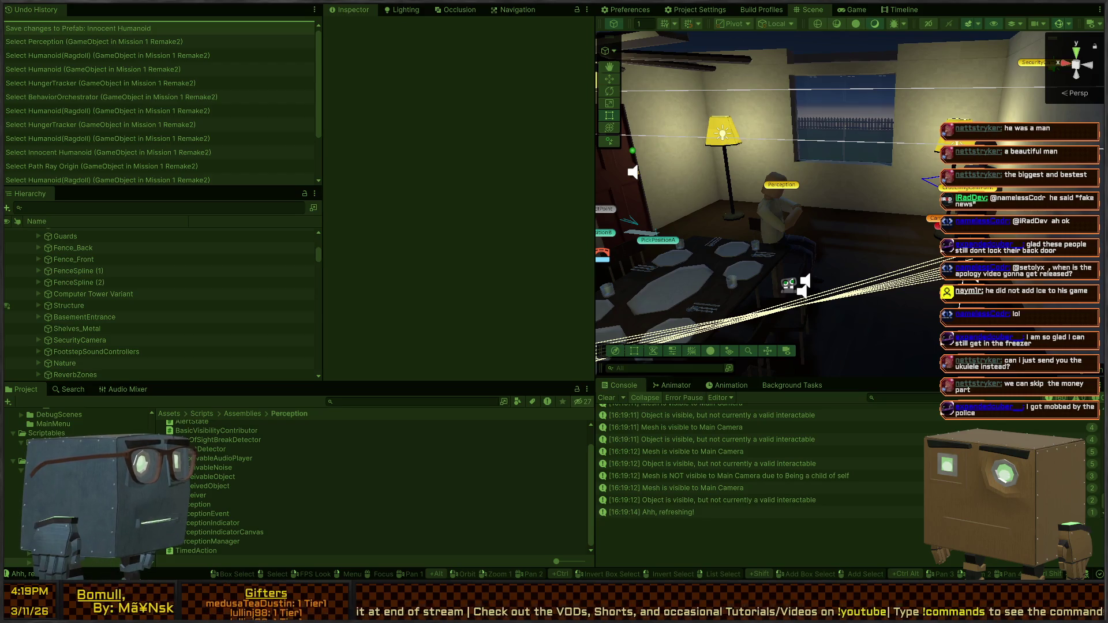
{"action": "mouse_move", "coordinate": [829, 149]}
{"action": "left_mouse_down"}
{"action": "mouse_move", "coordinate": [765, 290]}
{"action": "mouse_move", "coordinate": [691, 285]}
{"action": "mouse_move", "coordinate": [680, 270]}
{"action": "mouse_move", "coordinate": [573, 268]}
{"action": "mouse_move", "coordinate": [502, 292]}
{"action": "mouse_move", "coordinate": [790, 242]}
{"action": "mouse_move", "coordinate": [585, 190]}
{"action": "left_mouse_up"}
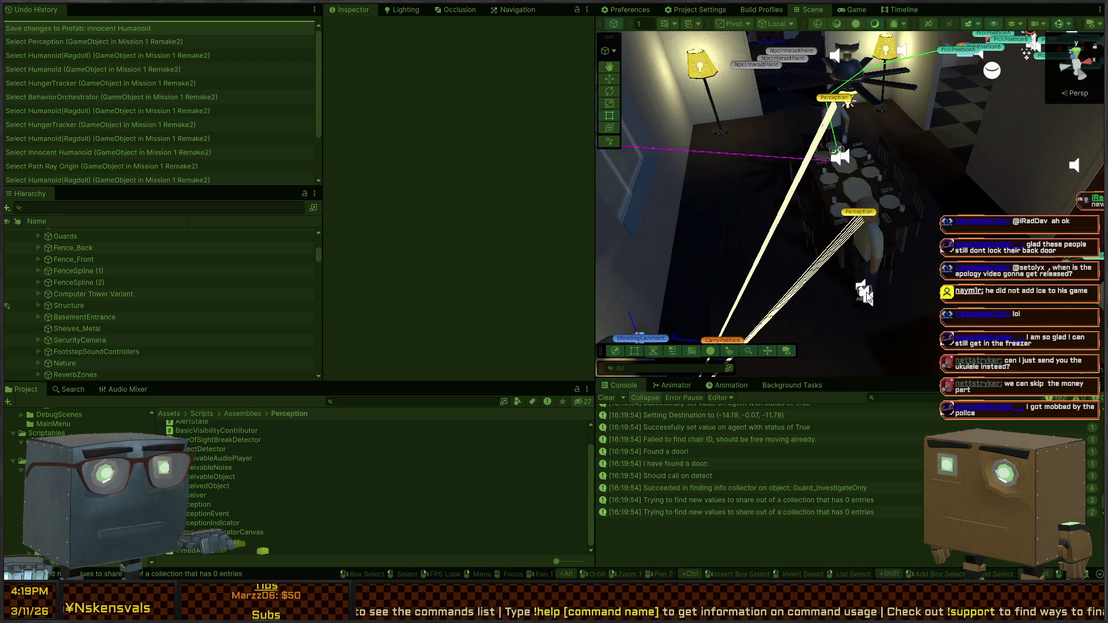
Select the seated humanoid's Perception object, scroll through its components, then stop Play mode
{"action": "left_click", "coordinate": [866, 296]}
{"action": "left_click", "coordinate": [850, 213]}
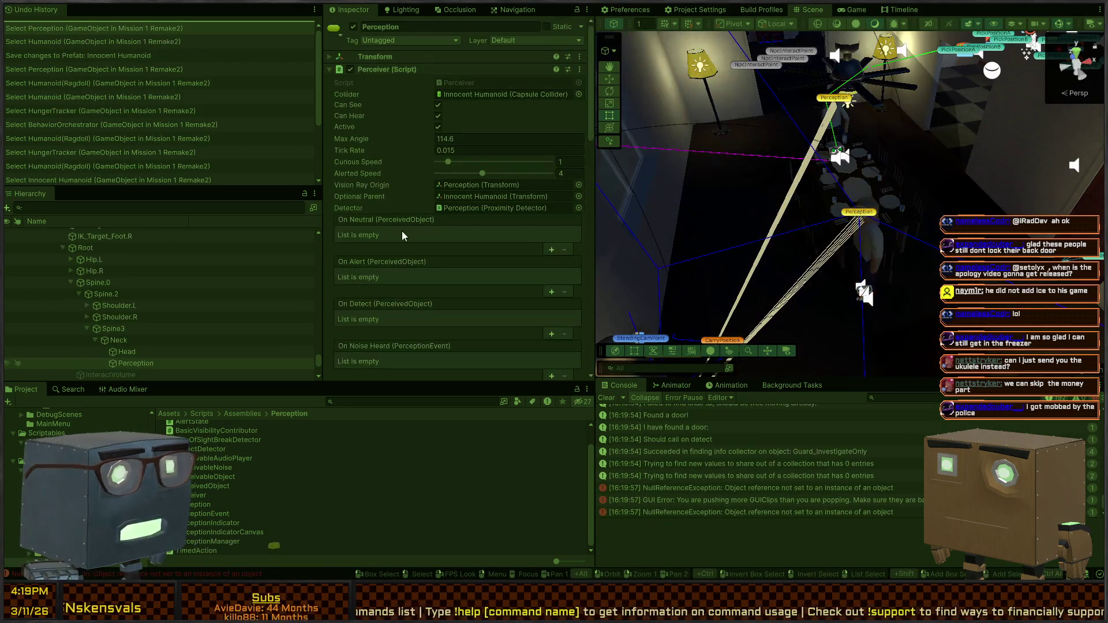
{"action": "scroll", "coordinate": [425, 206], "scroll_direction": "down", "scroll_amount": 10}
{"action": "scroll", "coordinate": [417, 173], "scroll_direction": "down", "scroll_amount": 10}
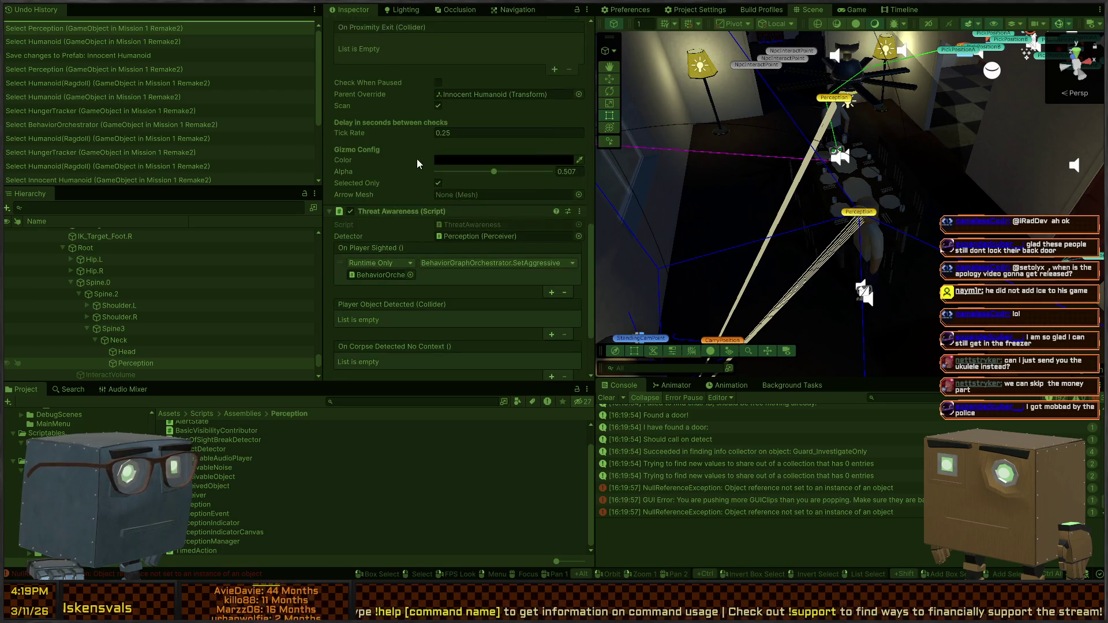
{"action": "scroll", "coordinate": [387, 165], "scroll_direction": "up", "scroll_amount": 15}
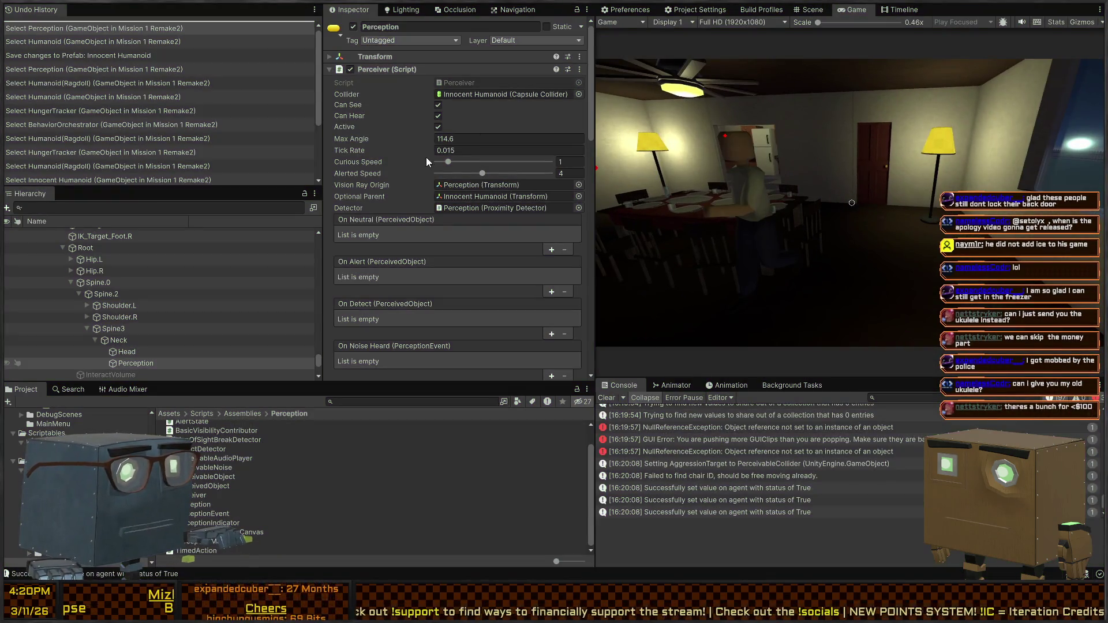
{"action": "key", "text": "ctrl+p"}
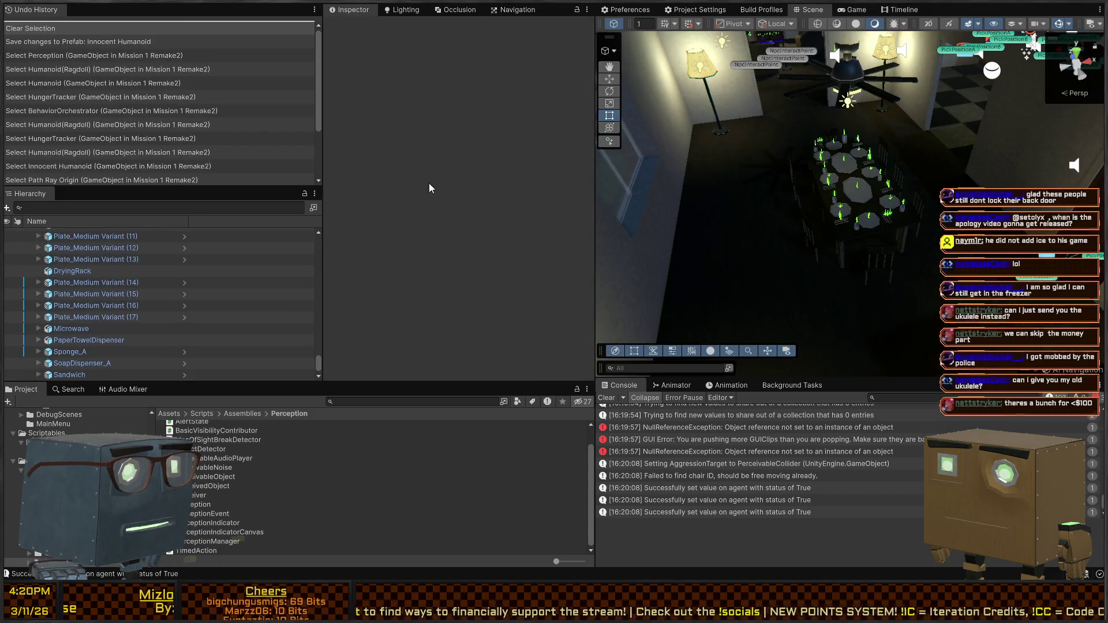
{"action": "mouse_move", "coordinate": [888, 217]}
{"action": "left_mouse_down"}
{"action": "mouse_move", "coordinate": [907, 173]}
{"action": "mouse_move", "coordinate": [789, 202]}
{"action": "left_mouse_up"}
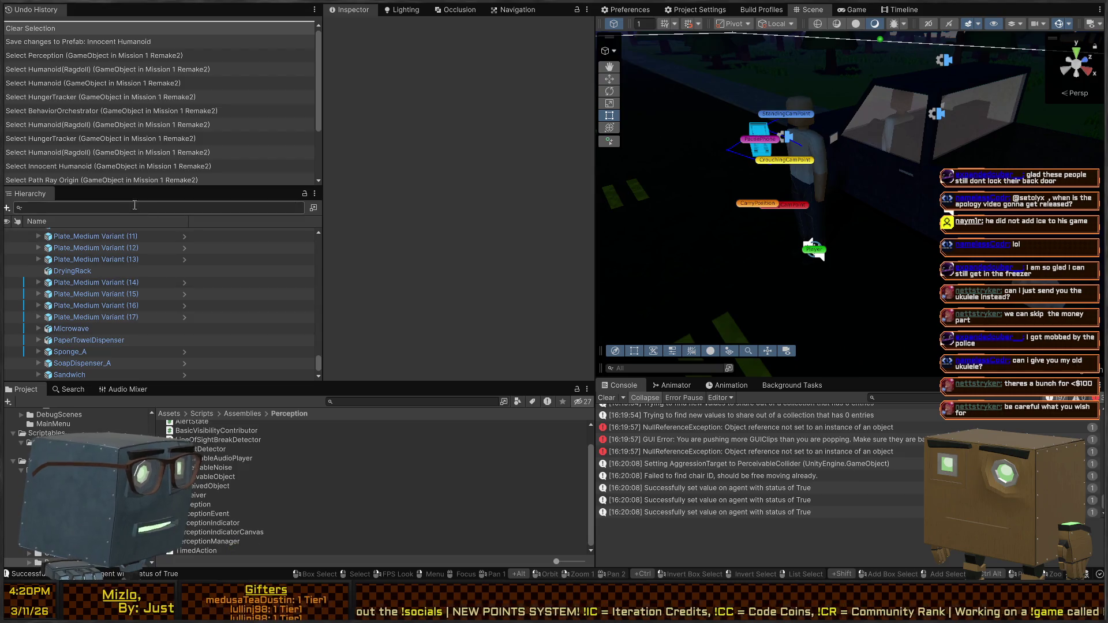
{"action": "type", "text": "innocent"}
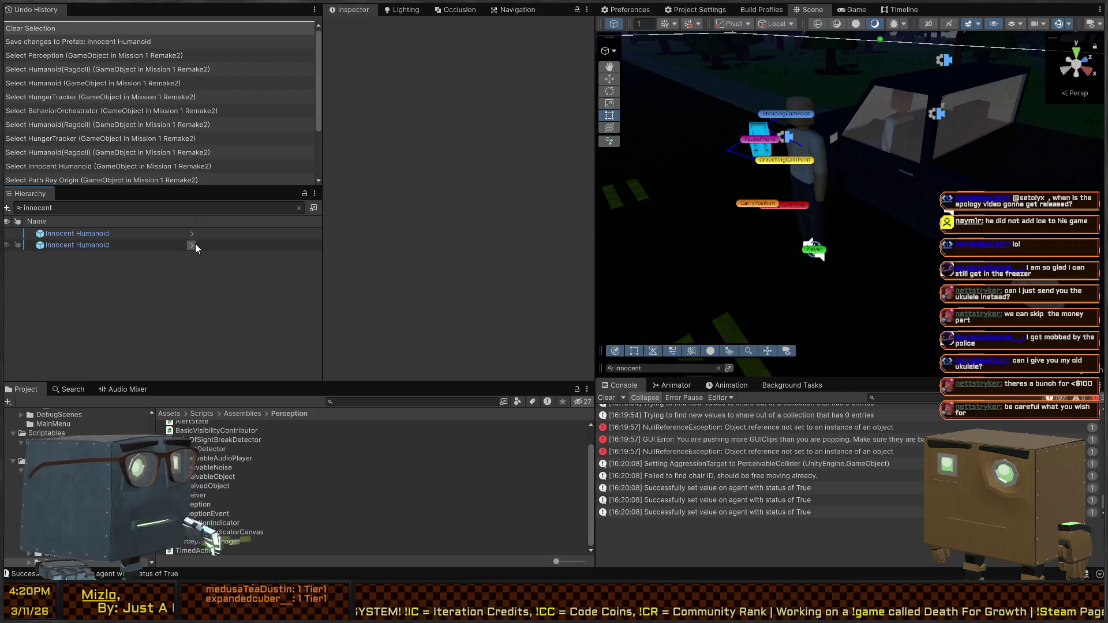
{"action": "left_click", "coordinate": [191, 245]}
{"action": "left_click_drag", "start_coordinate": [925, 180], "coordinate": [848, 185]}
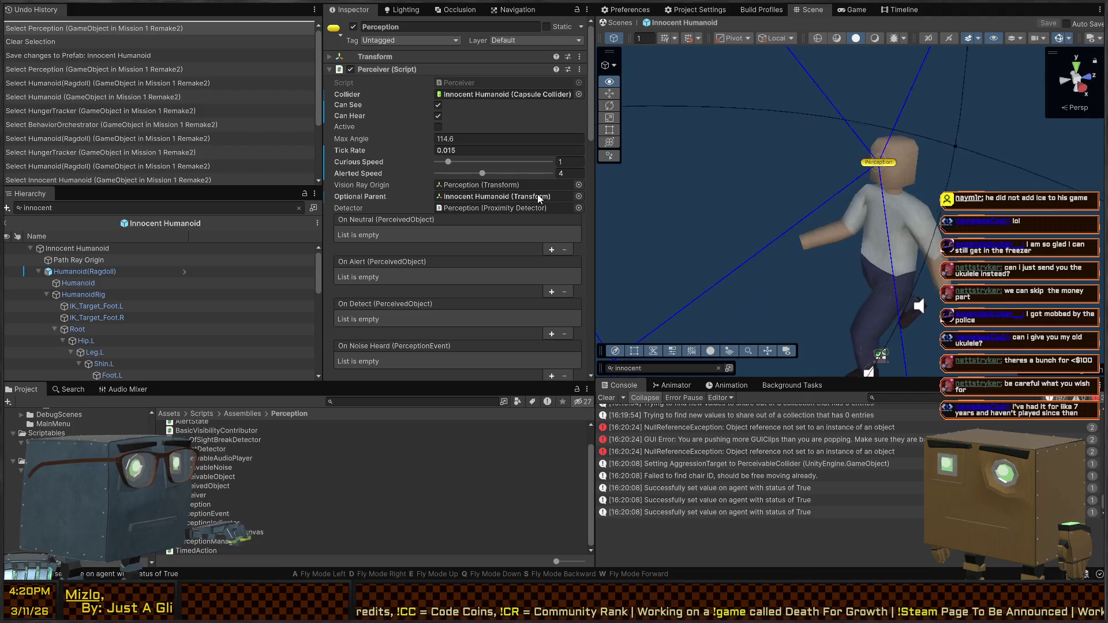
{"action": "key", "text": "w"}
{"action": "mouse_move", "coordinate": [937, 209]}
{"action": "left_mouse_down"}
{"action": "mouse_move", "coordinate": [754, 186]}
{"action": "mouse_move", "coordinate": [740, 197]}
{"action": "mouse_move", "coordinate": [685, 173]}
{"action": "mouse_move", "coordinate": [814, 182]}
{"action": "left_mouse_up"}
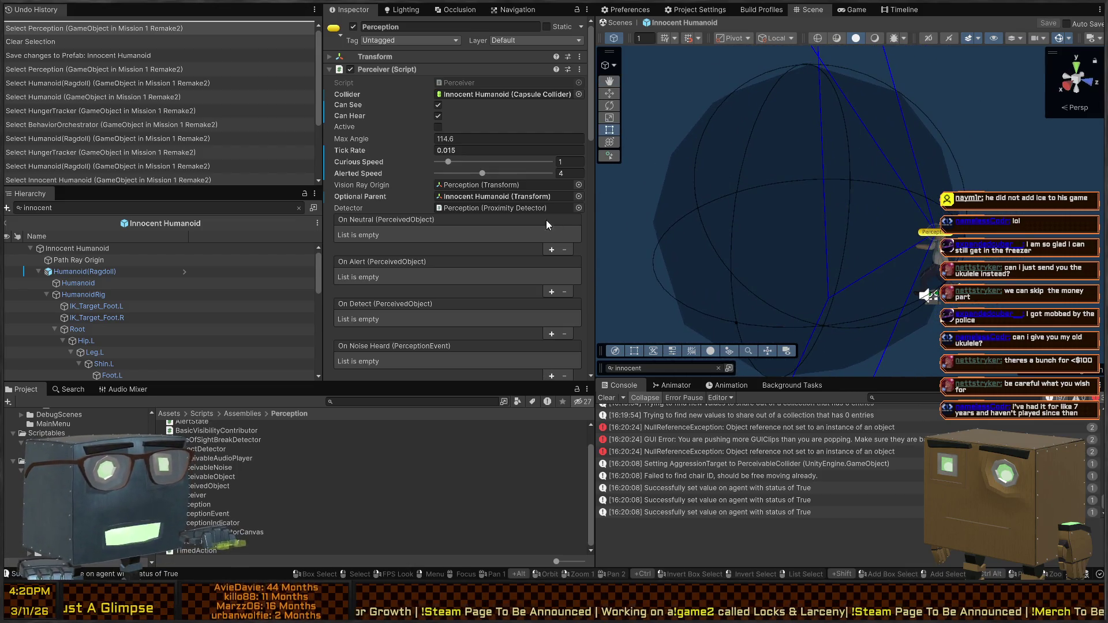
{"action": "left_click", "coordinate": [65, 250]}
{"action": "left_click", "coordinate": [82, 260]}
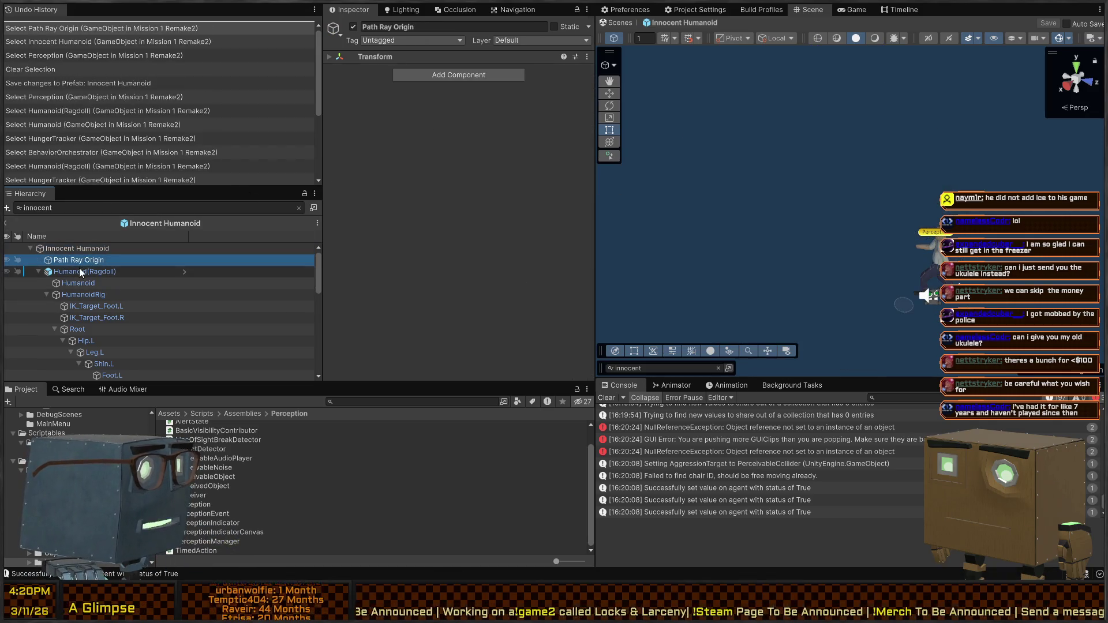
{"action": "left_click", "coordinate": [84, 271]}
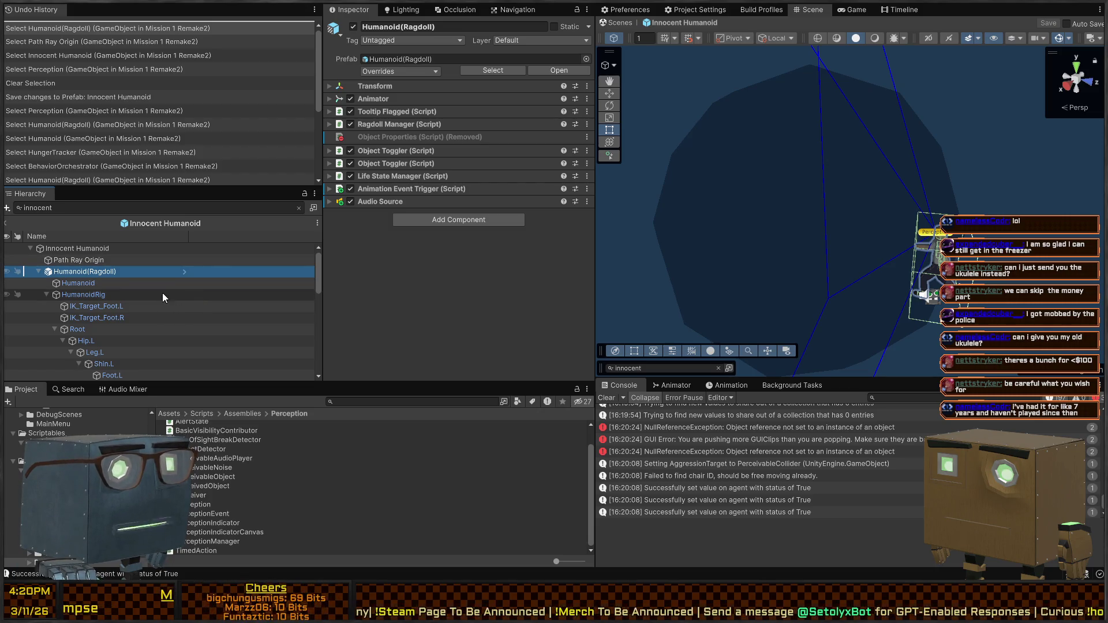
{"action": "left_click", "coordinate": [97, 287]}
{"action": "left_click", "coordinate": [87, 250]}
{"action": "left_click", "coordinate": [81, 260]}
{"action": "left_click", "coordinate": [75, 271]}
{"action": "left_click", "coordinate": [71, 282]}
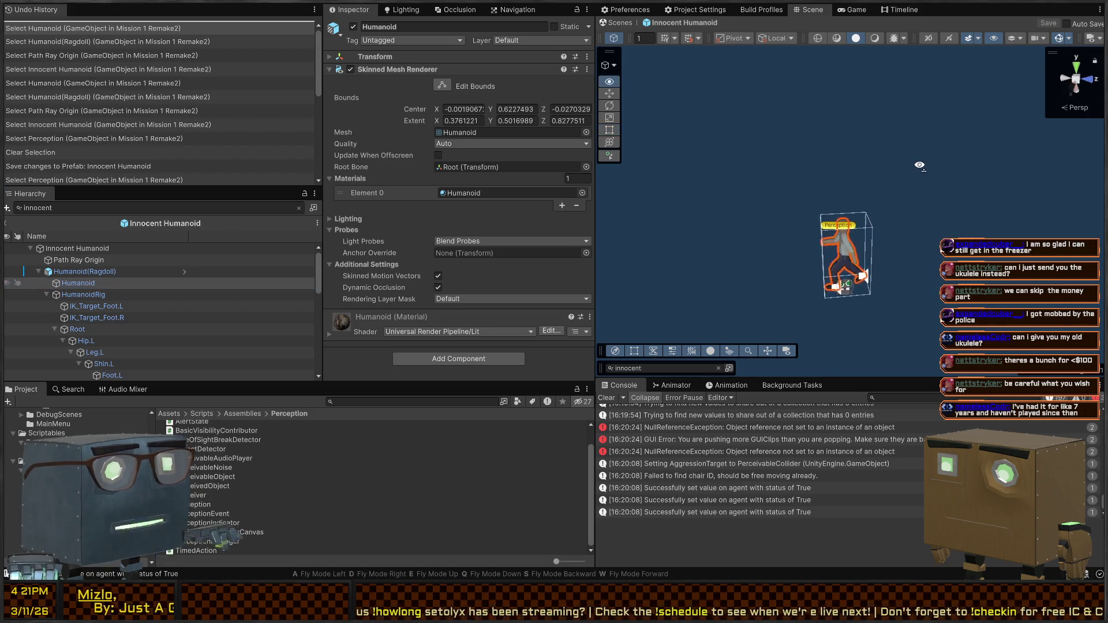
Frame the humanoid, collapse HumanoidRig and the ragdoll's children, and check Investigate and HungerTracker
{"action": "key", "text": "f"}
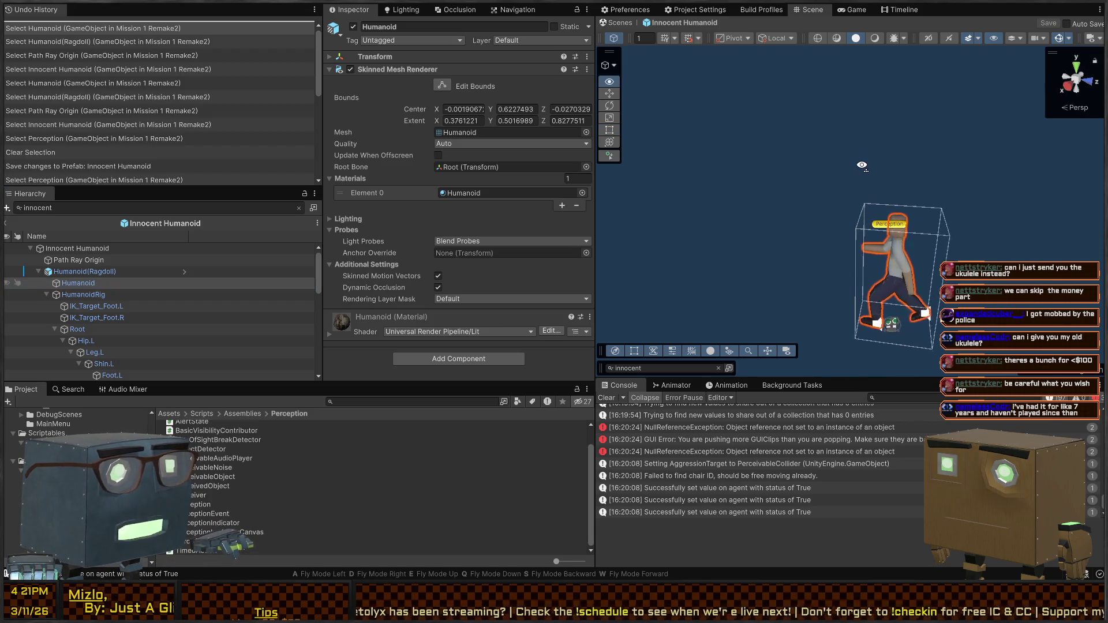
{"action": "scroll", "coordinate": [858, 249], "scroll_direction": "up", "scroll_amount": 3}
{"action": "left_click", "coordinate": [854, 240]}
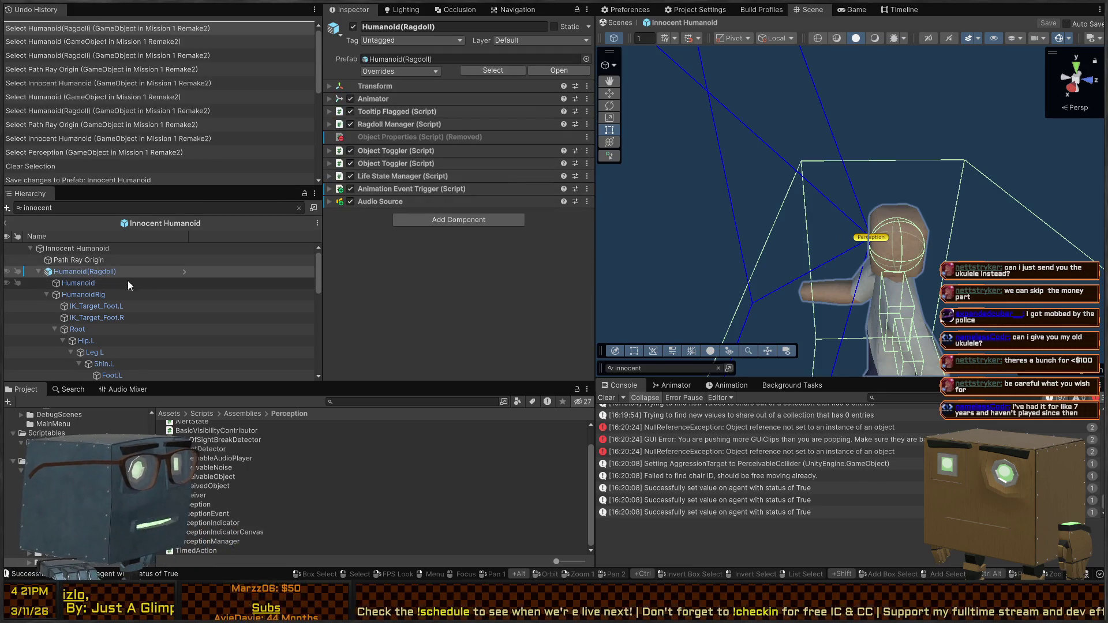
{"action": "scroll", "coordinate": [31, 273], "scroll_direction": "down", "scroll_amount": 2}
{"action": "left_click", "coordinate": [45, 295]}
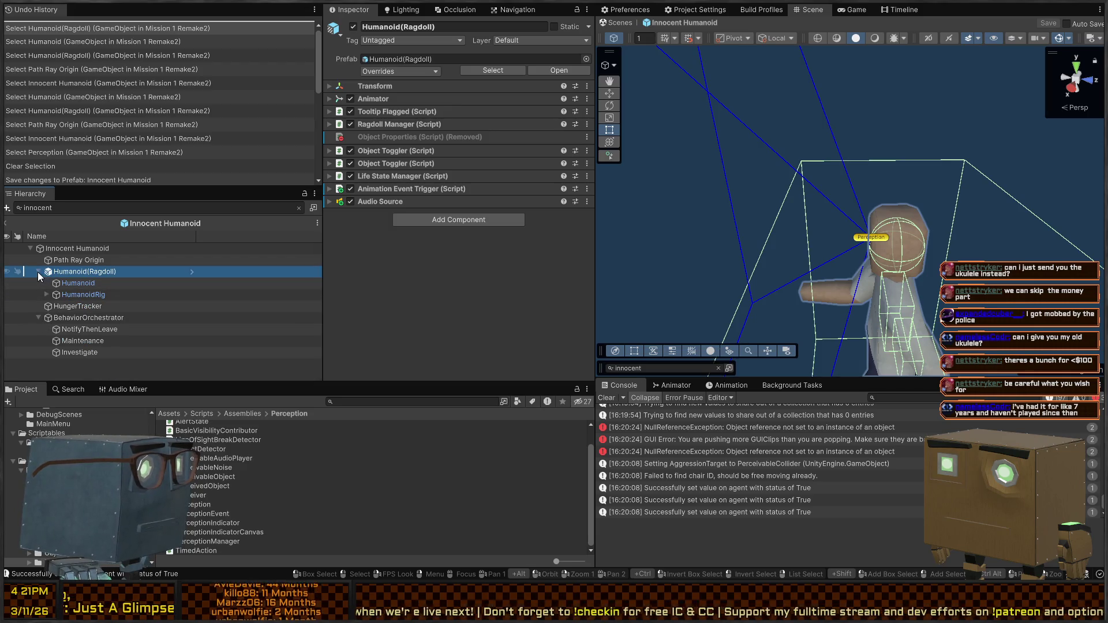
{"action": "left_click", "coordinate": [39, 272]}
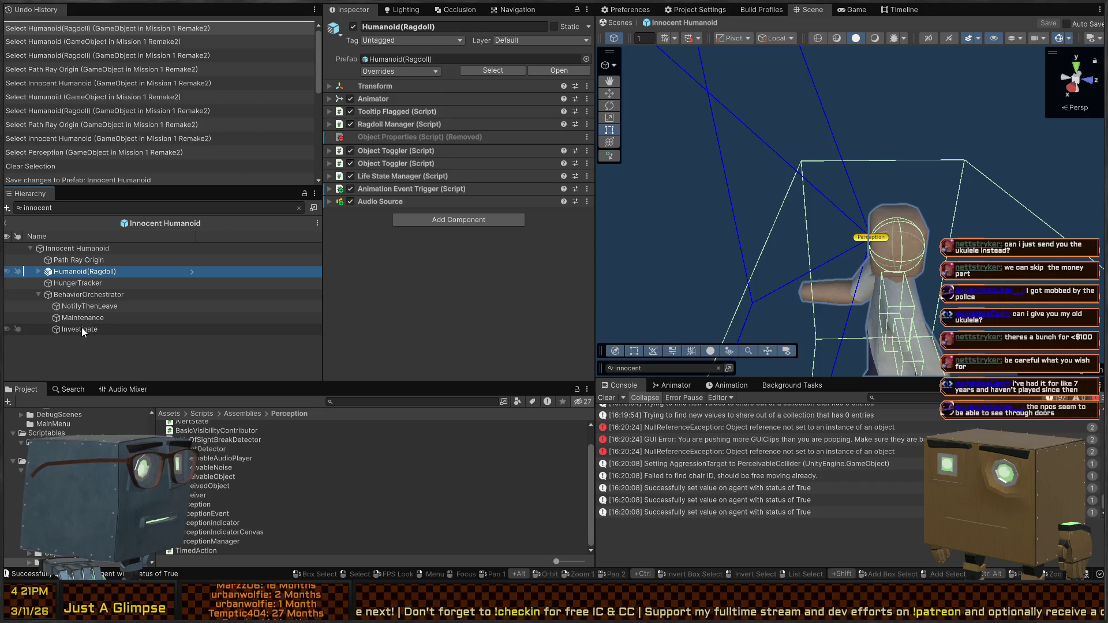
{"action": "left_click", "coordinate": [80, 327]}
{"action": "left_click", "coordinate": [69, 284]}
{"action": "left_click", "coordinate": [74, 271]}
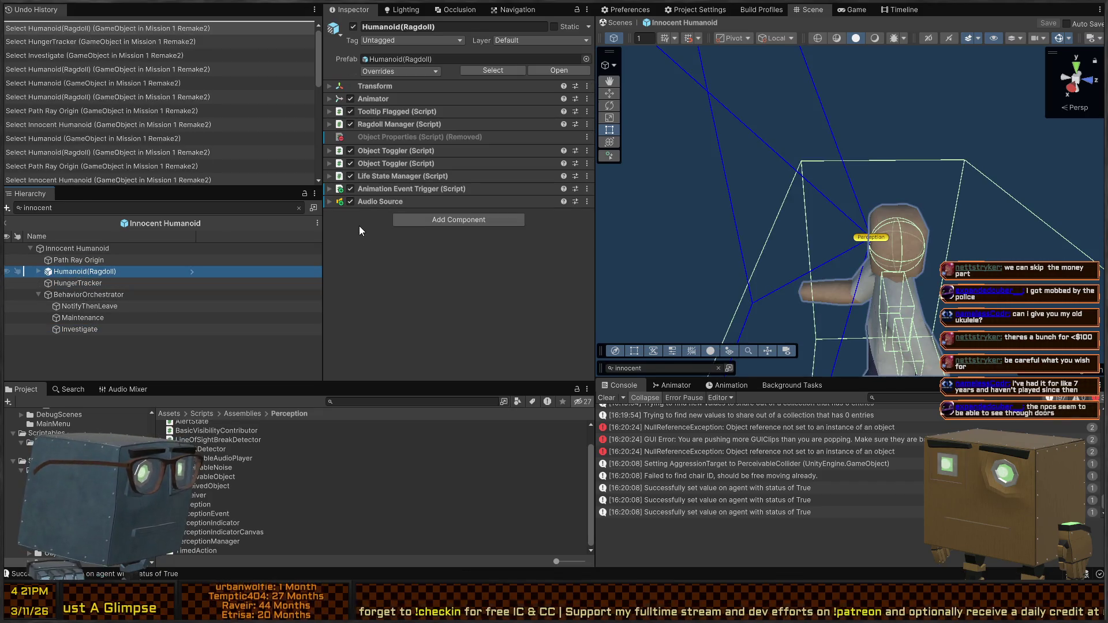
Select Perception, set Perceiver Curious Speed to 2.5, and save the prefab back to Mission 1 Remake2
{"action": "left_click", "coordinate": [858, 237]}
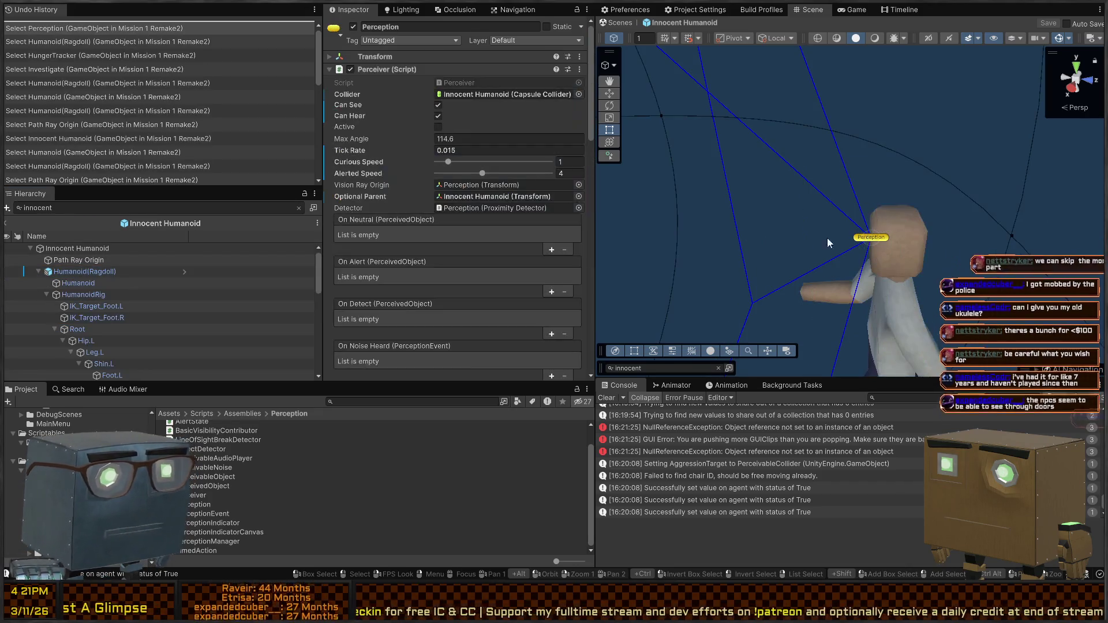
{"action": "scroll", "coordinate": [396, 195], "scroll_direction": "down", "scroll_amount": 10}
{"action": "scroll", "coordinate": [380, 190], "scroll_direction": "down", "scroll_amount": 2}
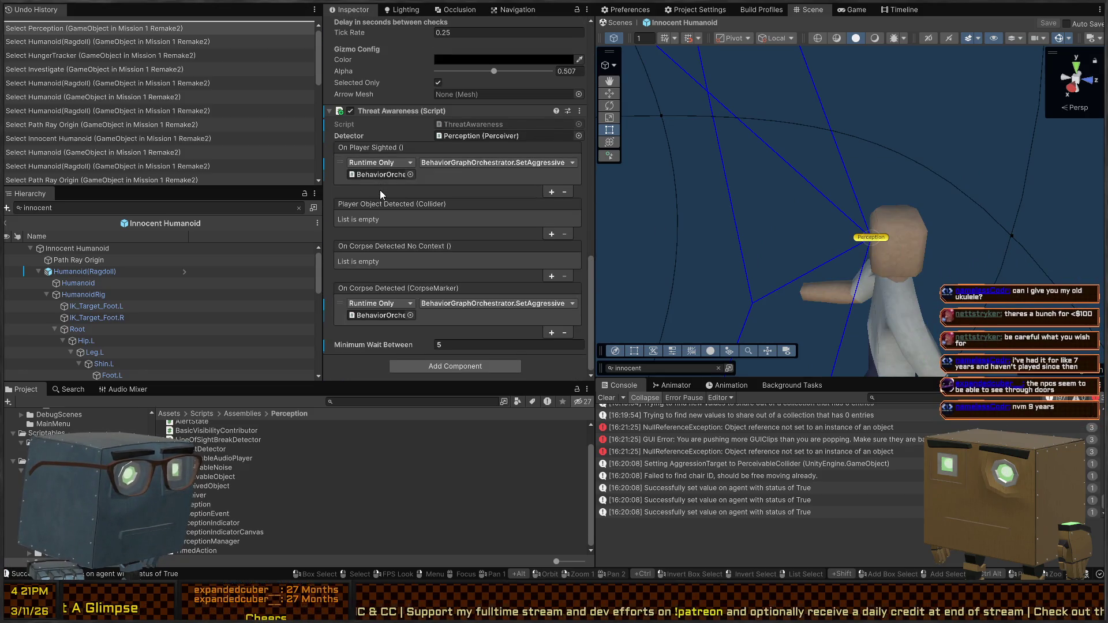
{"action": "scroll", "coordinate": [380, 189], "scroll_direction": "up", "scroll_amount": 10}
{"action": "scroll", "coordinate": [388, 237], "scroll_direction": "up", "scroll_amount": 10}
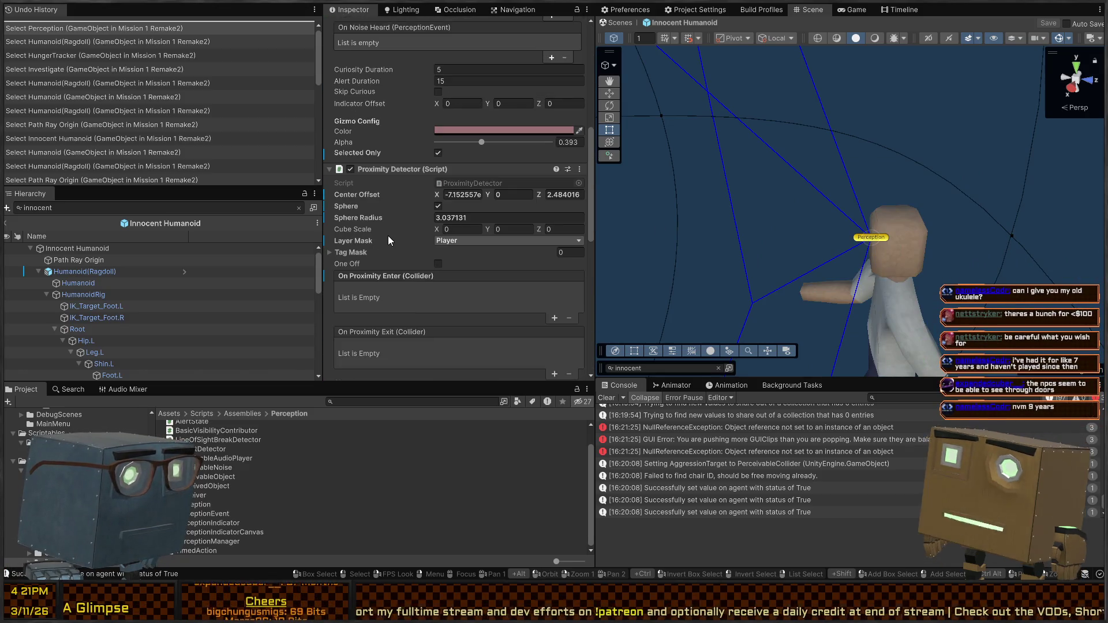
{"action": "scroll", "coordinate": [398, 225], "scroll_direction": "up", "scroll_amount": 3}
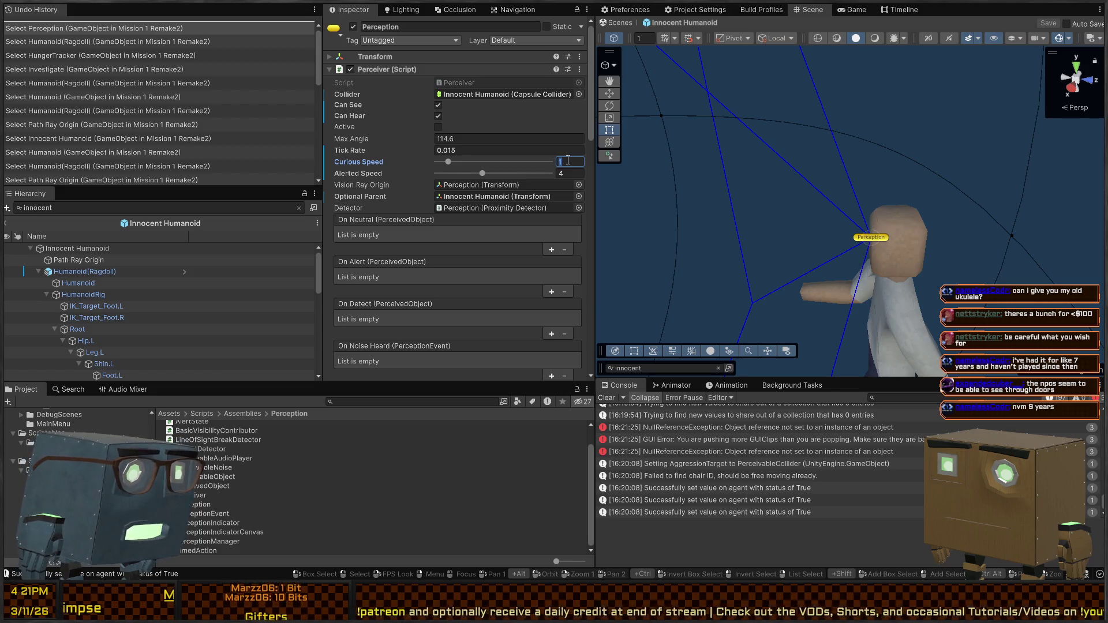
{"action": "type", "text": "2.5"}
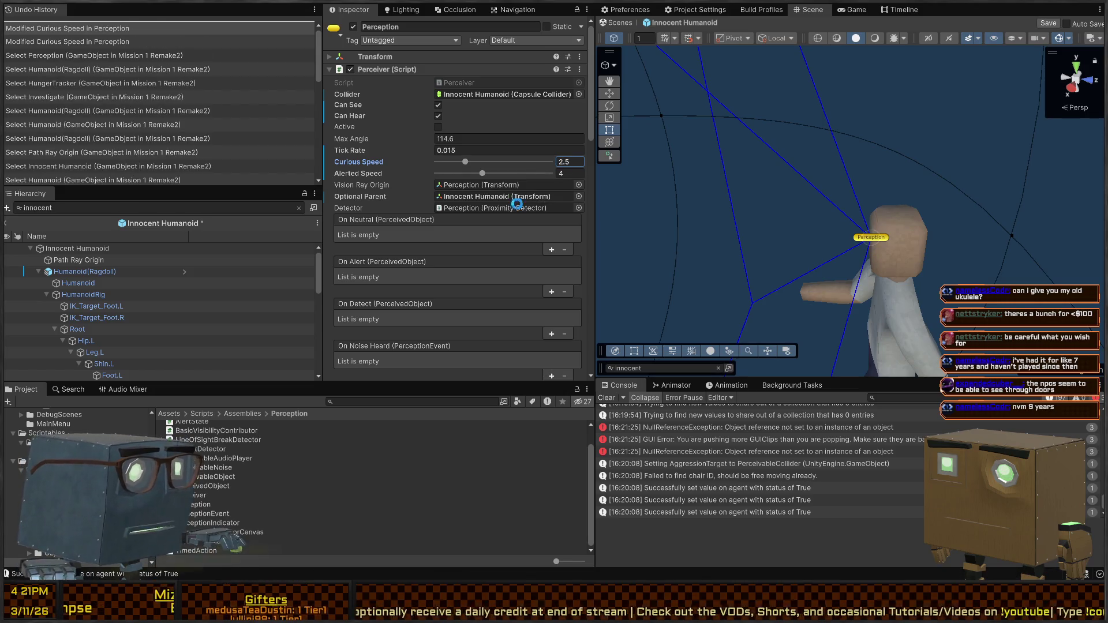
{"action": "left_click", "coordinate": [621, 23]}
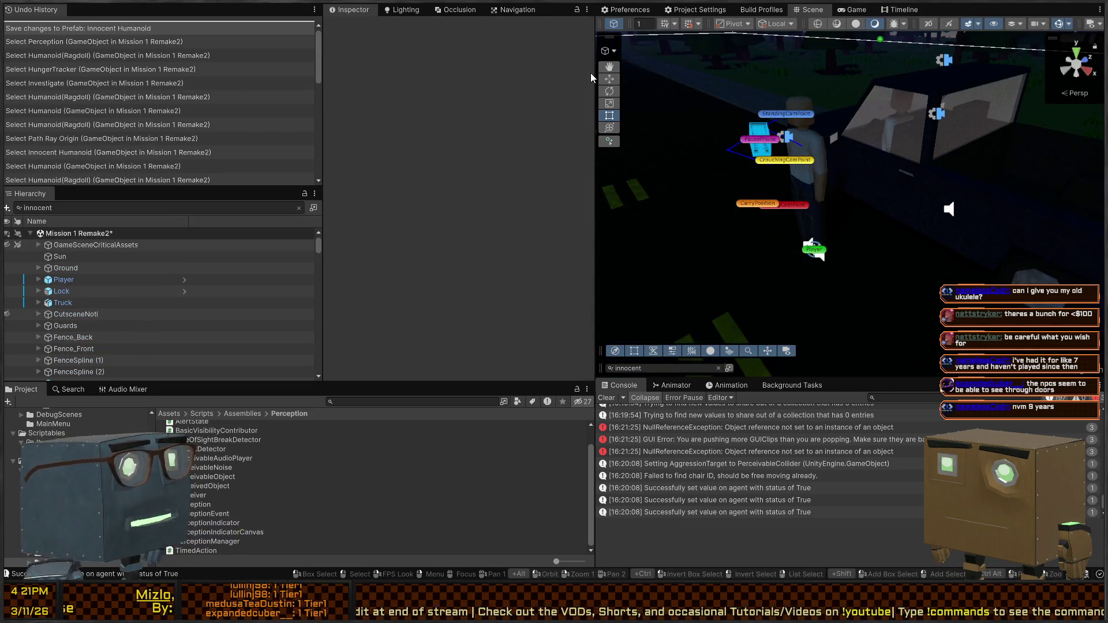
{"action": "left_click_drag", "start_coordinate": [833, 255], "coordinate": [828, 168]}
{"action": "key", "text": "ctrl+p"}
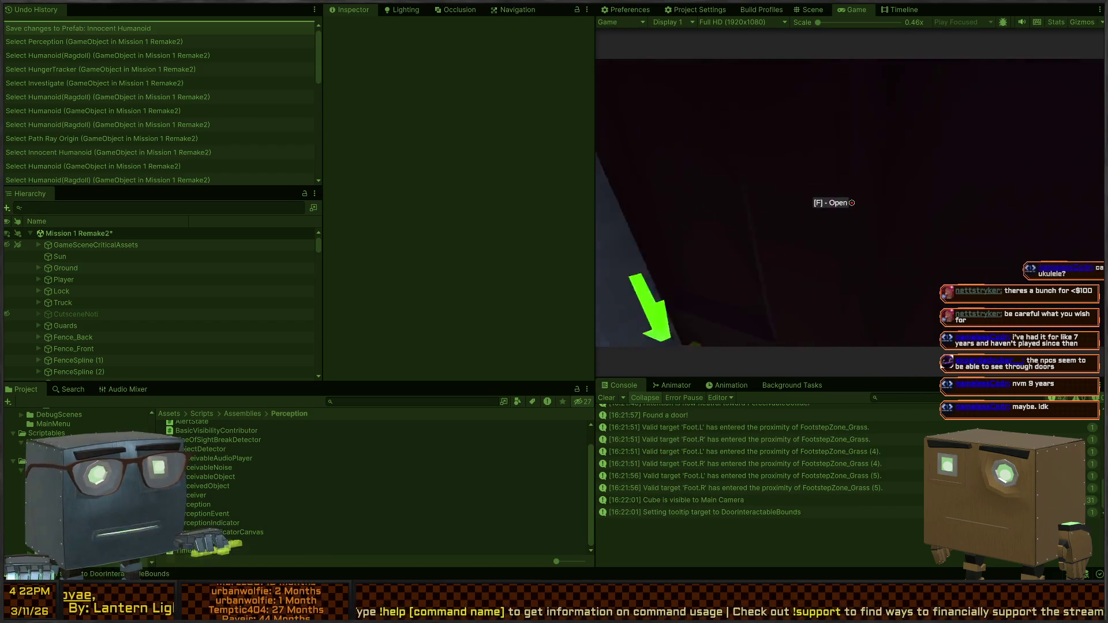
{"action": "key", "text": "f"}
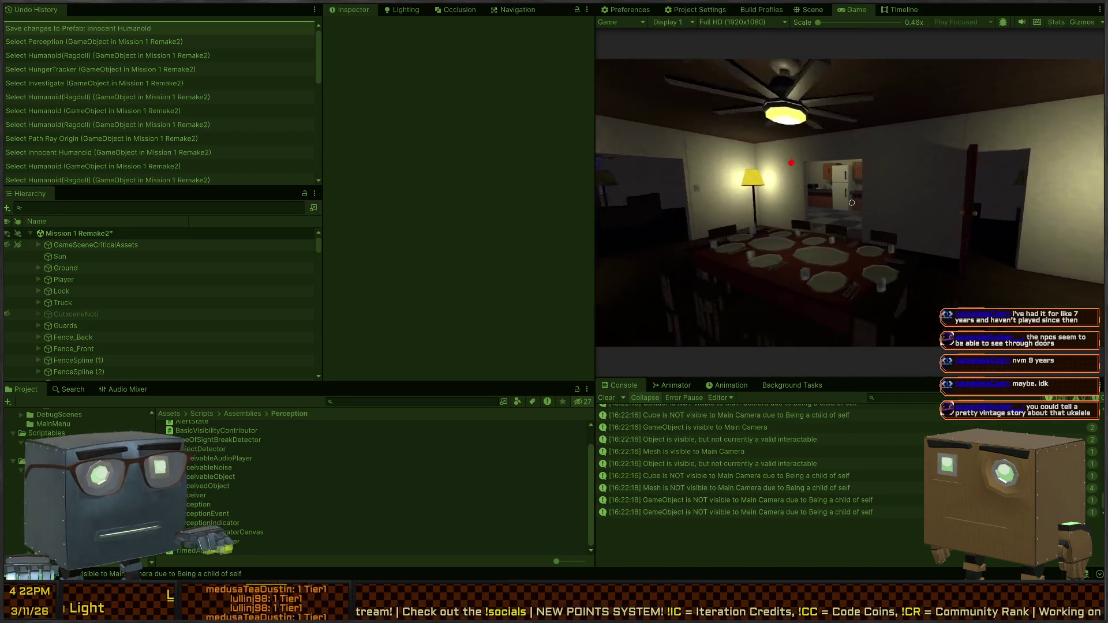
{"action": "key", "text": "ctrl+p"}
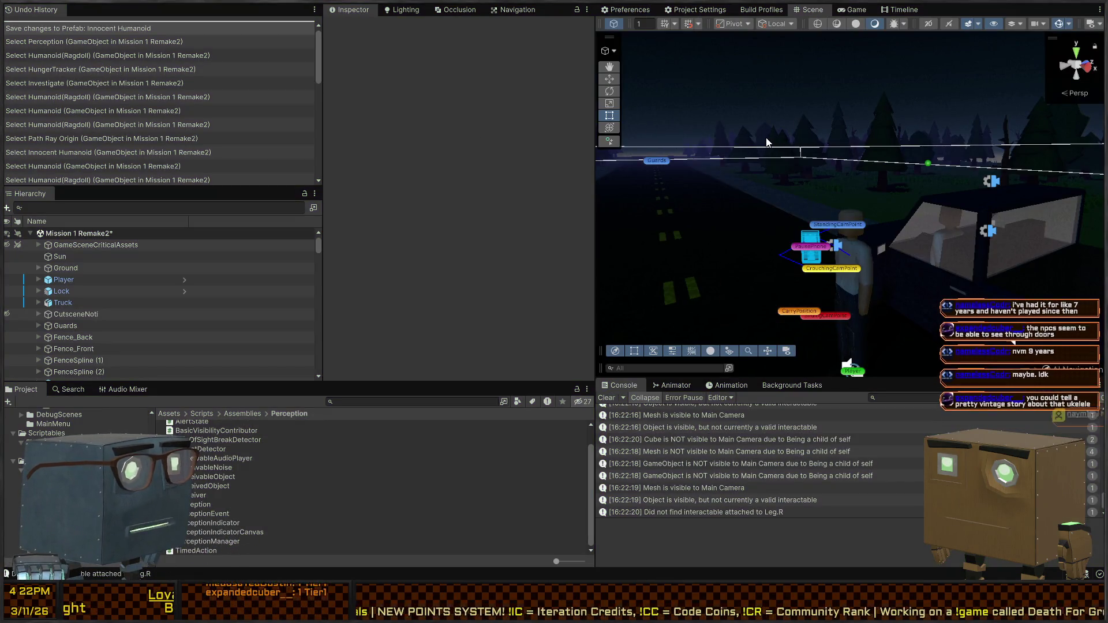
Fly the Scene view past the security cameras to the character by the house, then show the Game view
{"action": "left_click_drag", "start_coordinate": [681, 197], "coordinate": [647, 206]}
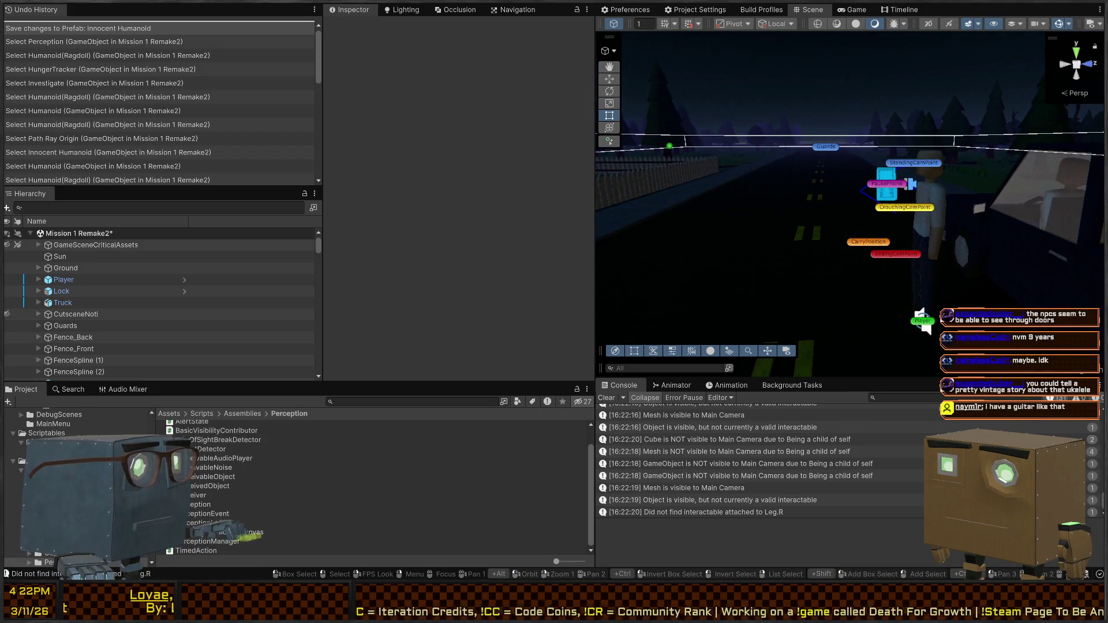
{"action": "mouse_move", "coordinate": [750, 283]}
{"action": "left_mouse_down"}
{"action": "mouse_move", "coordinate": [813, 203]}
{"action": "mouse_move", "coordinate": [758, 216]}
{"action": "left_mouse_up"}
{"action": "left_click_drag", "start_coordinate": [796, 170], "coordinate": [699, 221]}
{"action": "left_click_drag", "start_coordinate": [849, 210], "coordinate": [825, 200]}
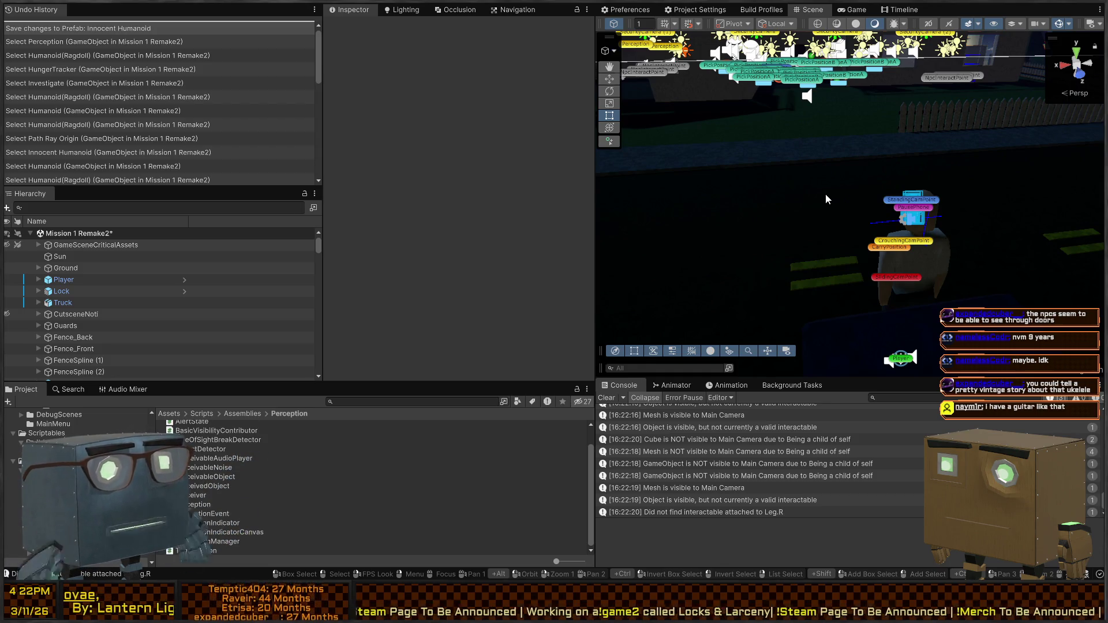
{"action": "left_click_drag", "start_coordinate": [826, 199], "coordinate": [825, 158]}
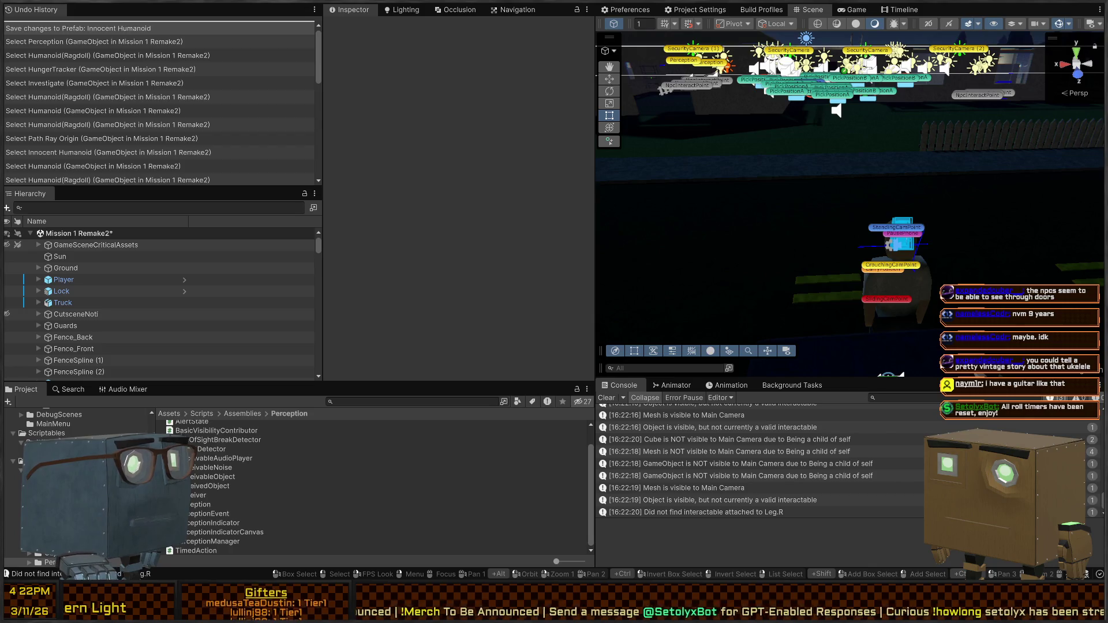
{"action": "mouse_move", "coordinate": [863, 168]}
{"action": "left_mouse_down"}
{"action": "mouse_move", "coordinate": [862, 145]}
{"action": "mouse_move", "coordinate": [780, 177]}
{"action": "left_mouse_up"}
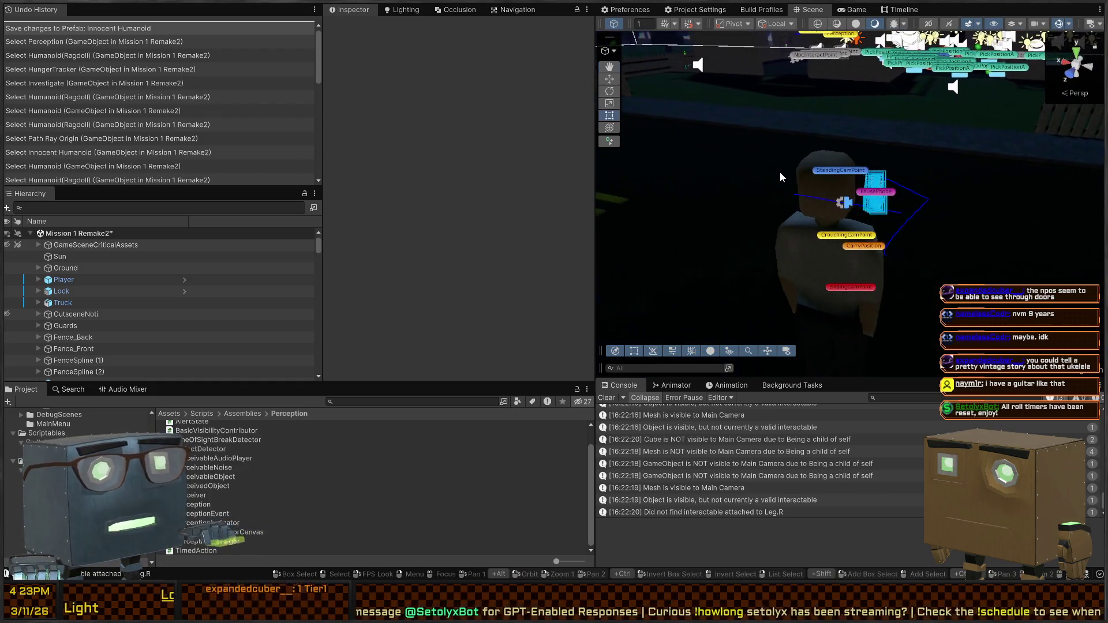
{"action": "left_click", "coordinate": [852, 10]}
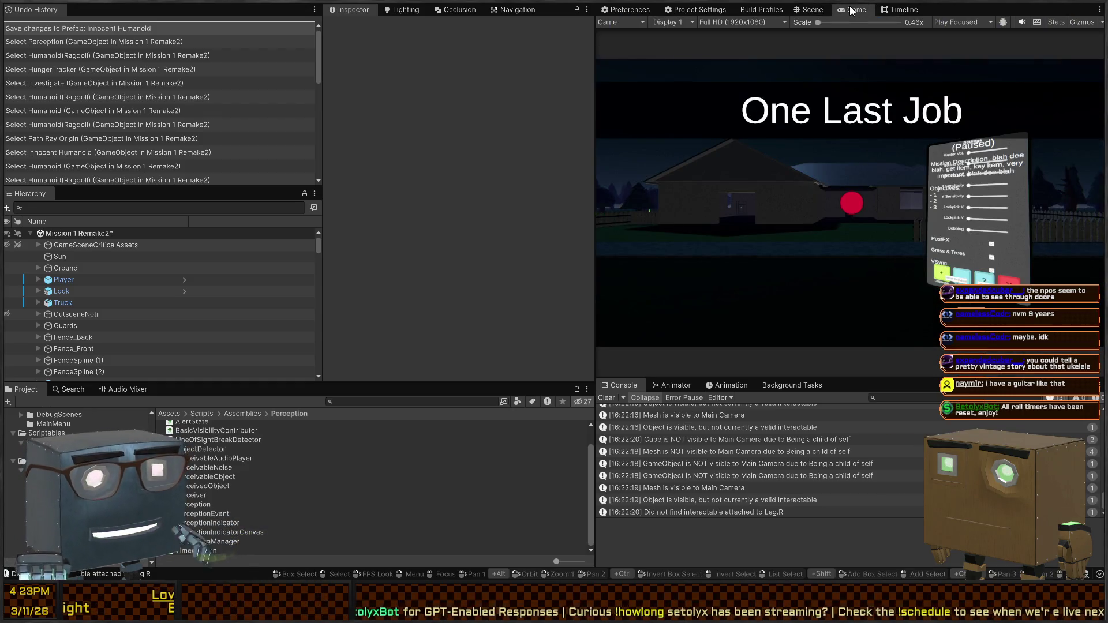
Back in the Scene view, fly inside the house to inspect the walls around the wardrobe
{"action": "left_click", "coordinate": [811, 10]}
{"action": "mouse_move", "coordinate": [745, 207]}
{"action": "left_mouse_down"}
{"action": "mouse_move", "coordinate": [737, 213]}
{"action": "mouse_move", "coordinate": [775, 204]}
{"action": "mouse_move", "coordinate": [661, 206]}
{"action": "mouse_move", "coordinate": [803, 223]}
{"action": "left_mouse_up"}
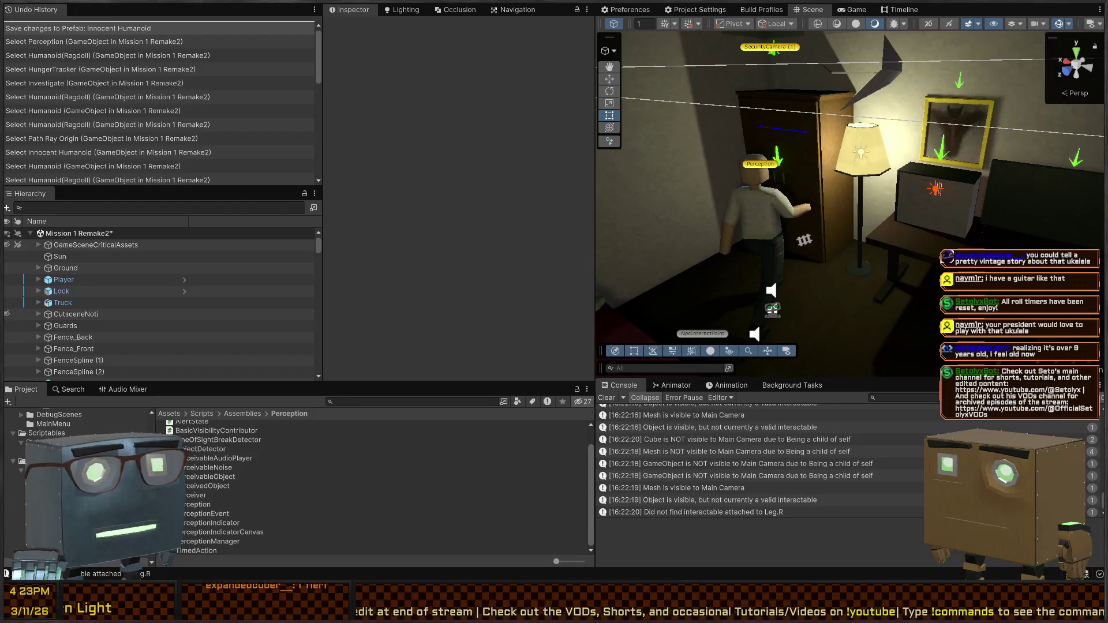
{"action": "right_click", "coordinate": [844, 189]}
{"action": "key", "text": "w"}
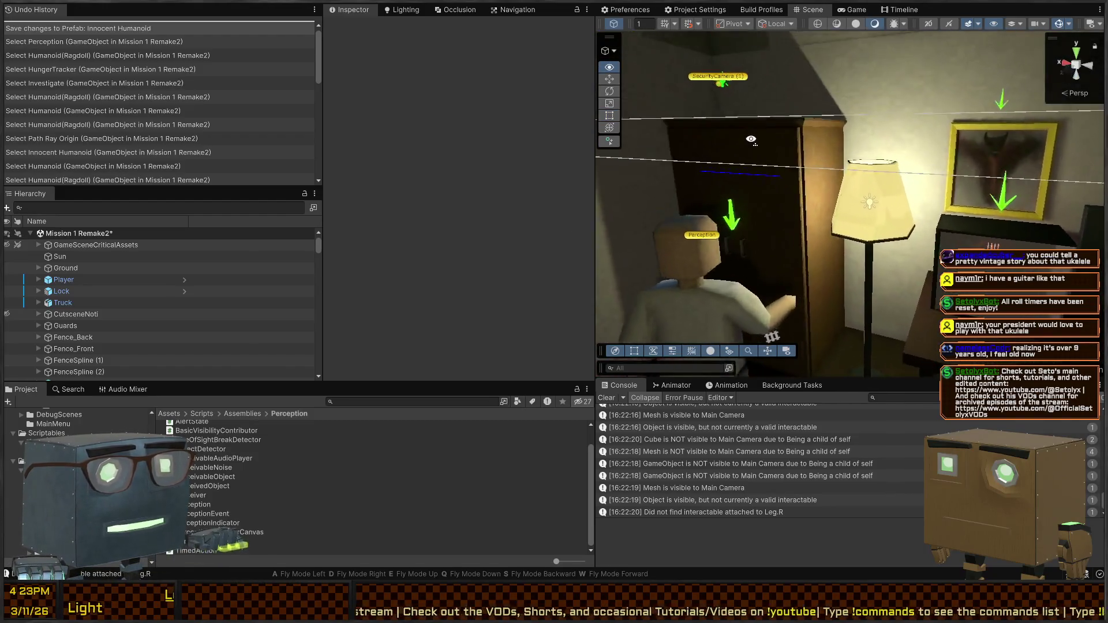
{"action": "key", "text": "s"}
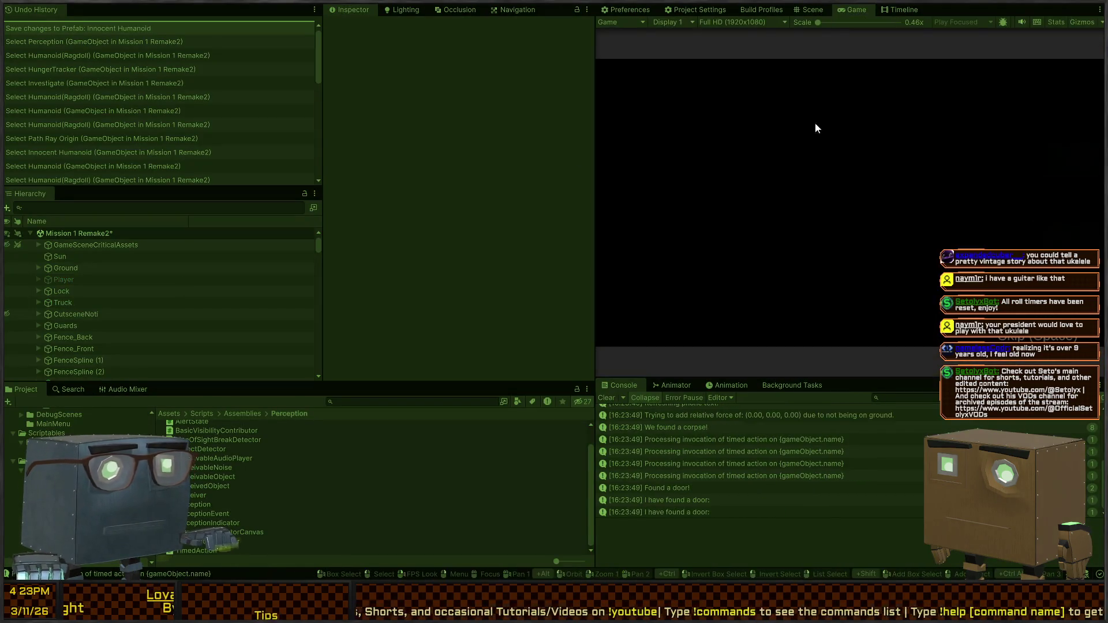
Walk the player along the fence and house wall up to the side door
{"action": "key", "text": "w"}
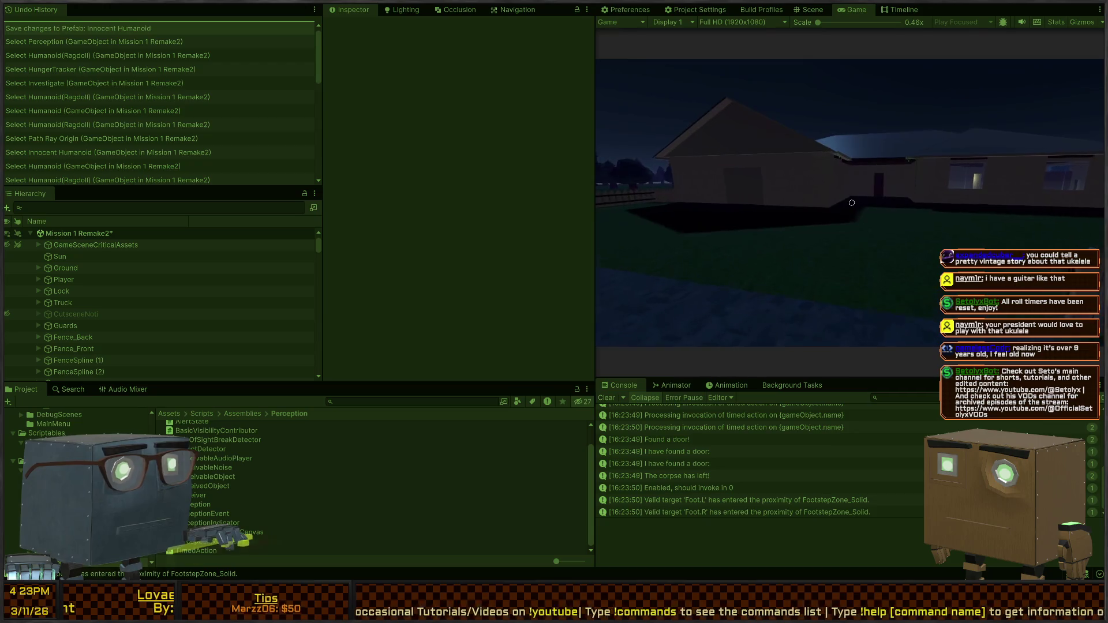
{"action": "key", "text": "w"}
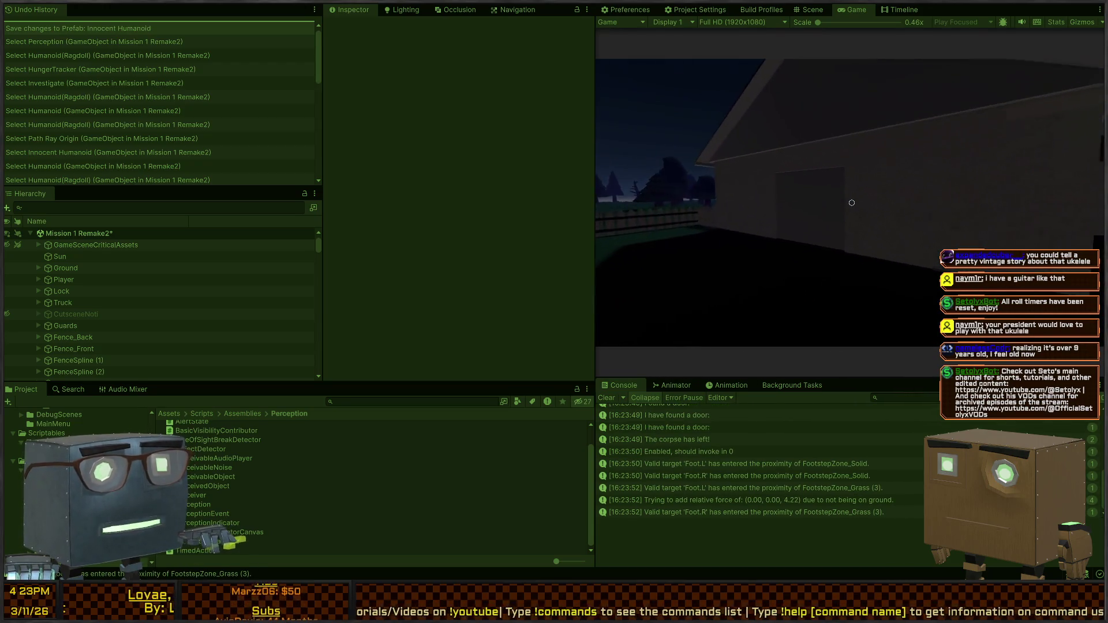
{"action": "key", "text": "w"}
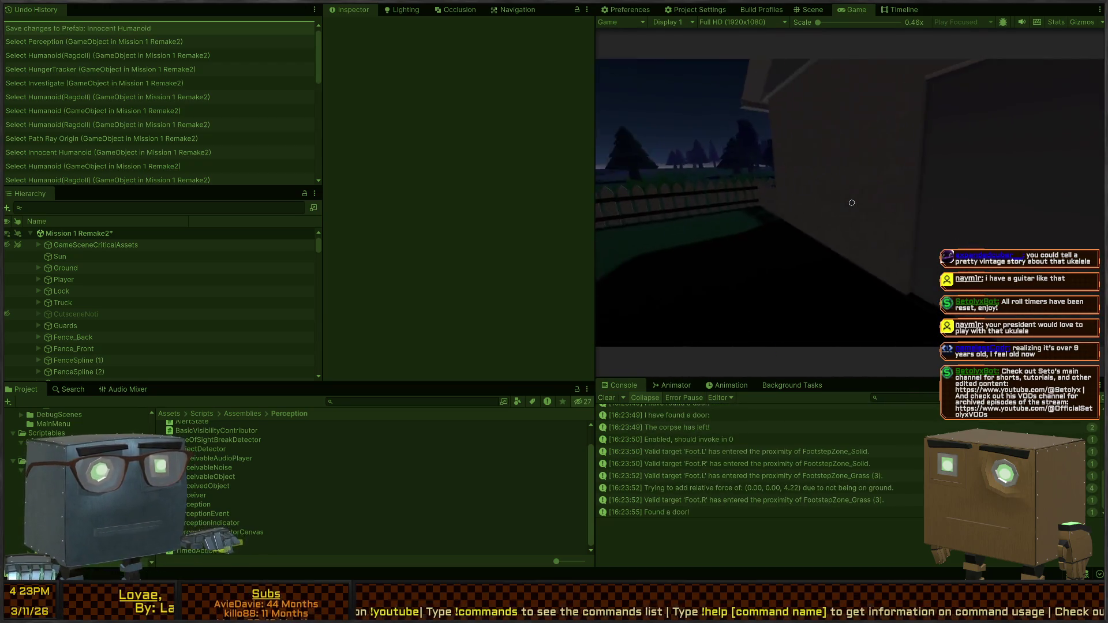
{"action": "key", "text": "w"}
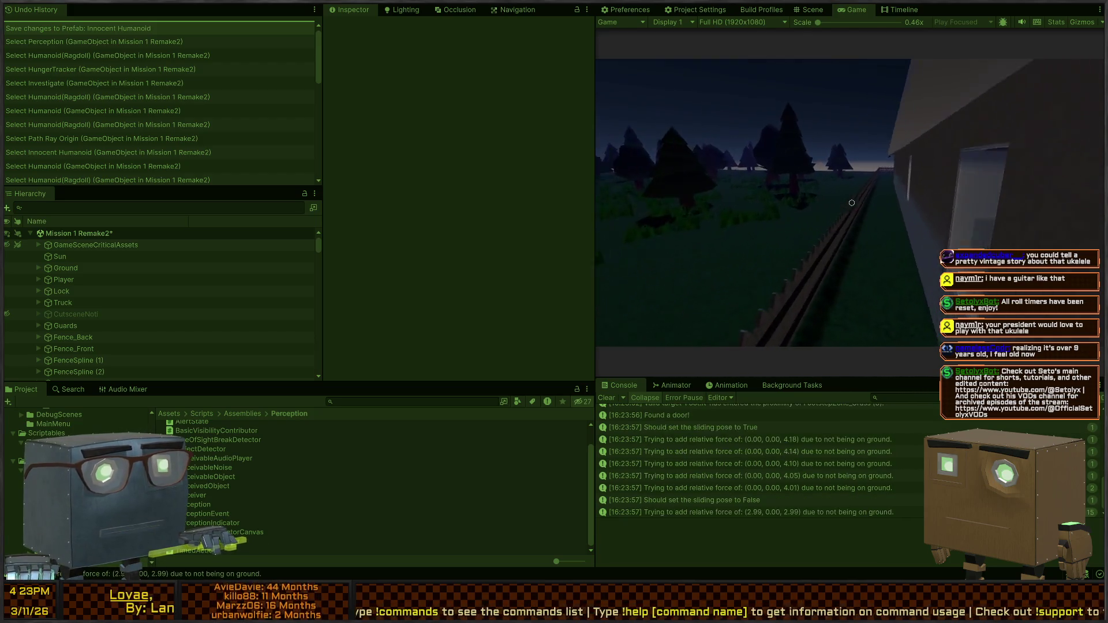
{"action": "key", "text": "w"}
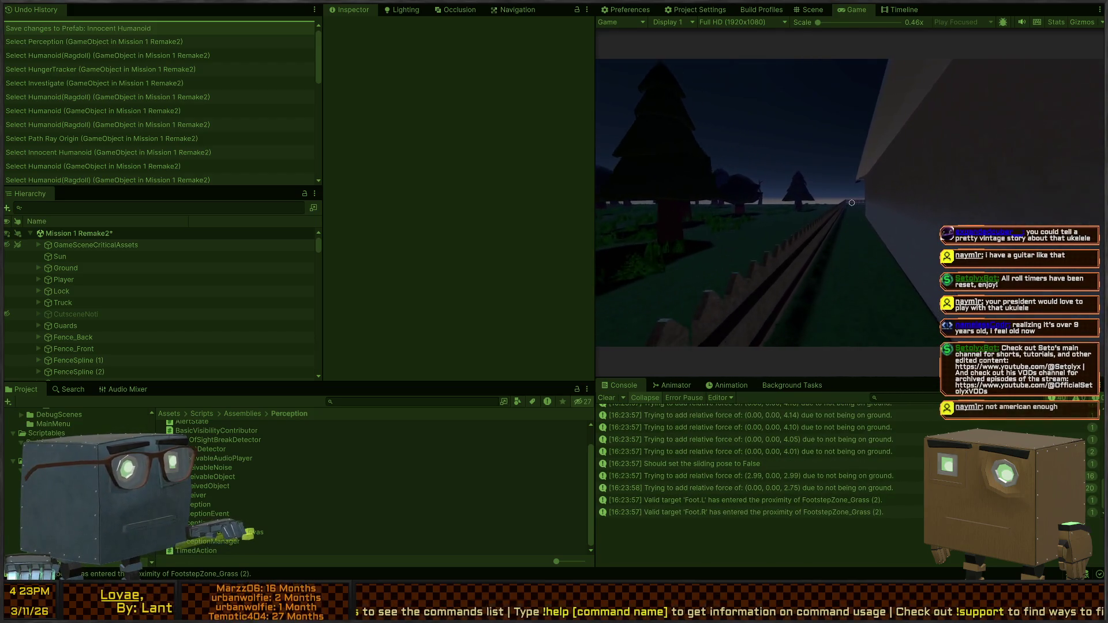
{"action": "key", "text": "w"}
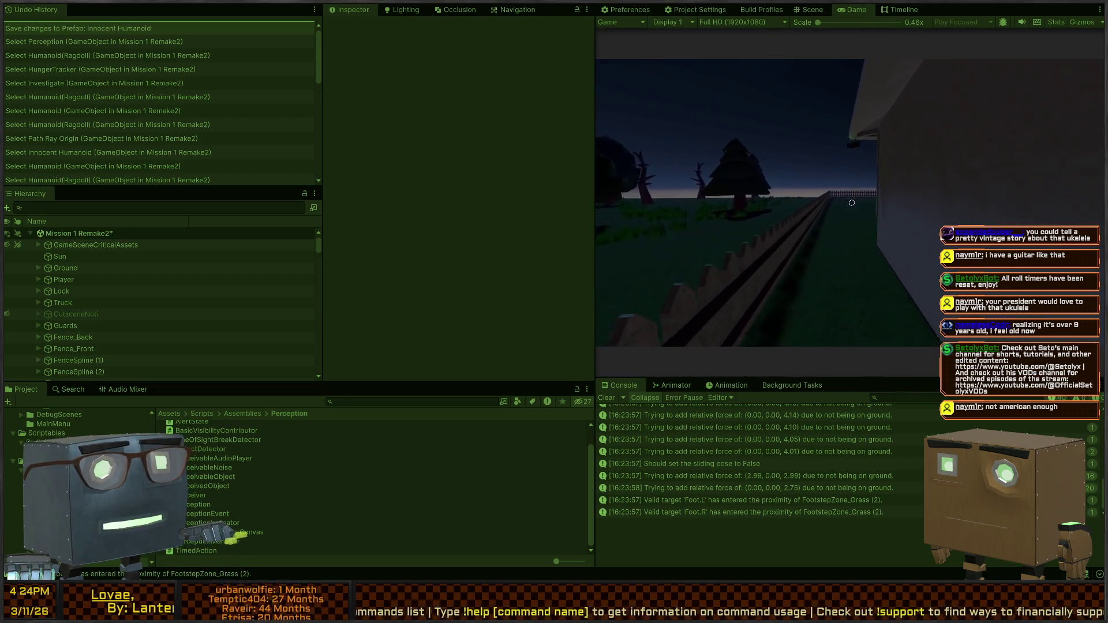
{"action": "key", "text": "w"}
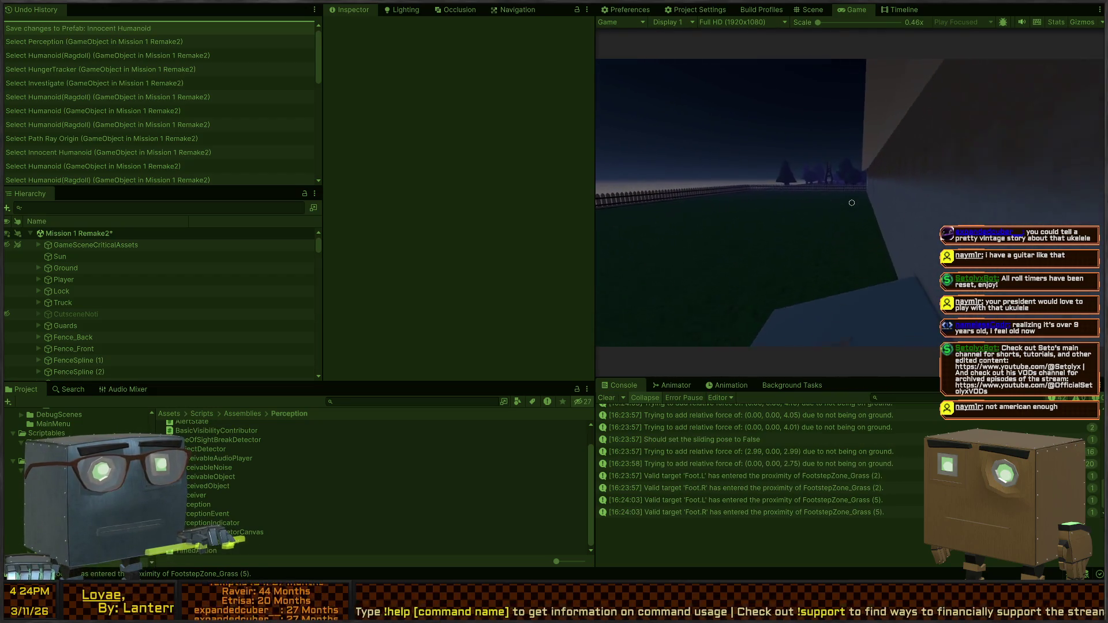
{"action": "key", "text": "w"}
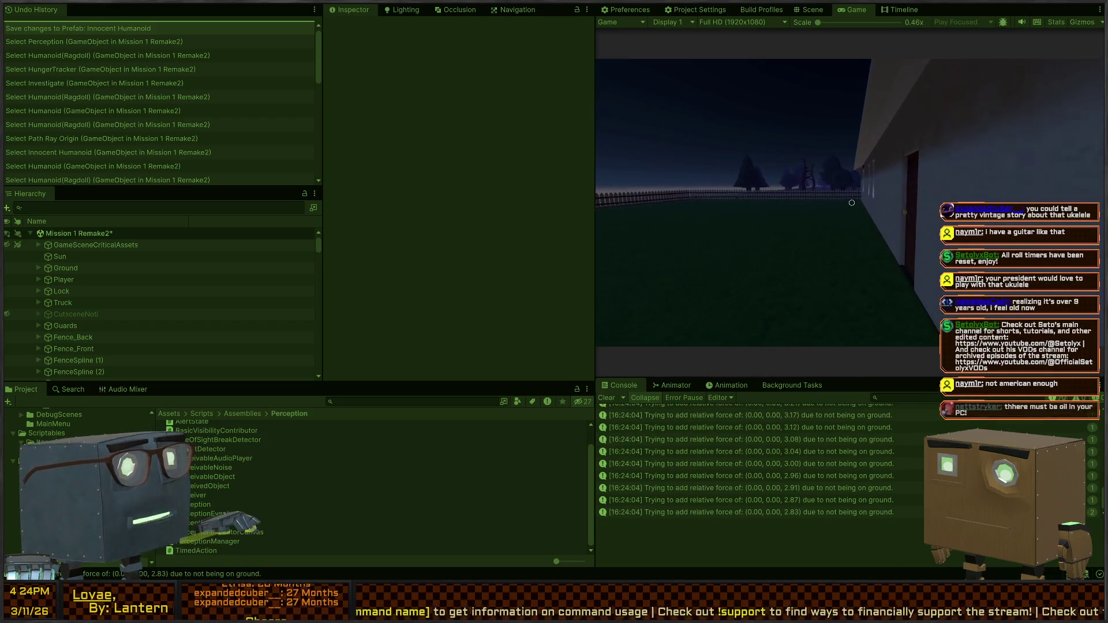
{"action": "key", "text": "w"}
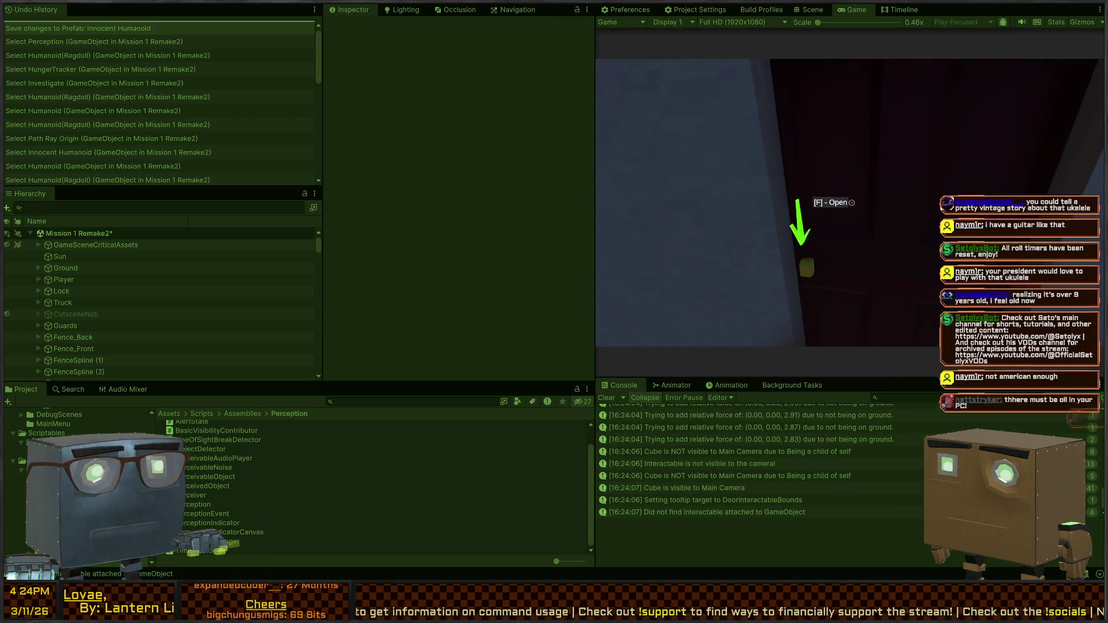
Open the house door, walk in toward the stairs, and play on until the mission fails
{"action": "key", "text": "f"}
{"action": "key", "text": "w"}
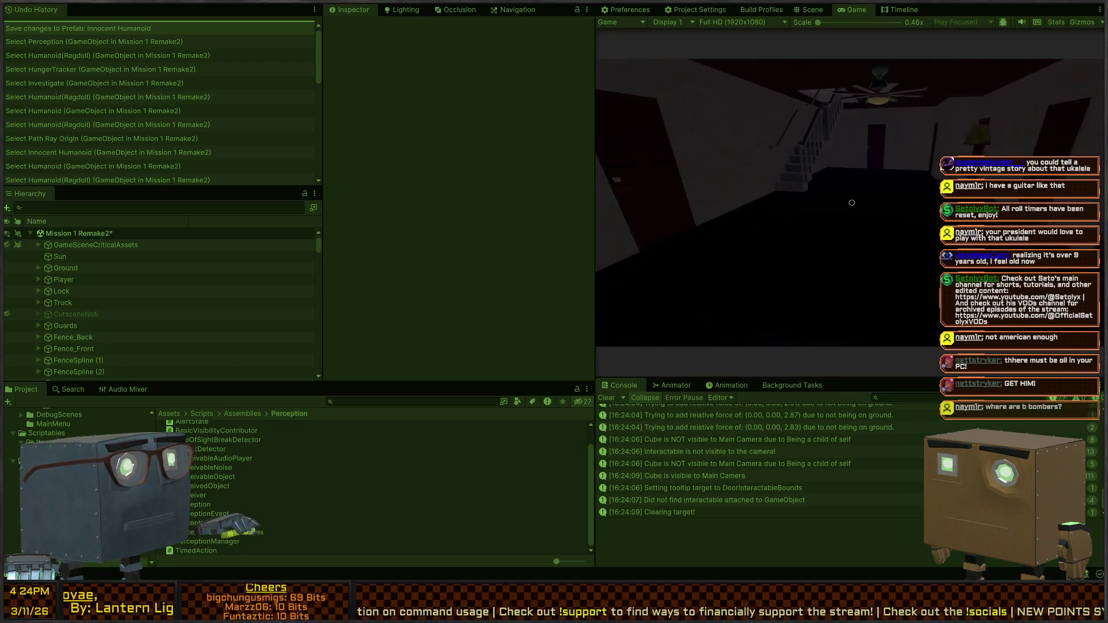
{"action": "key", "text": "w"}
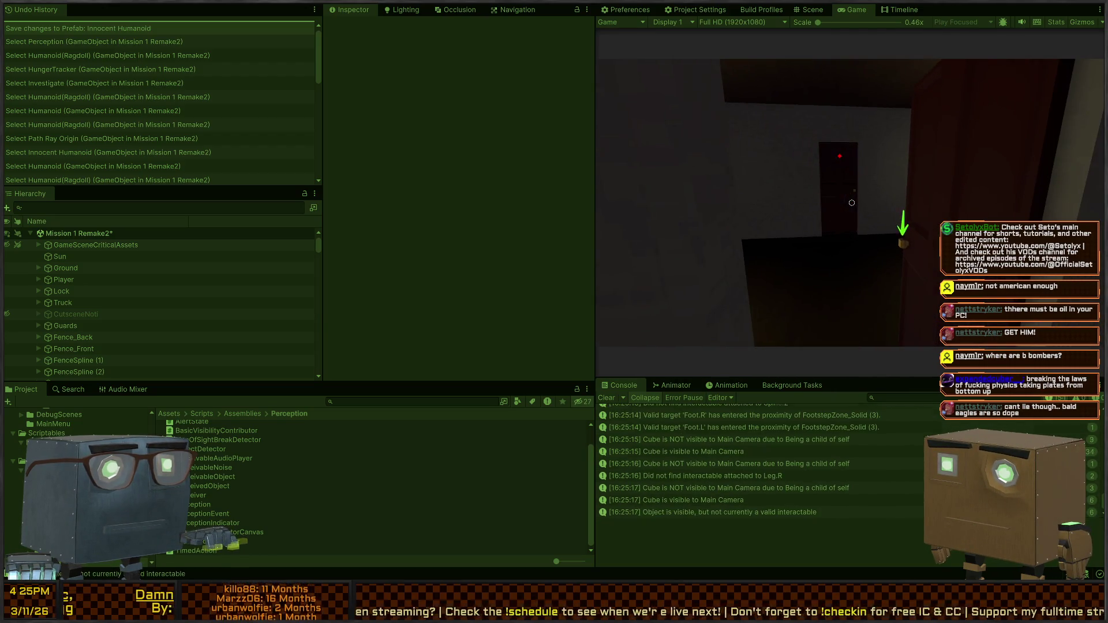
{"action": "key", "text": "f"}
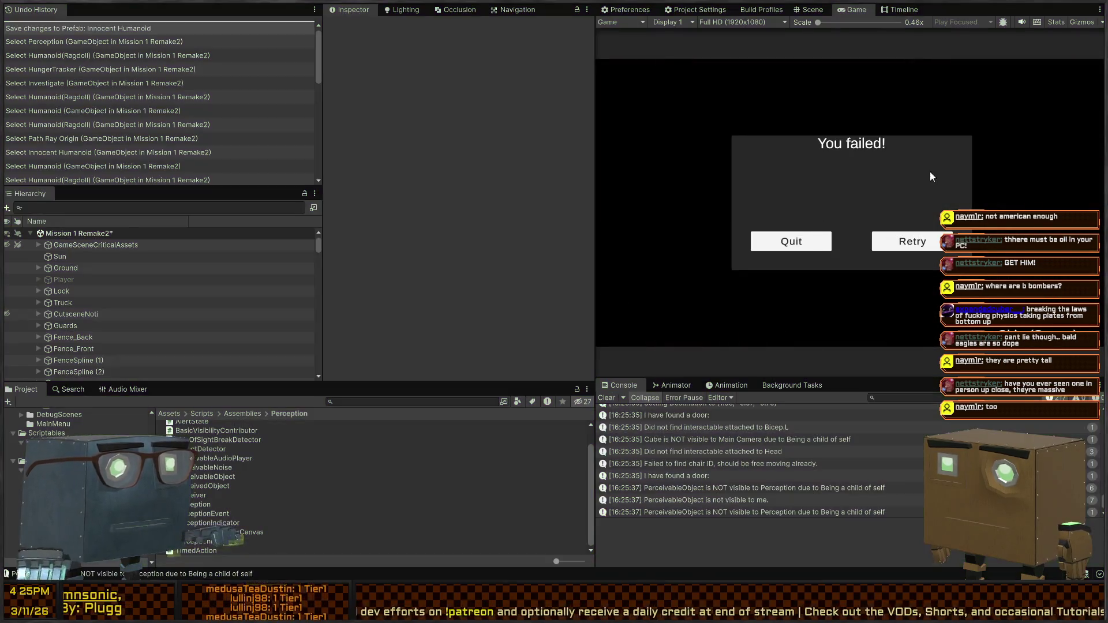
{"action": "key", "text": "alt+Tab"}
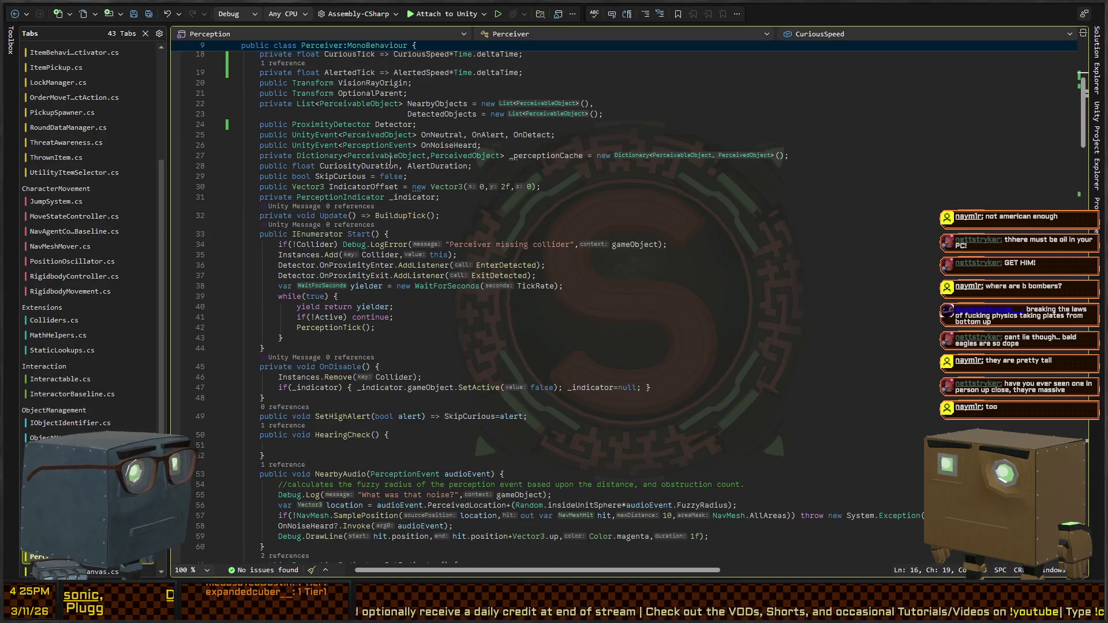
Search the Perceiver script for 'buildup' and jump to the BuildupTick definition at line 82
{"action": "scroll", "coordinate": [391, 160], "scroll_direction": "down", "scroll_amount": 10}
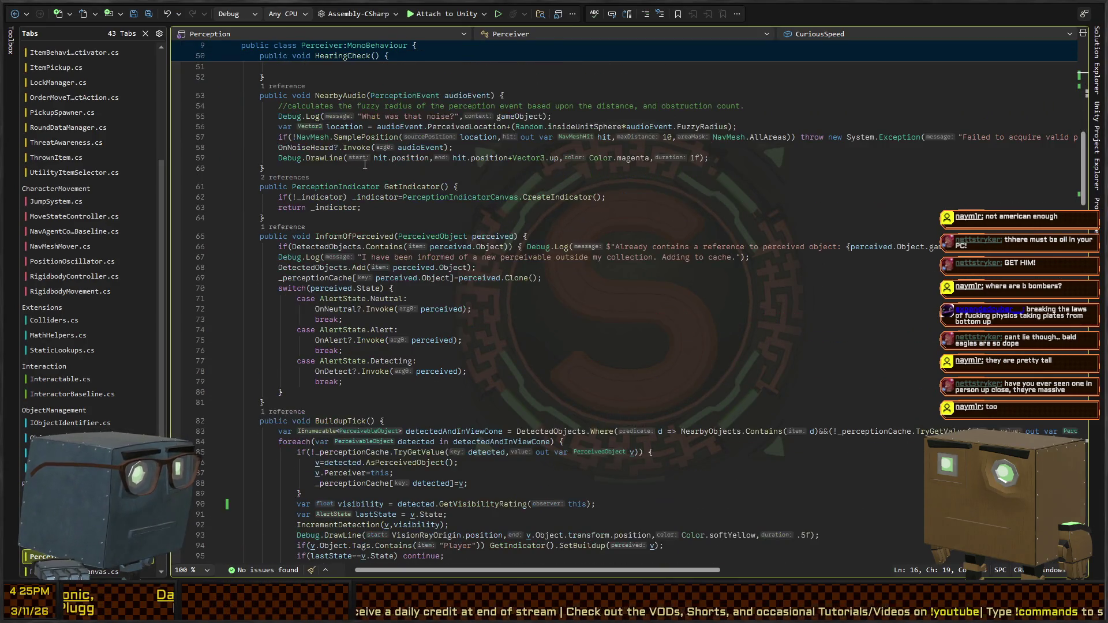
{"action": "key", "text": "ctrl+f"}
{"action": "type", "text": "buildup"}
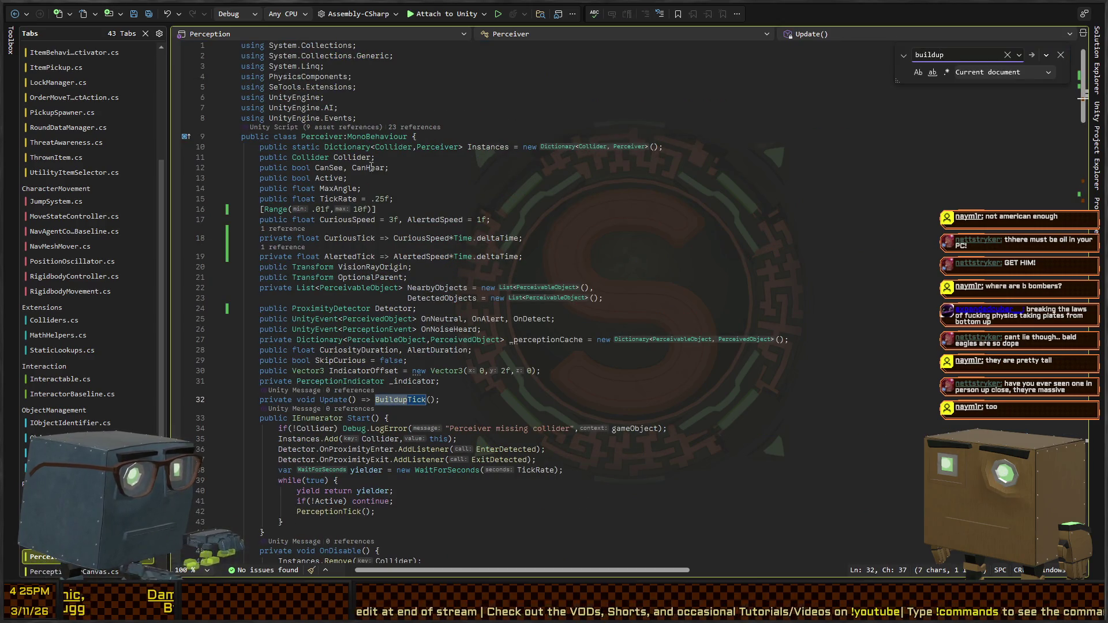
{"action": "key", "text": "Escape"}
{"action": "left_click", "coordinate": [416, 399], "text": "ctrl"}
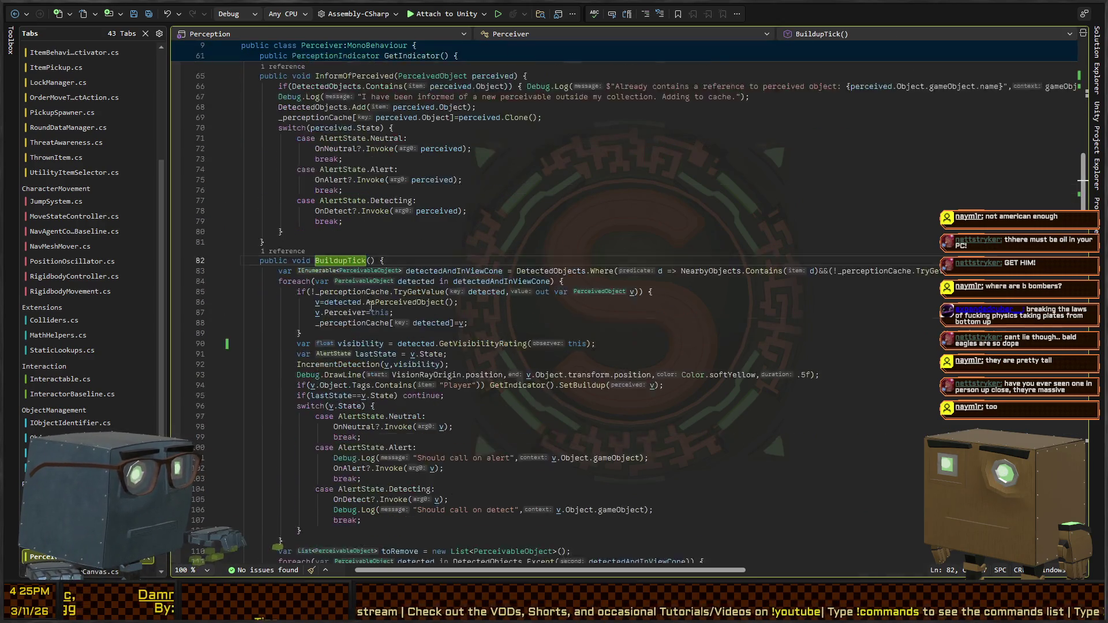
{"action": "scroll", "coordinate": [371, 306], "scroll_direction": "down", "scroll_amount": 7}
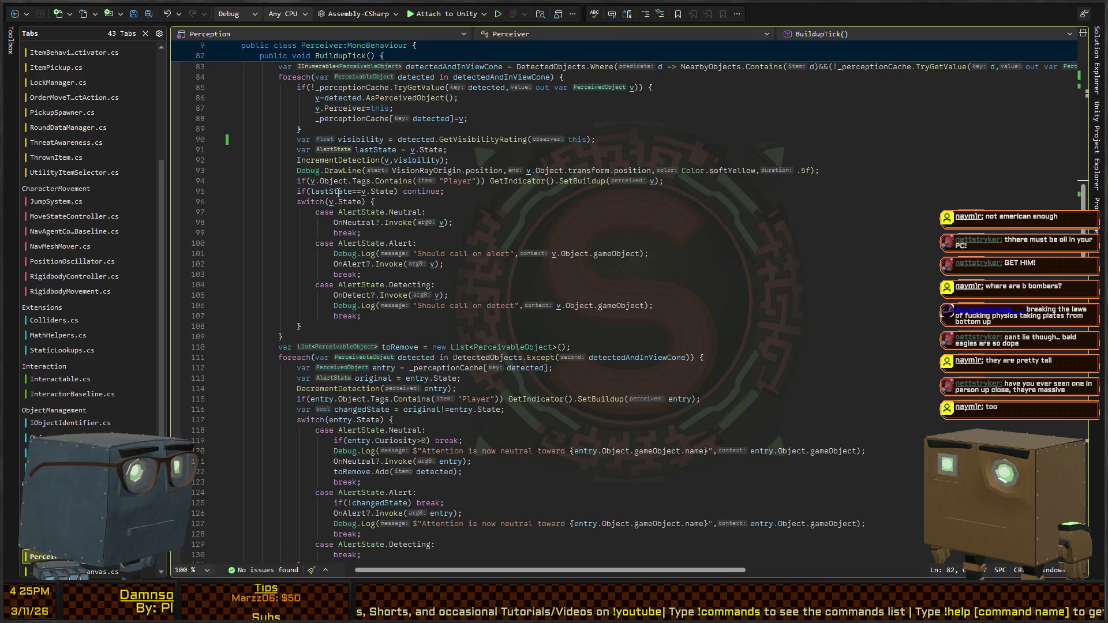
Highlight the State value's uses and go to the SetBuildup definition in PerceptionIndicator.cs
{"action": "left_click", "coordinate": [351, 202]}
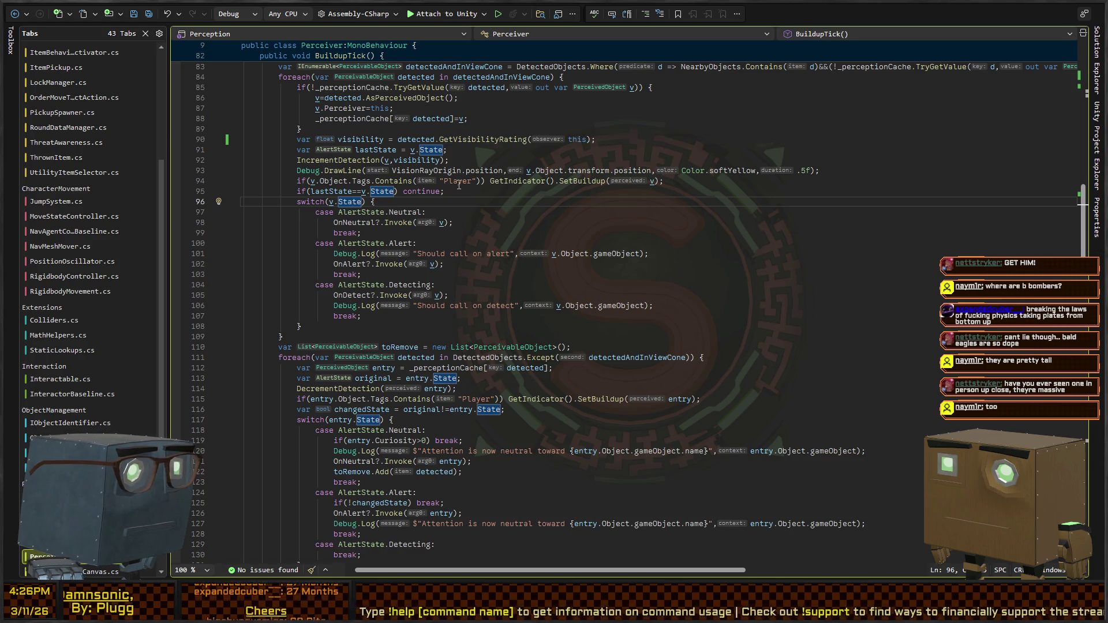
{"action": "left_click", "coordinate": [577, 181]}
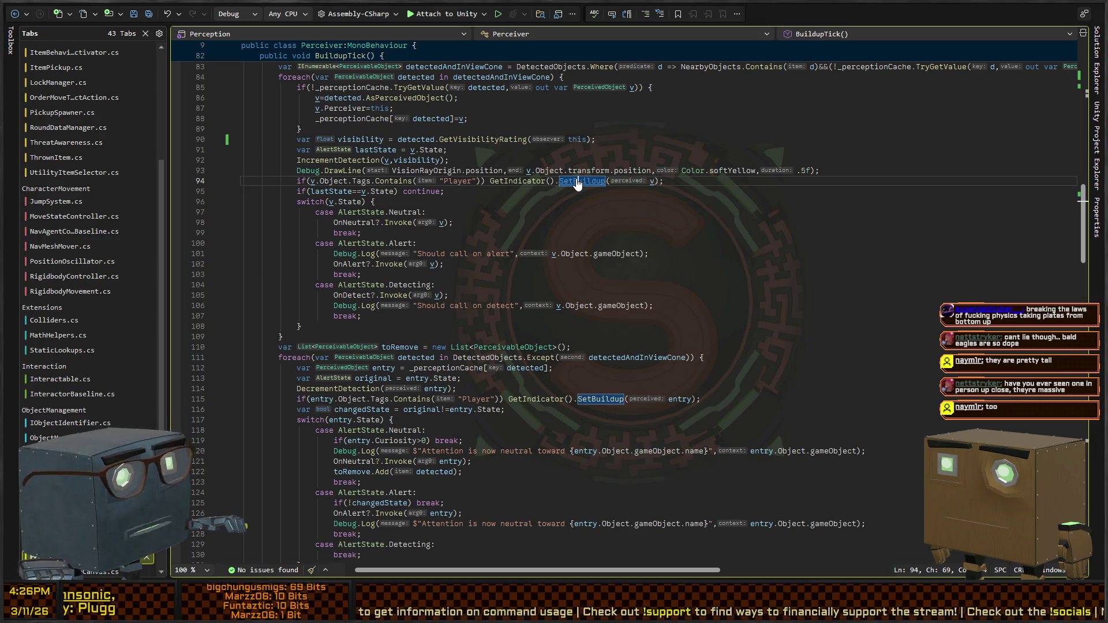
{"action": "key", "text": "F12"}
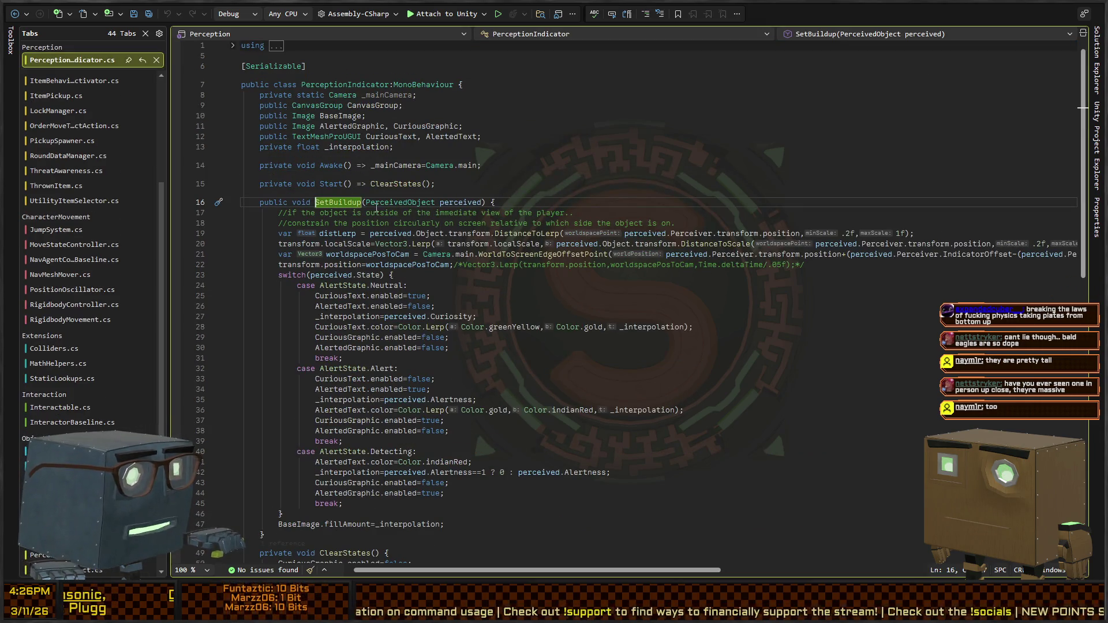
Review the DistanceToLerp positioning code on lines 19–22, then find all references to PerceivedObject.Curiosity
{"action": "left_click", "coordinate": [550, 234]}
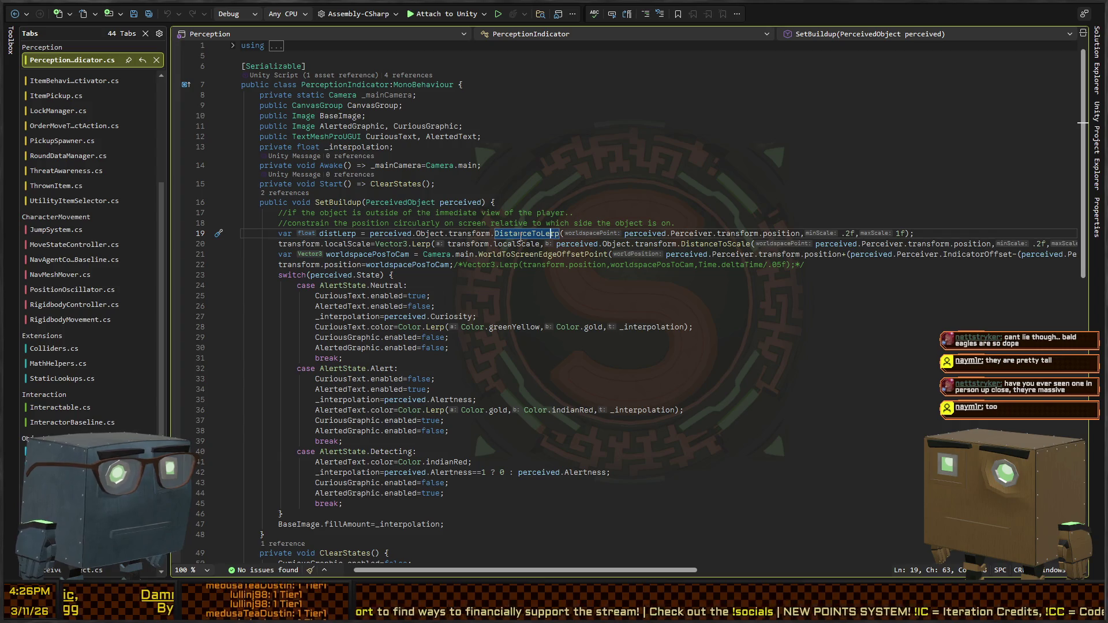
{"action": "left_click", "coordinate": [340, 233]}
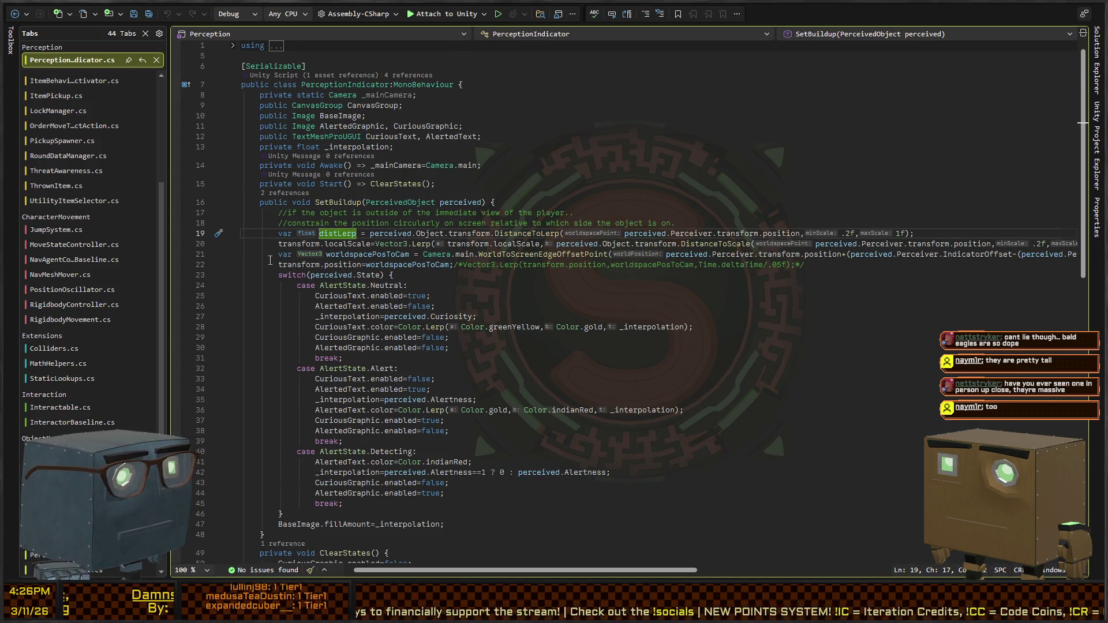
{"action": "scroll", "coordinate": [274, 255], "scroll_direction": "down", "scroll_amount": 2}
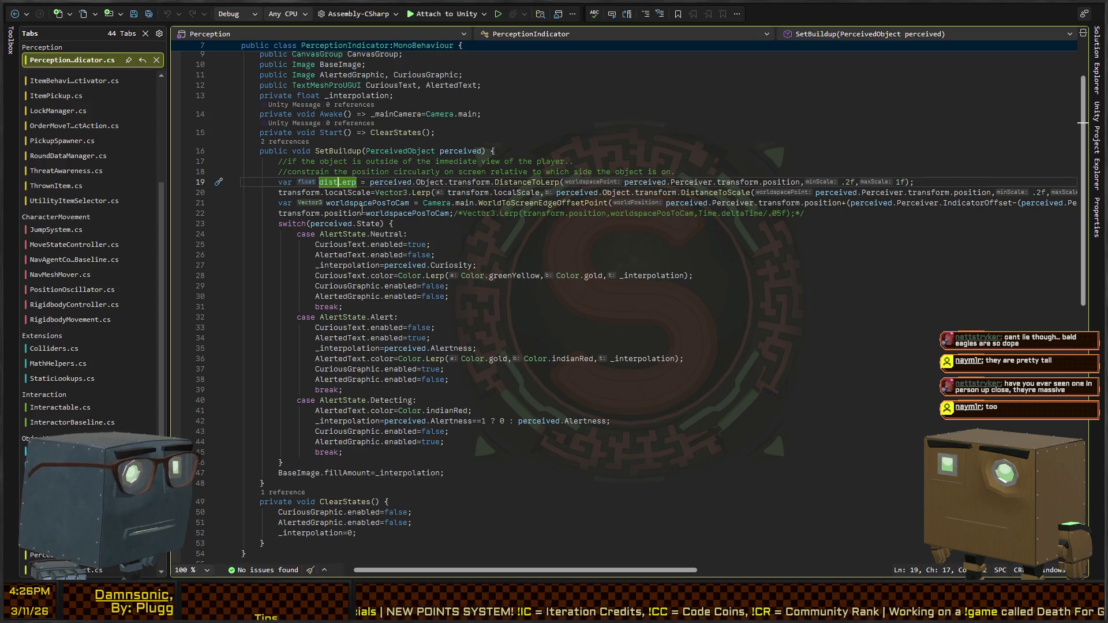
{"action": "scroll", "coordinate": [259, 225], "scroll_direction": "down", "scroll_amount": 2}
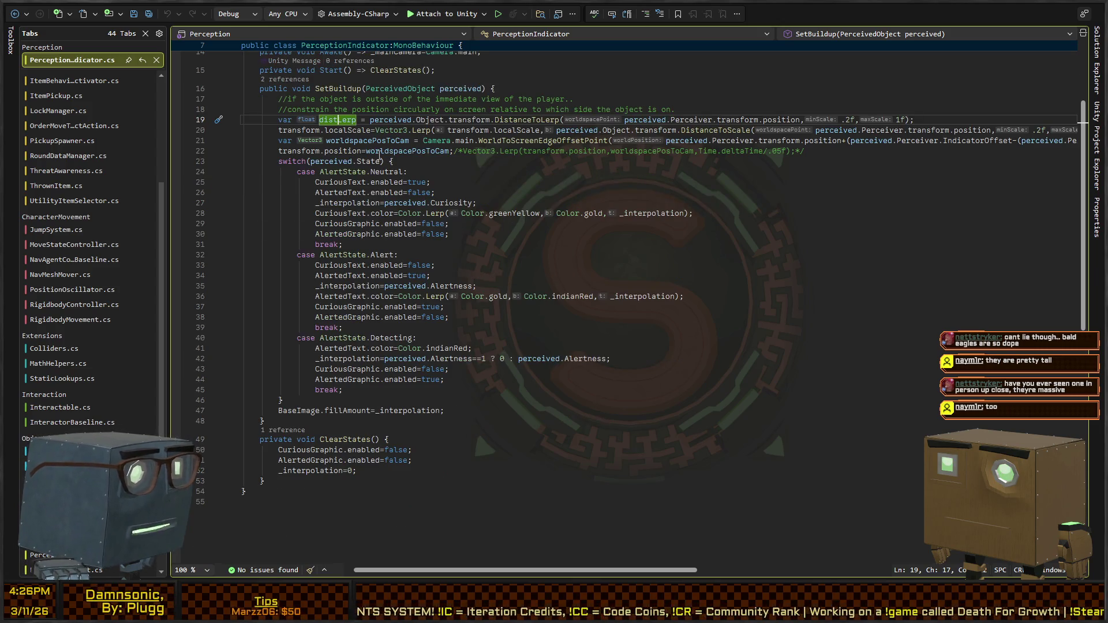
{"action": "left_click_drag", "start_coordinate": [277, 121], "coordinate": [896, 154]}
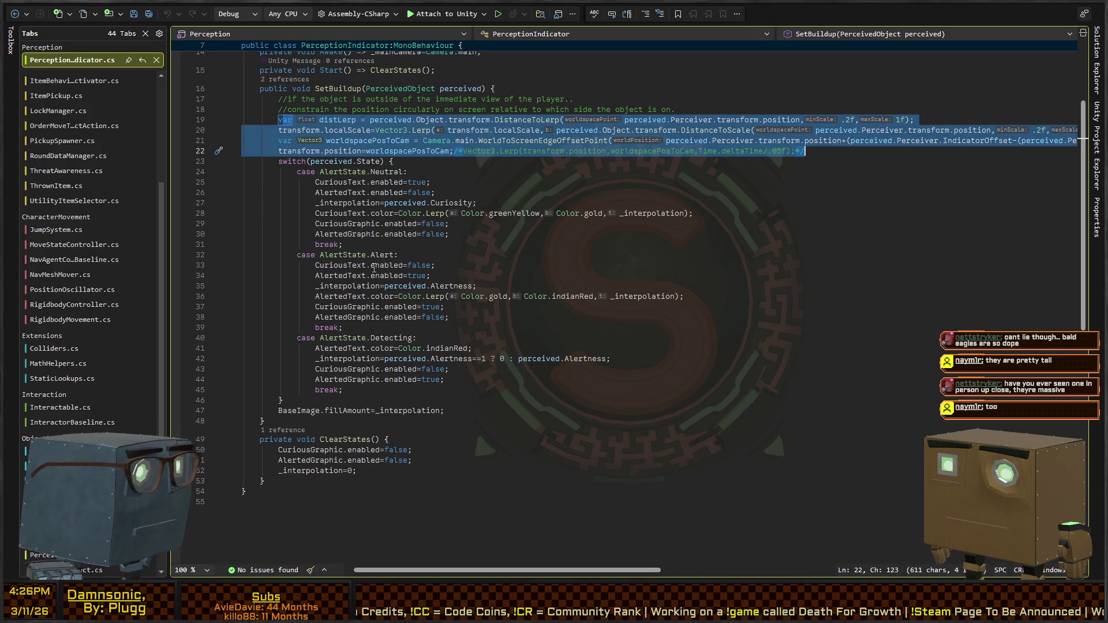
{"action": "left_click", "coordinate": [456, 203]}
{"action": "key", "text": "shift+F12"}
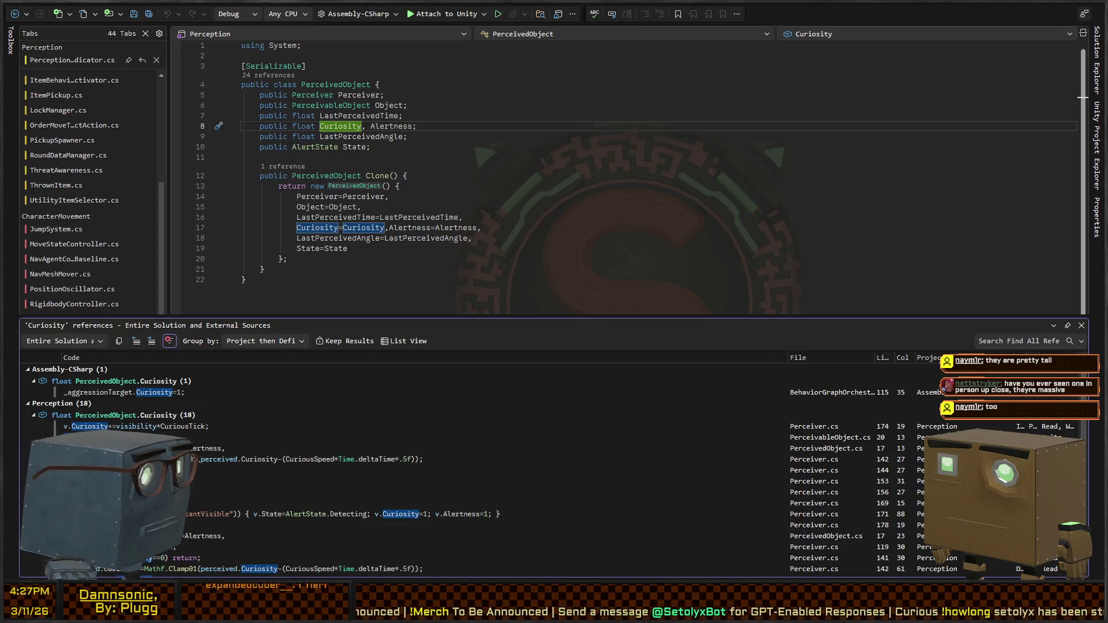
Open the Curiosity increment on Perceiver.cs line 174, check its visibility factor, then navigate back
{"action": "double_click", "coordinate": [130, 426]}
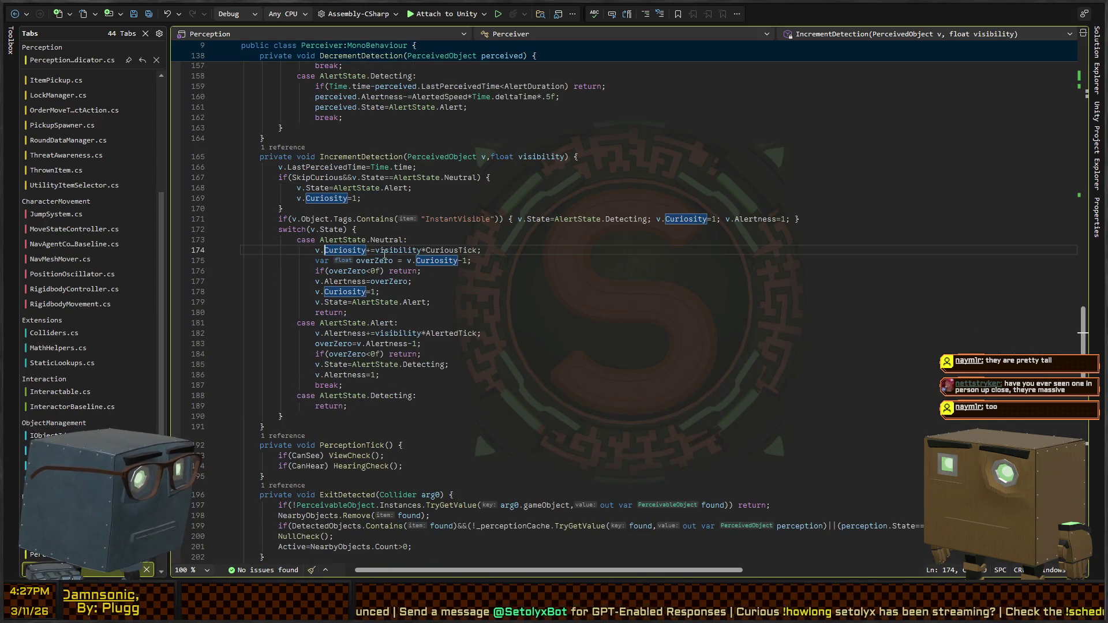
{"action": "key", "text": "ctrl+Right"}
{"action": "key", "text": "ctrl+Right"}
{"action": "key", "text": "ctrl+Right"}
{"action": "key", "text": "Left"}
{"action": "key", "text": "Left"}
{"action": "key", "text": "Left"}
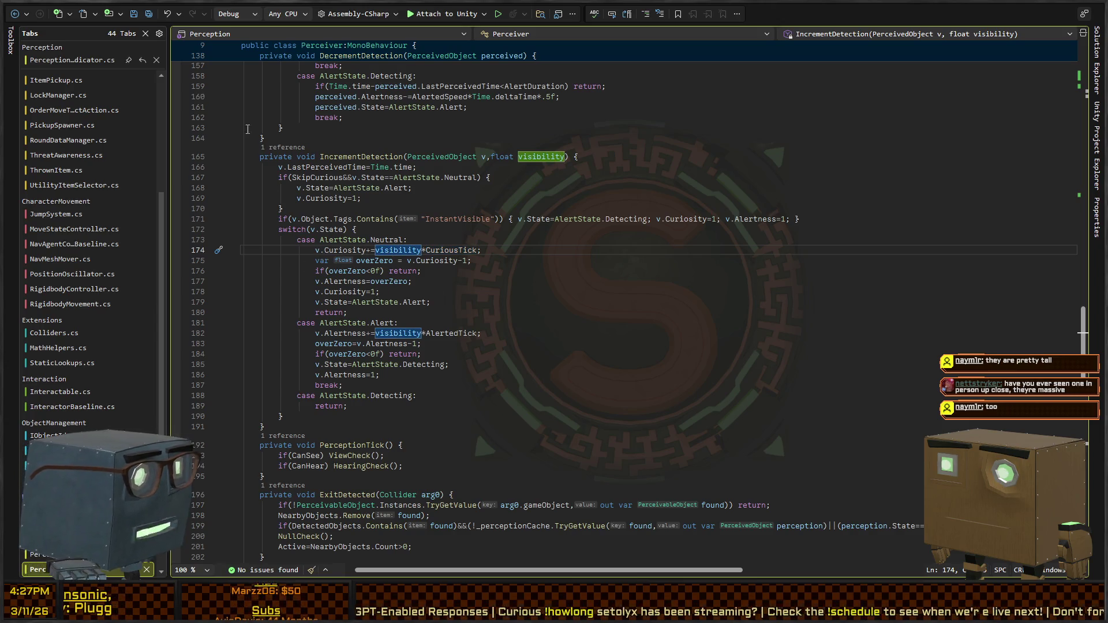
{"action": "left_click", "coordinate": [17, 14]}
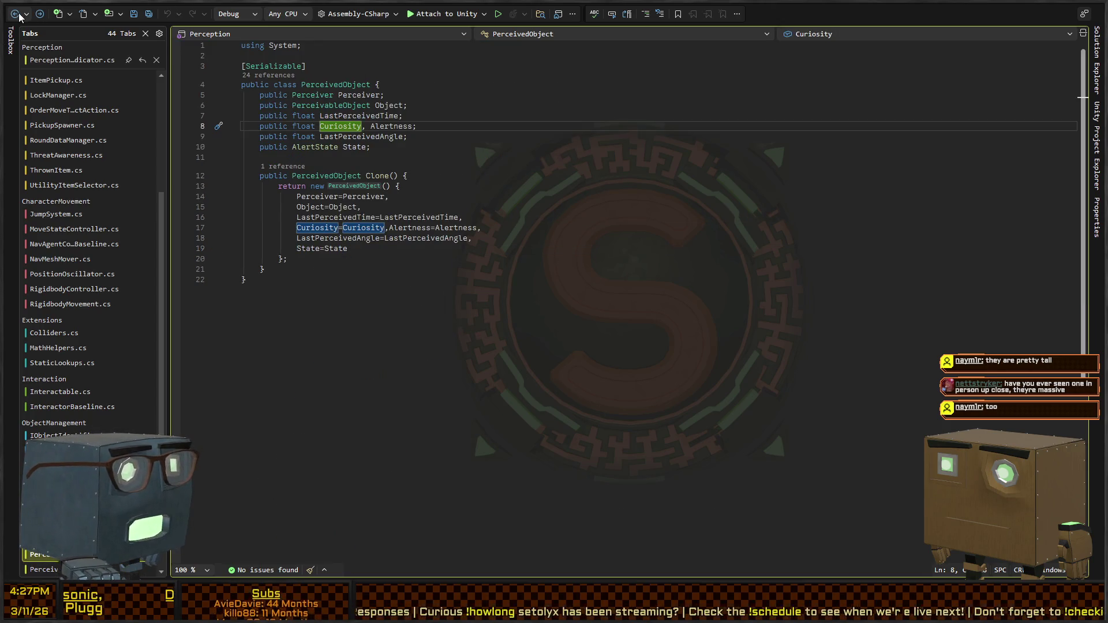
{"action": "key", "text": "alt+Tab"}
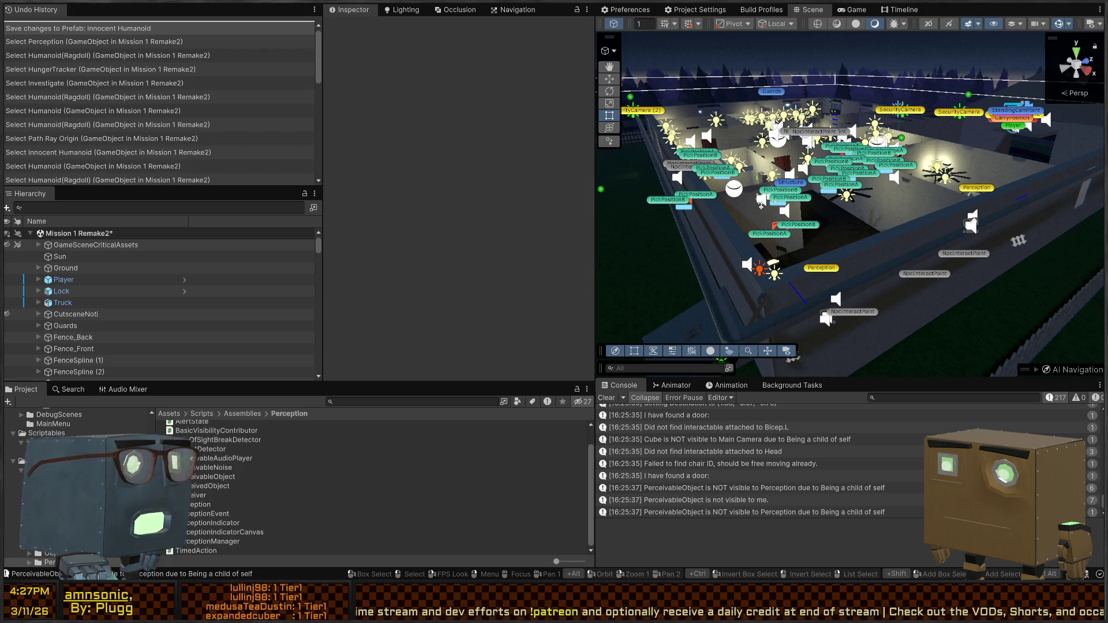
Fly into the house and select the Interior_Doorway (7) door's RootOverride to review its components
{"action": "mouse_move", "coordinate": [847, 150]}
{"action": "left_mouse_down"}
{"action": "mouse_move", "coordinate": [220, 141]}
{"action": "mouse_move", "coordinate": [171, 153]}
{"action": "mouse_move", "coordinate": [267, 163]}
{"action": "mouse_move", "coordinate": [694, 163]}
{"action": "mouse_move", "coordinate": [449, 181]}
{"action": "mouse_move", "coordinate": [349, 209]}
{"action": "mouse_move", "coordinate": [491, 184]}
{"action": "mouse_move", "coordinate": [830, 178]}
{"action": "left_mouse_up"}
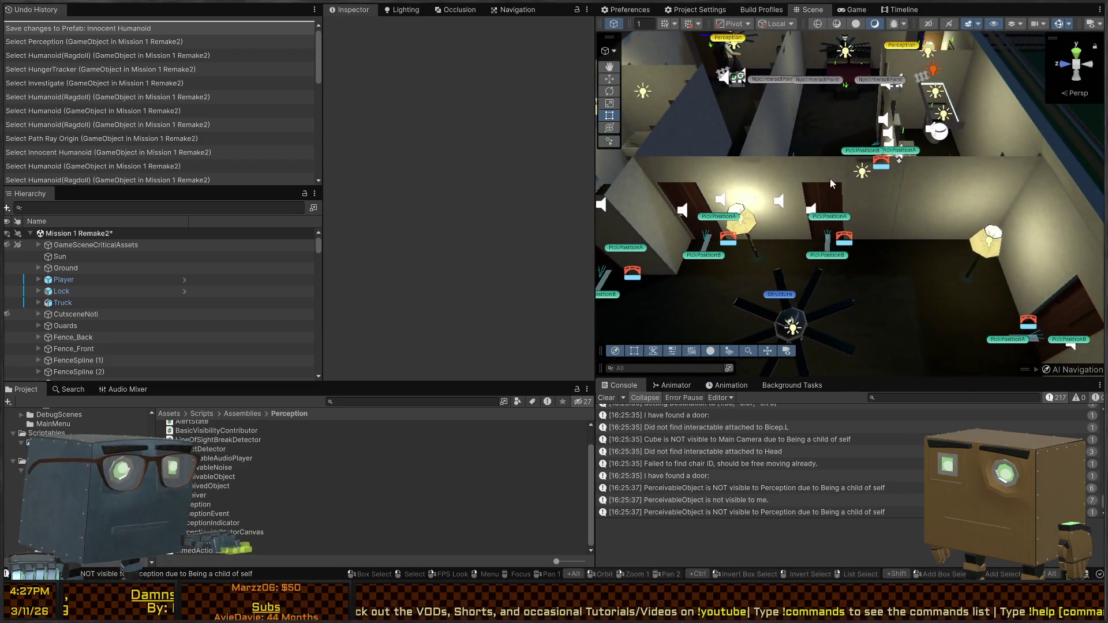
{"action": "left_click", "coordinate": [826, 192]}
{"action": "left_click", "coordinate": [826, 192]}
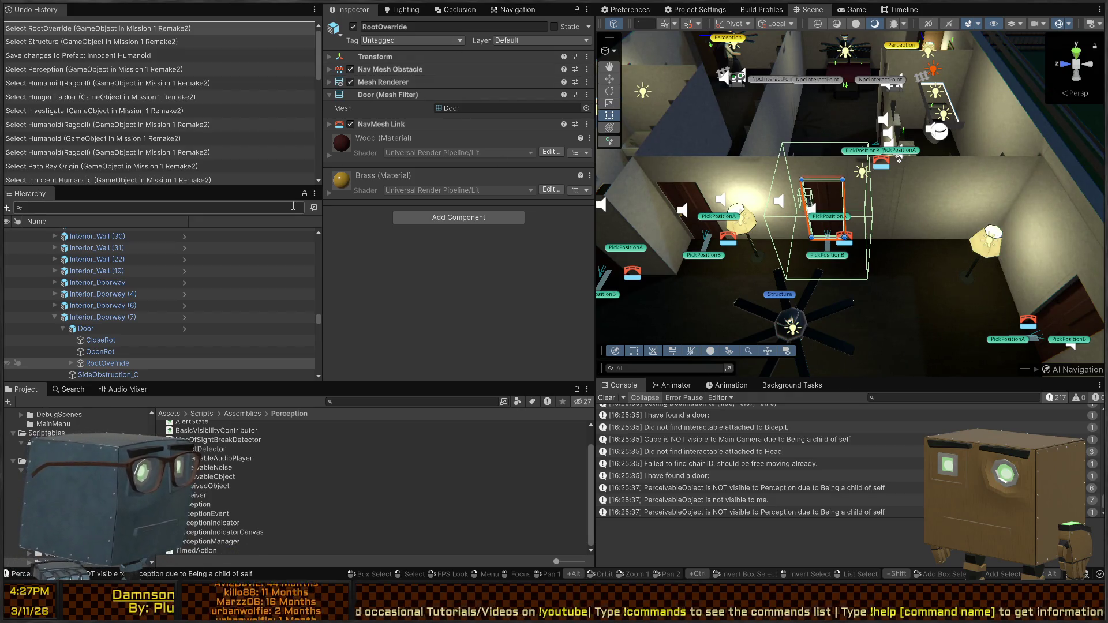
{"action": "mouse_move", "coordinate": [629, 271]}
{"action": "left_mouse_down"}
{"action": "mouse_move", "coordinate": [621, 285]}
{"action": "mouse_move", "coordinate": [614, 273]}
{"action": "left_mouse_up"}
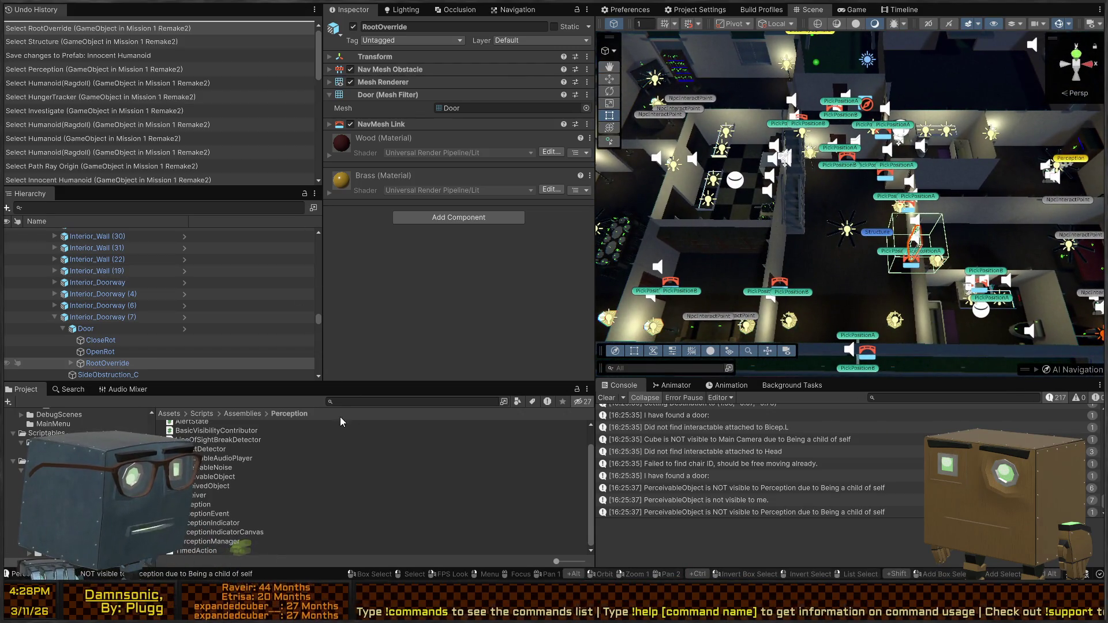
{"action": "scroll", "coordinate": [75, 485], "scroll_direction": "up", "scroll_amount": 5}
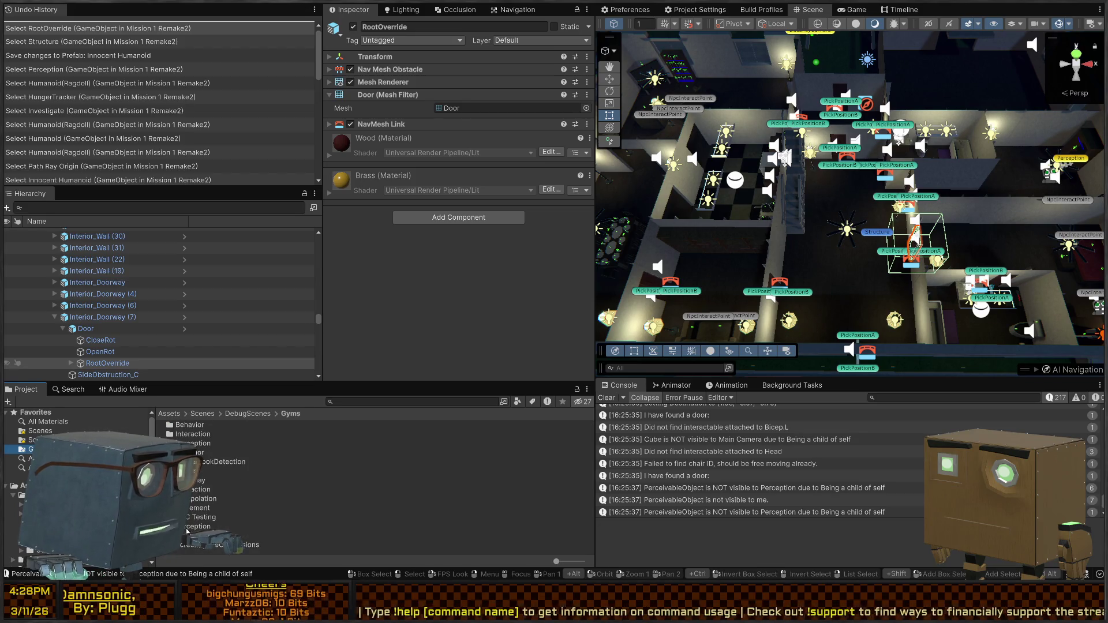
Open the Perception gym scene, select its Perceiver to view settings, then open the Chapters folder
{"action": "double_click", "coordinate": [188, 527]}
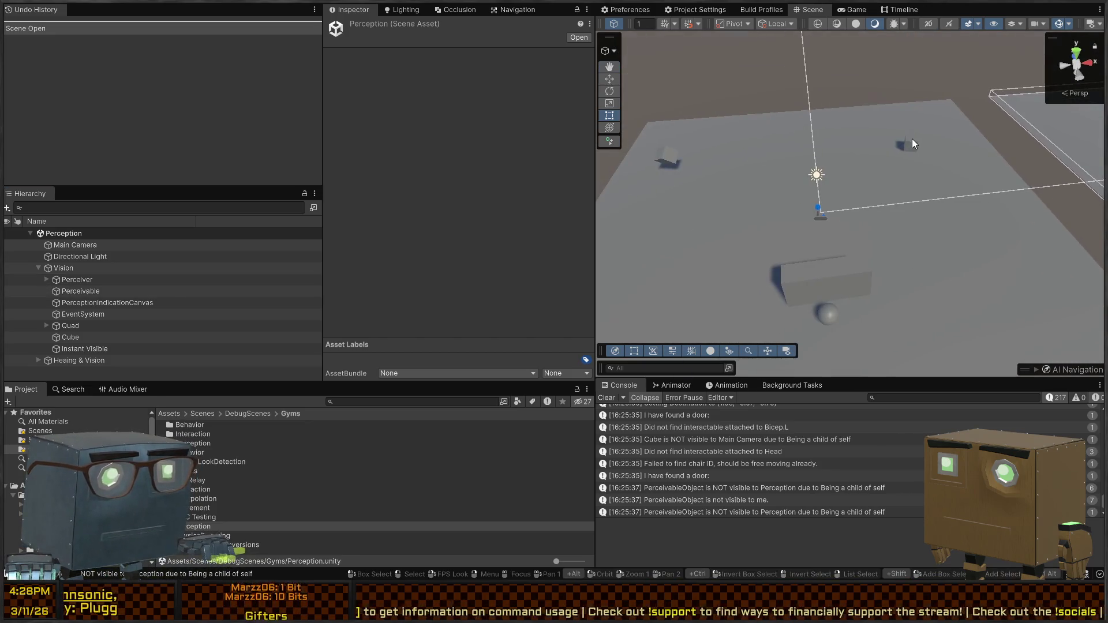
{"action": "left_click", "coordinate": [912, 138]}
{"action": "left_click", "coordinate": [911, 149]}
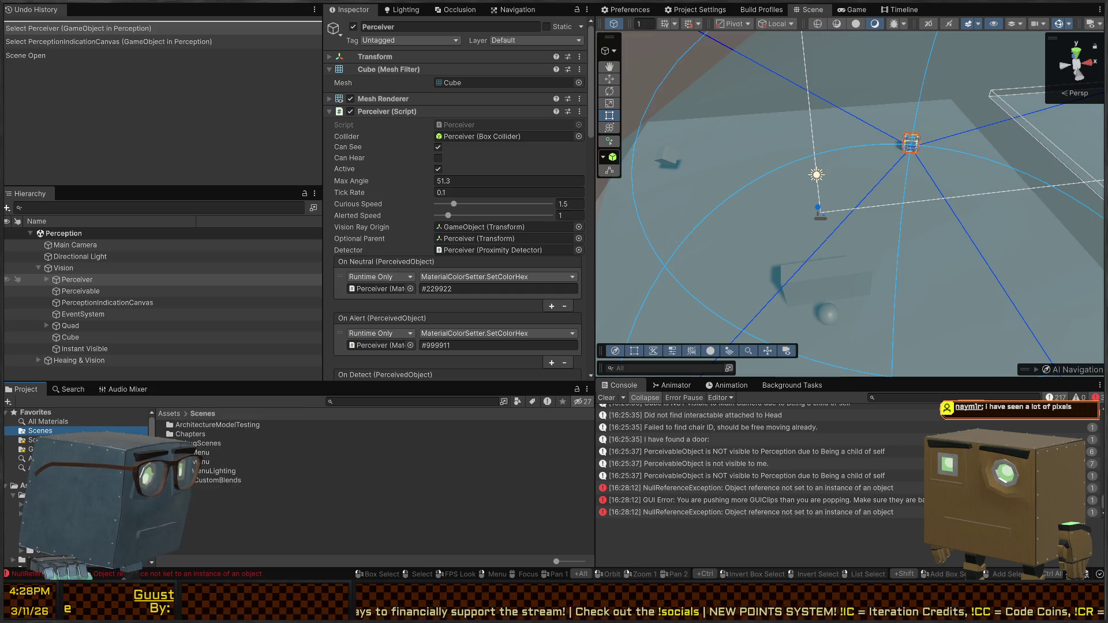
{"action": "double_click", "coordinate": [193, 436]}
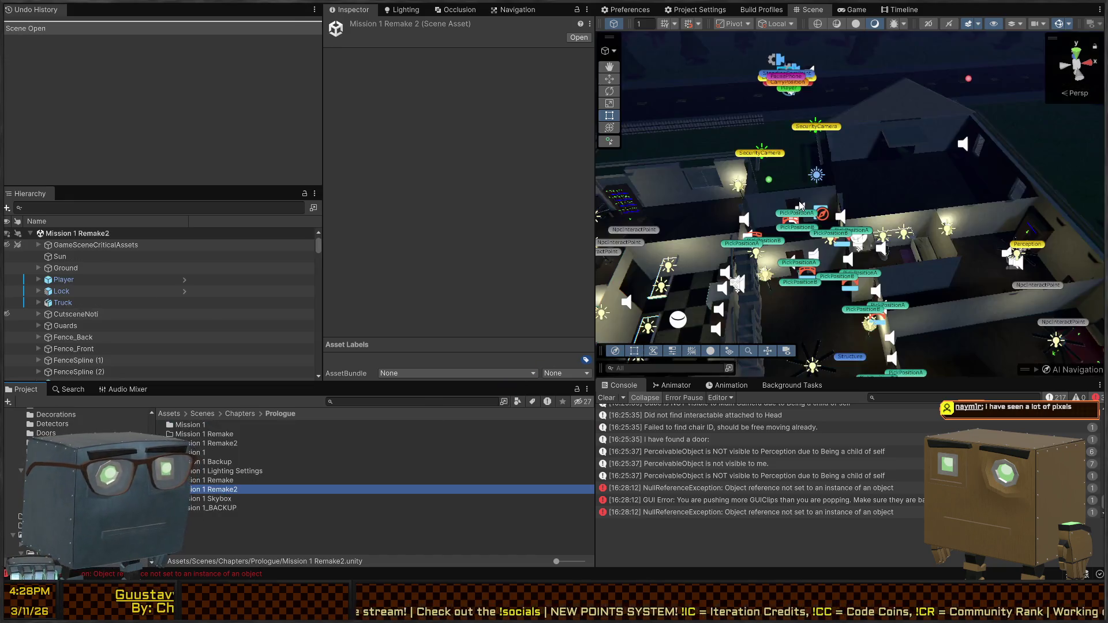
Paste the Perceiver cube into the Mission 1 house and resize it with the Scale tool
{"action": "mouse_move", "coordinate": [906, 206]}
{"action": "left_mouse_down"}
{"action": "mouse_move", "coordinate": [935, 283]}
{"action": "mouse_move", "coordinate": [882, 242]}
{"action": "mouse_move", "coordinate": [905, 111]}
{"action": "mouse_move", "coordinate": [828, 287]}
{"action": "mouse_move", "coordinate": [857, 285]}
{"action": "mouse_move", "coordinate": [860, 259]}
{"action": "left_mouse_up"}
{"action": "key", "text": "ctrl+v"}
{"action": "scroll", "coordinate": [878, 253], "scroll_direction": "up", "scroll_amount": 10}
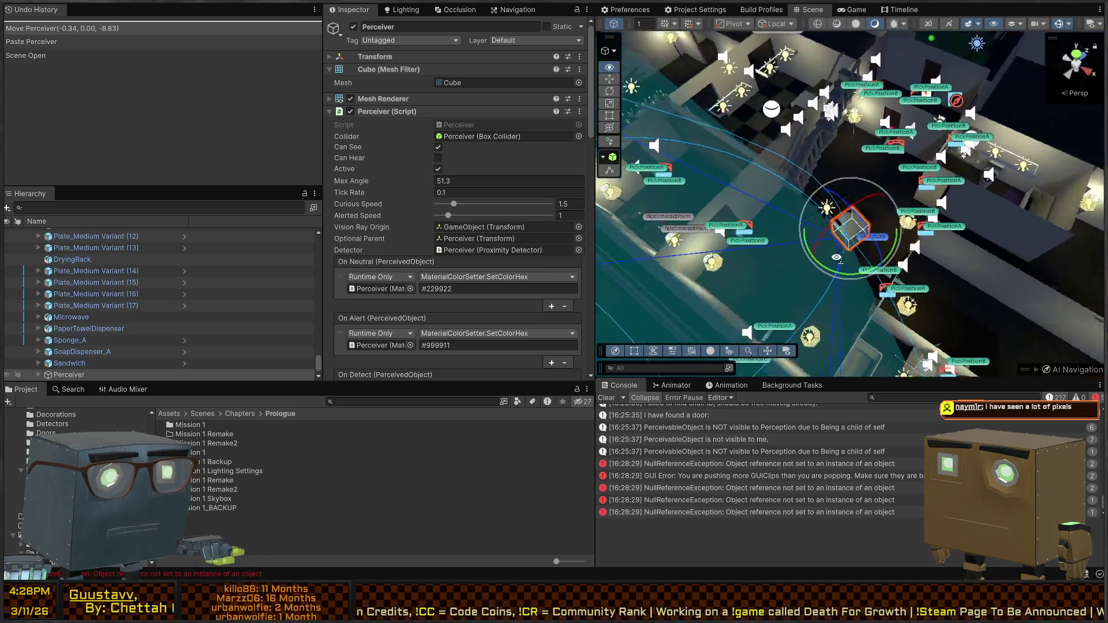
{"action": "key", "text": "r"}
{"action": "mouse_move", "coordinate": [800, 350]}
{"action": "left_mouse_down"}
{"action": "mouse_move", "coordinate": [862, 271]}
{"action": "mouse_move", "coordinate": [787, 172]}
{"action": "mouse_move", "coordinate": [838, 143]}
{"action": "mouse_move", "coordinate": [860, 259]}
{"action": "mouse_move", "coordinate": [842, 321]}
{"action": "mouse_move", "coordinate": [840, 179]}
{"action": "left_mouse_up"}
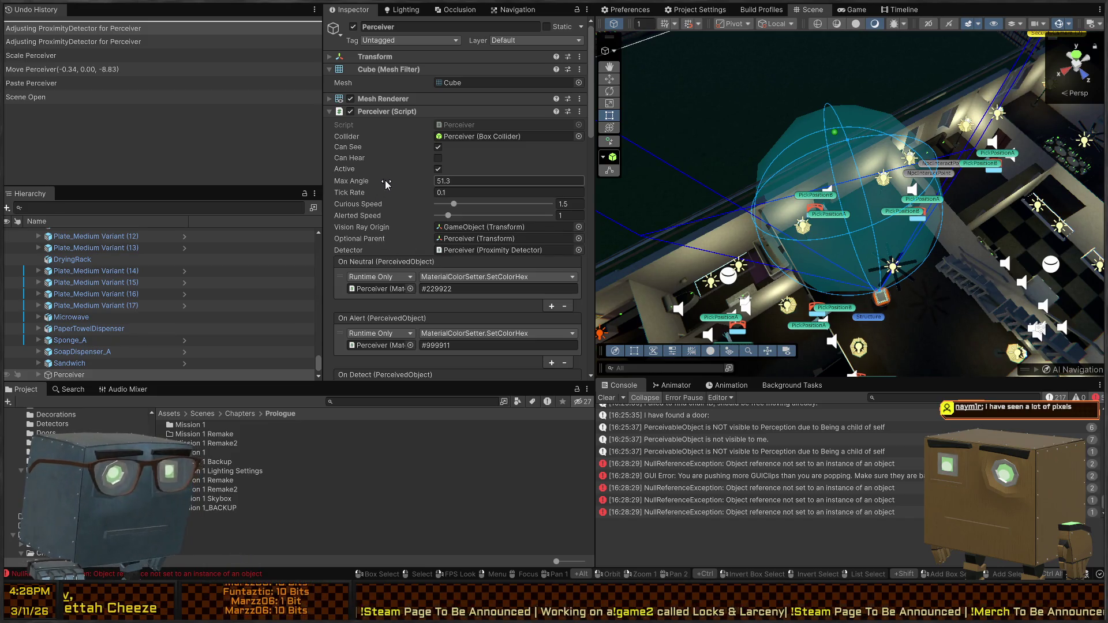
{"action": "mouse_move", "coordinate": [815, 247]}
{"action": "left_mouse_down"}
{"action": "mouse_move", "coordinate": [994, 222]}
{"action": "mouse_move", "coordinate": [875, 207]}
{"action": "left_mouse_up"}
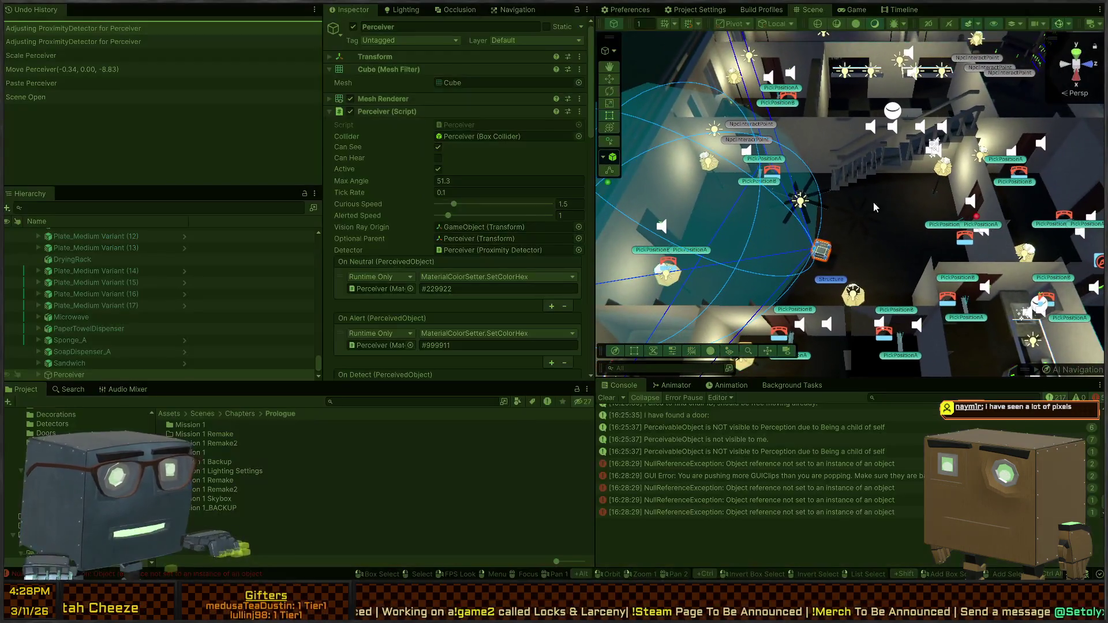
Start a play test, select the Perceiver cube in the Scene view, and drag it near the pick positions
{"action": "key", "text": "ctrl+p"}
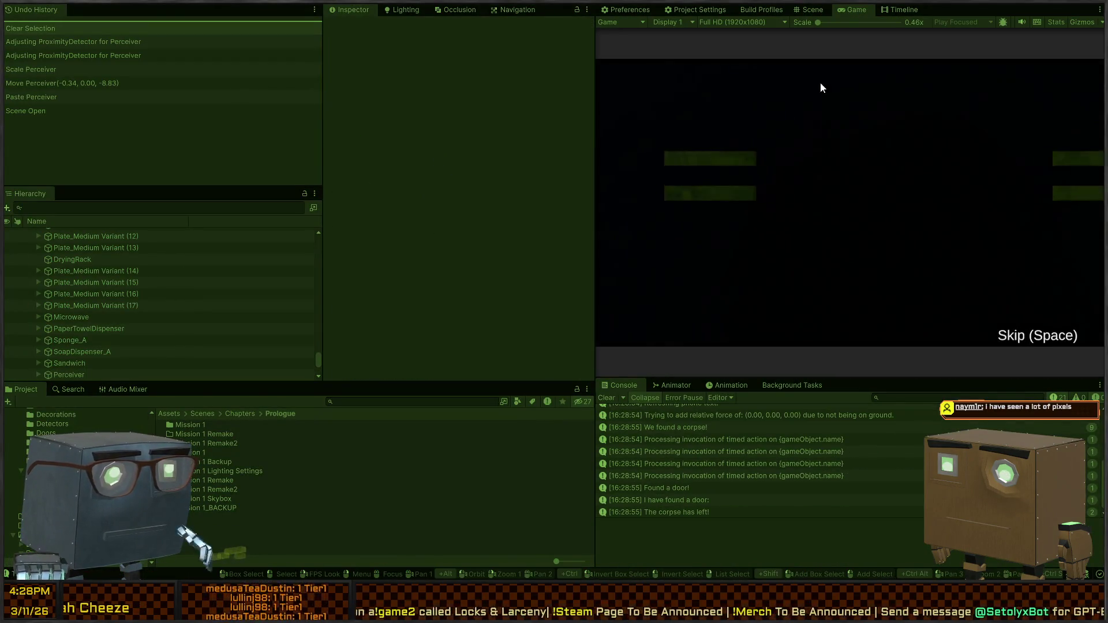
{"action": "key", "text": "ctrl+1"}
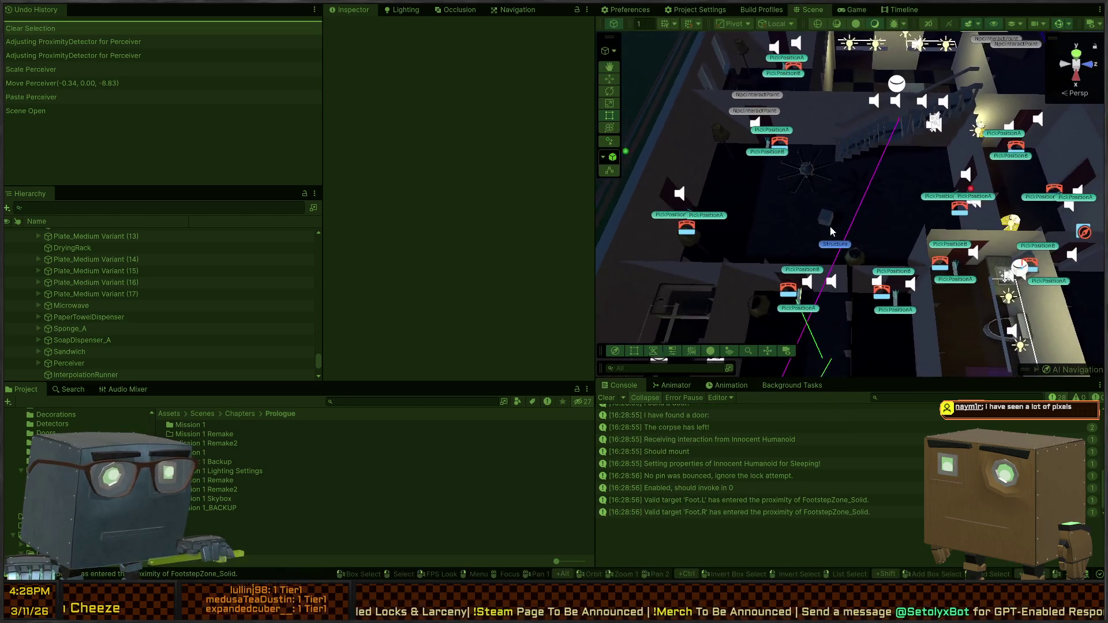
{"action": "left_click", "coordinate": [830, 229]}
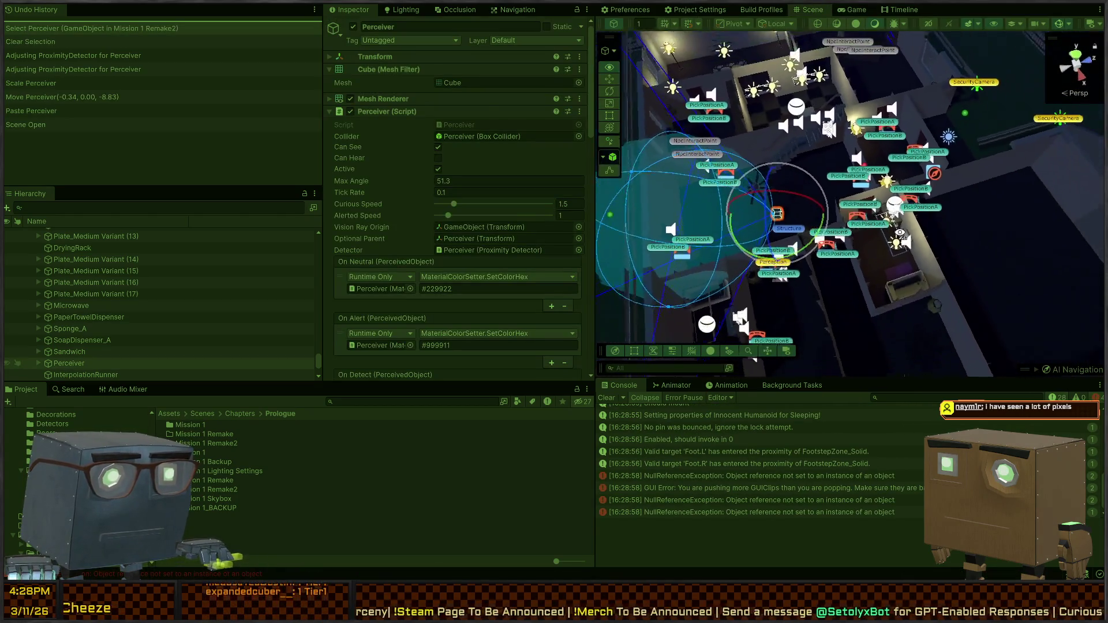
{"action": "left_click_drag", "start_coordinate": [900, 233], "coordinate": [827, 256]}
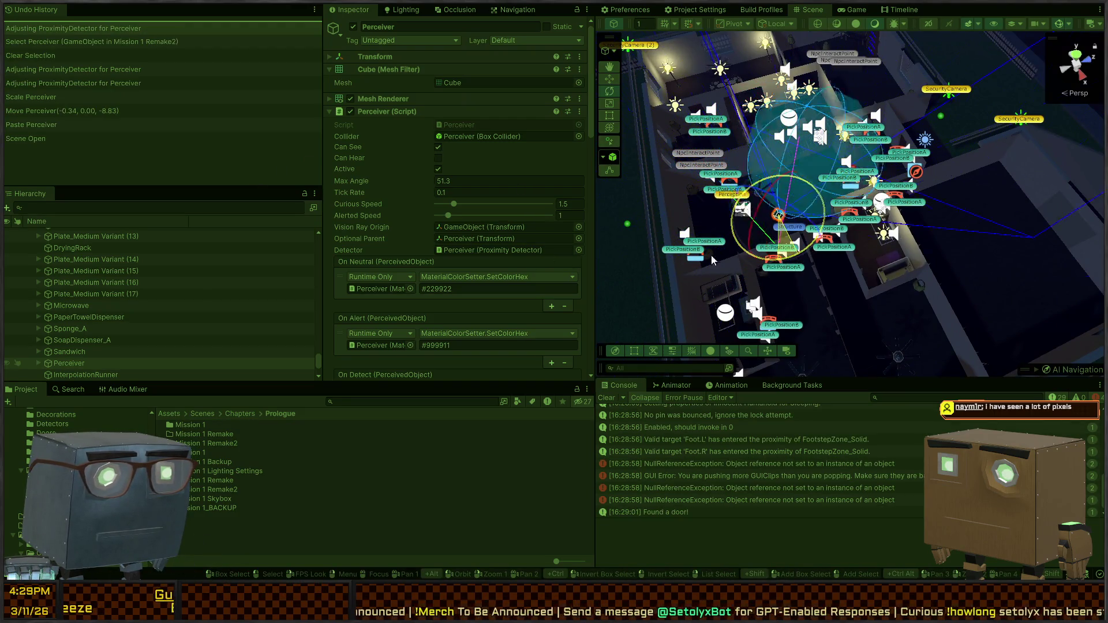
{"action": "mouse_move", "coordinate": [714, 261]}
{"action": "left_mouse_down"}
{"action": "mouse_move", "coordinate": [721, 310]}
{"action": "mouse_move", "coordinate": [773, 188]}
{"action": "left_mouse_up"}
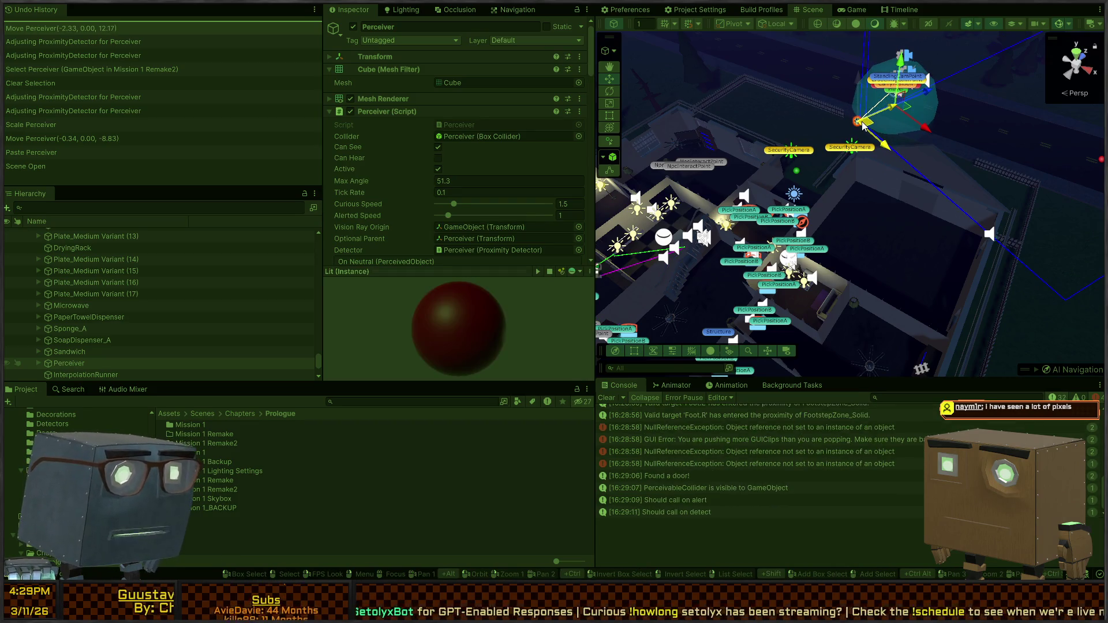
{"action": "left_click_drag", "start_coordinate": [863, 125], "coordinate": [680, 288]}
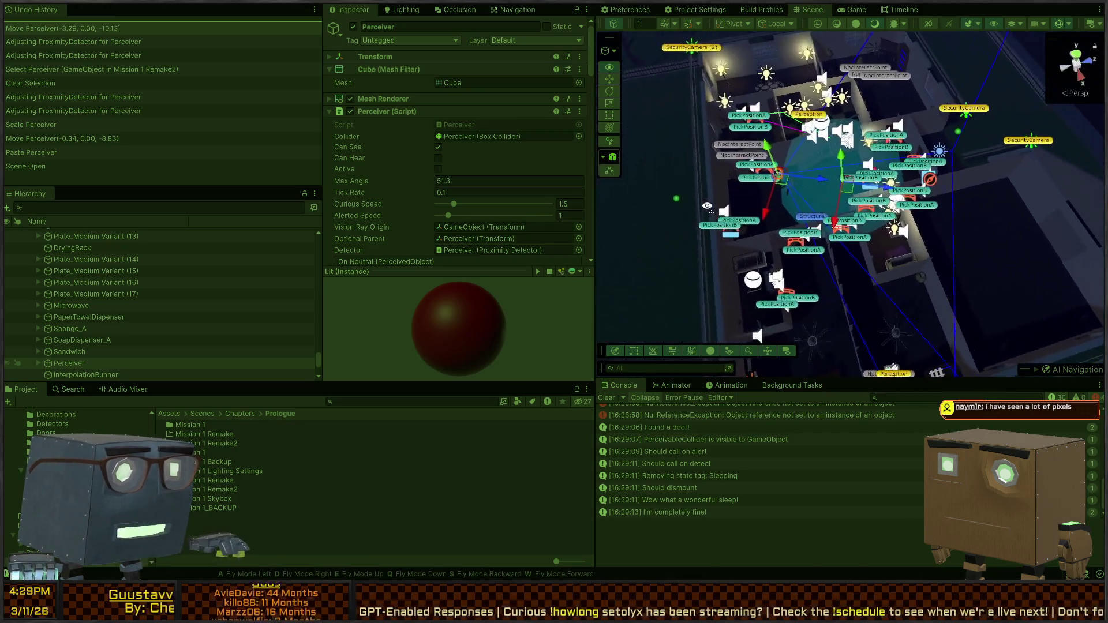
Stop play, widen the Perceiver's proximity range, and move it to (-3.16, 0, -9.86)
{"action": "key", "text": "ctrl+p"}
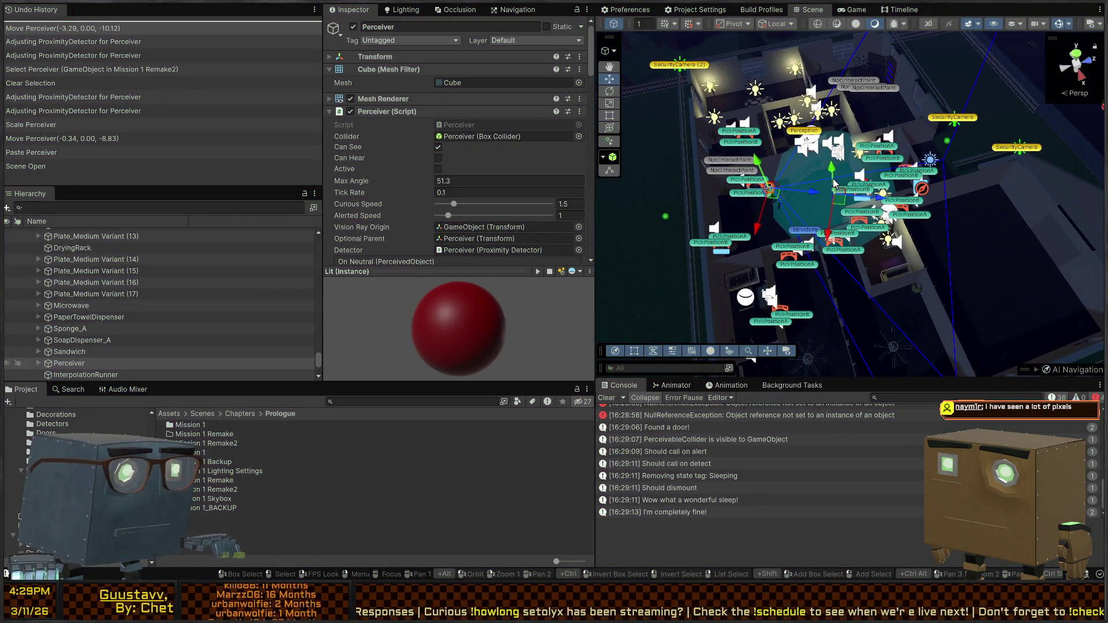
{"action": "left_click", "coordinate": [795, 224]}
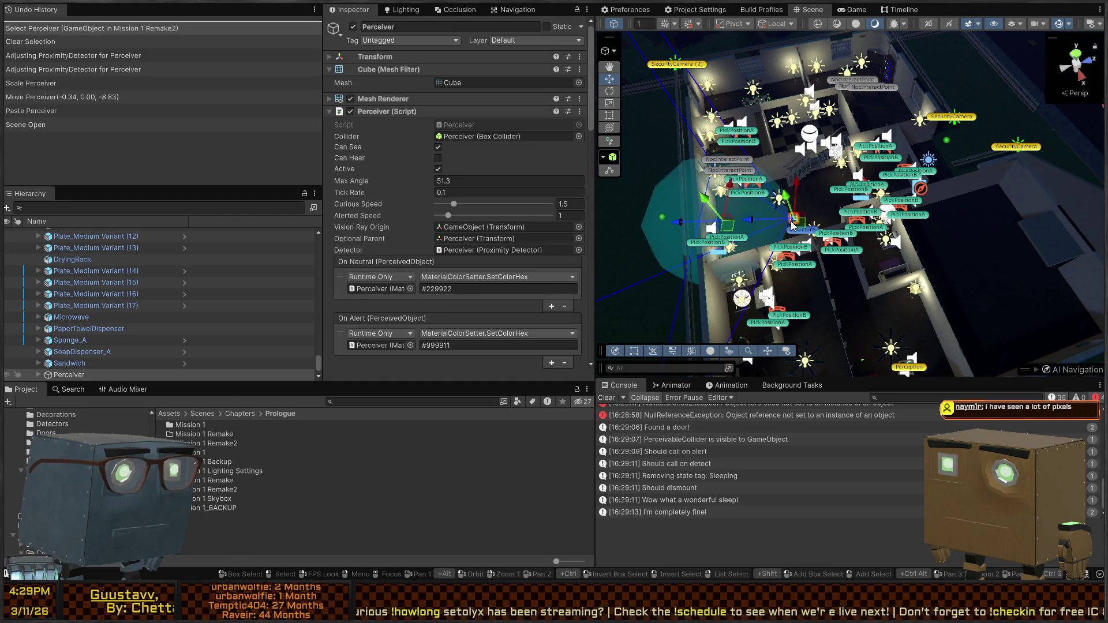
{"action": "left_click_drag", "start_coordinate": [823, 261], "coordinate": [1046, 177]}
{"action": "mouse_move", "coordinate": [796, 228]}
{"action": "left_mouse_down"}
{"action": "mouse_move", "coordinate": [769, 191]}
{"action": "mouse_move", "coordinate": [864, 288]}
{"action": "mouse_move", "coordinate": [873, 274]}
{"action": "left_mouse_up"}
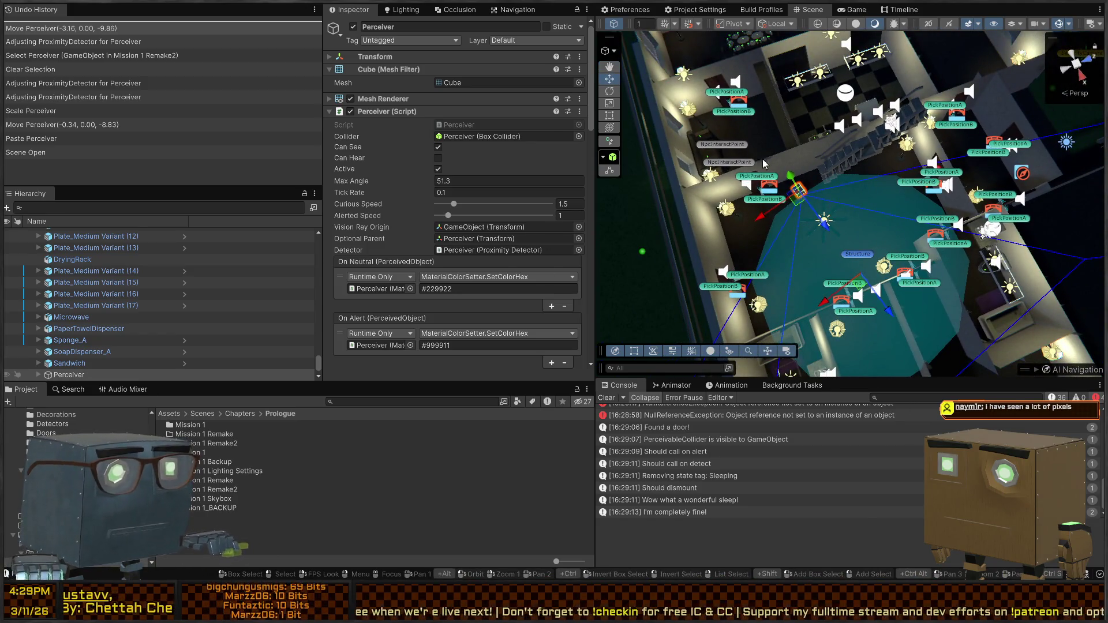
{"action": "key", "text": "ctrl+p"}
Skip the intro, walk up to the locked door, and dismiss the in-game phone menu
{"action": "key", "text": "space"}
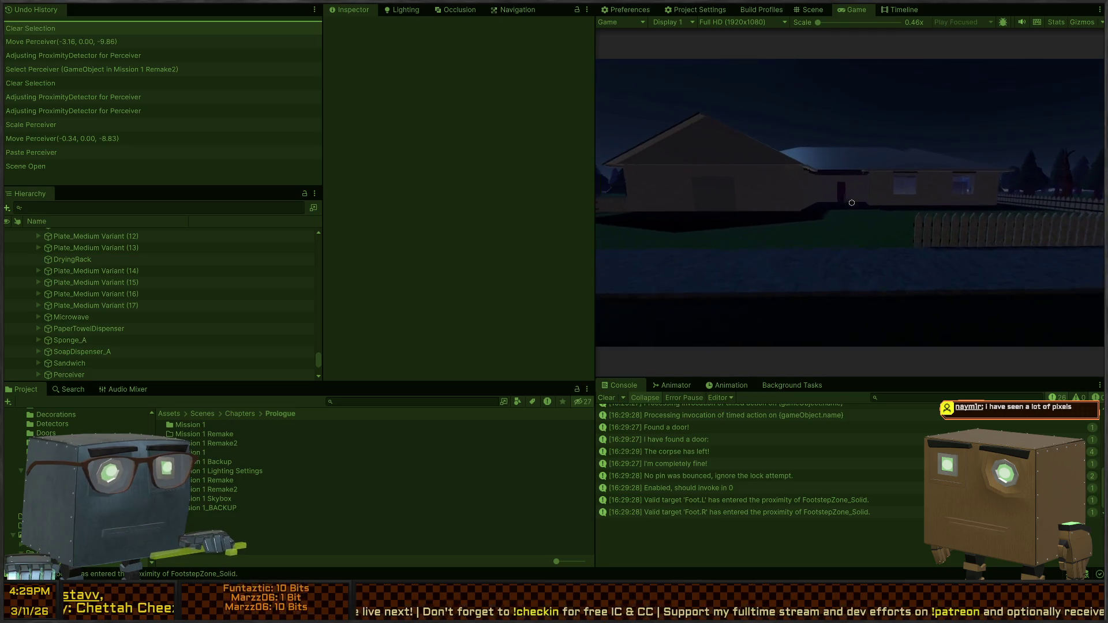
{"action": "key", "text": "w"}
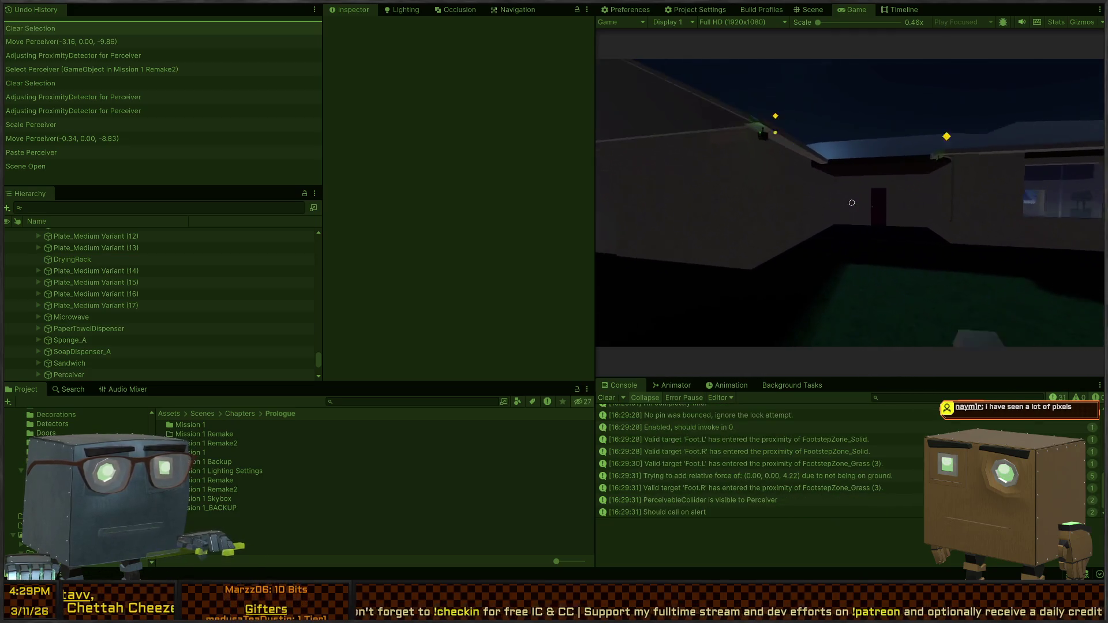
{"action": "key", "text": "w"}
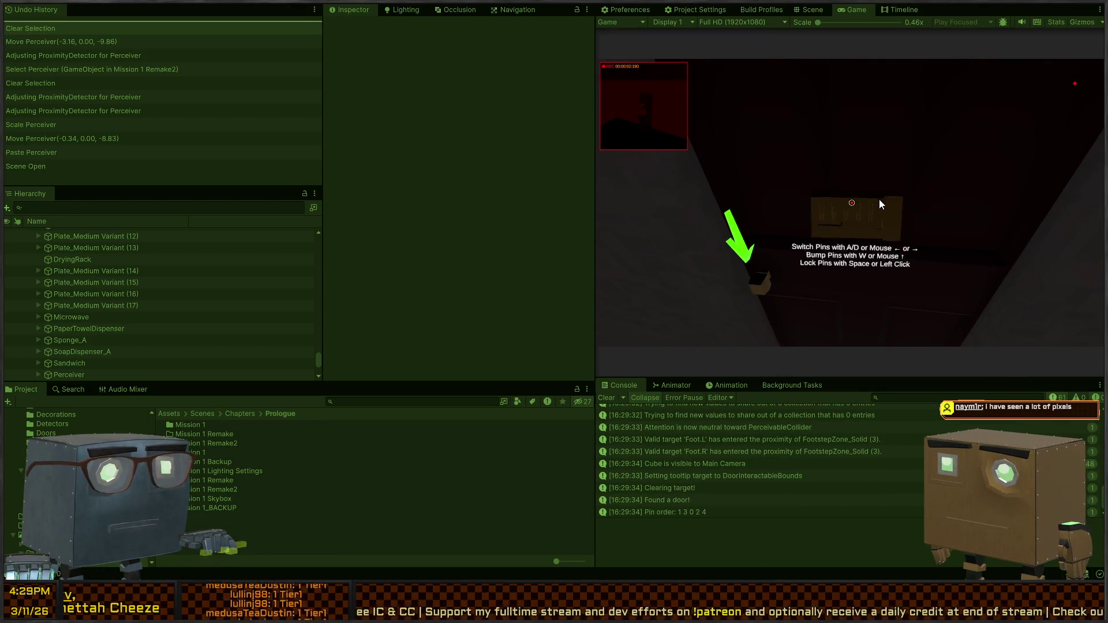
{"action": "key", "text": "Escape"}
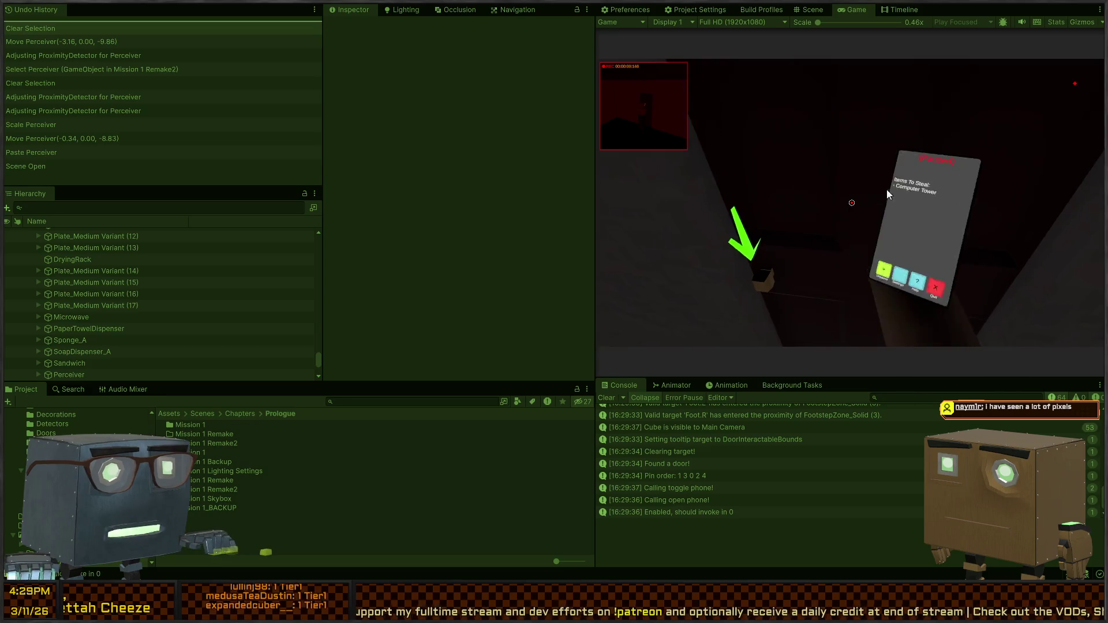
{"action": "left_click", "coordinate": [887, 190]}
{"action": "key", "text": "w"}
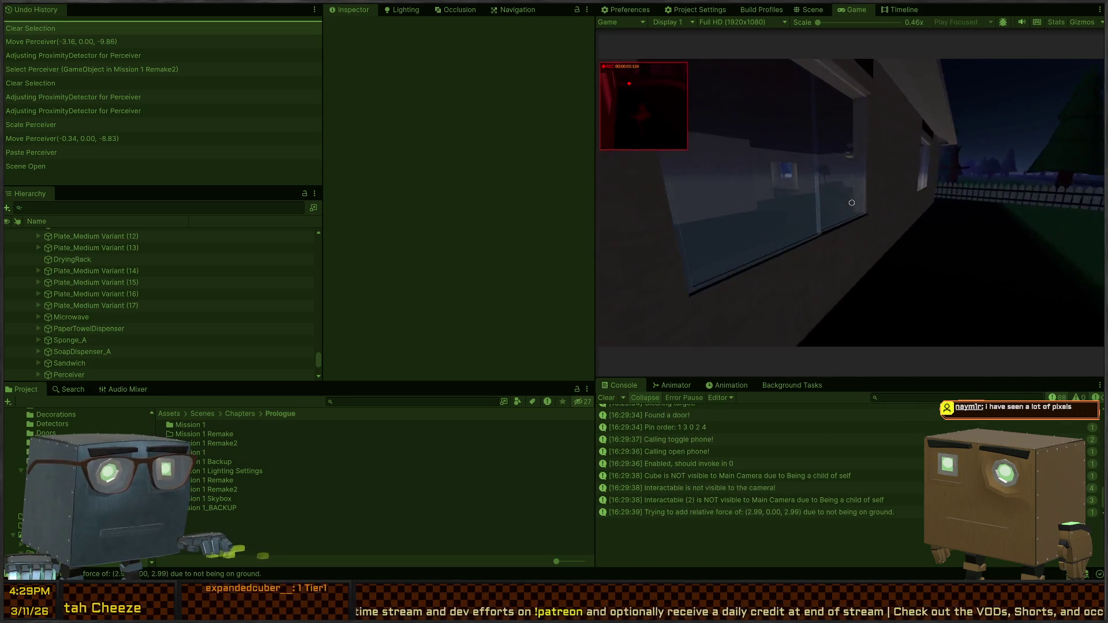
Walk past the window into the lit room and through the next door
{"action": "key", "text": "w"}
{"action": "key", "text": "s"}
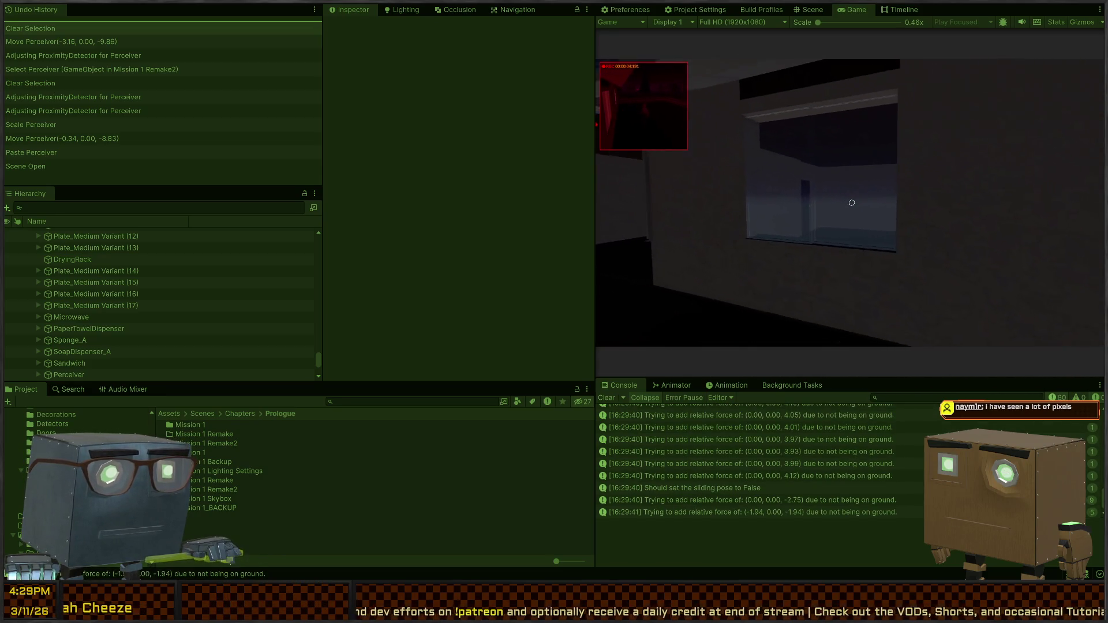
{"action": "key", "text": "w"}
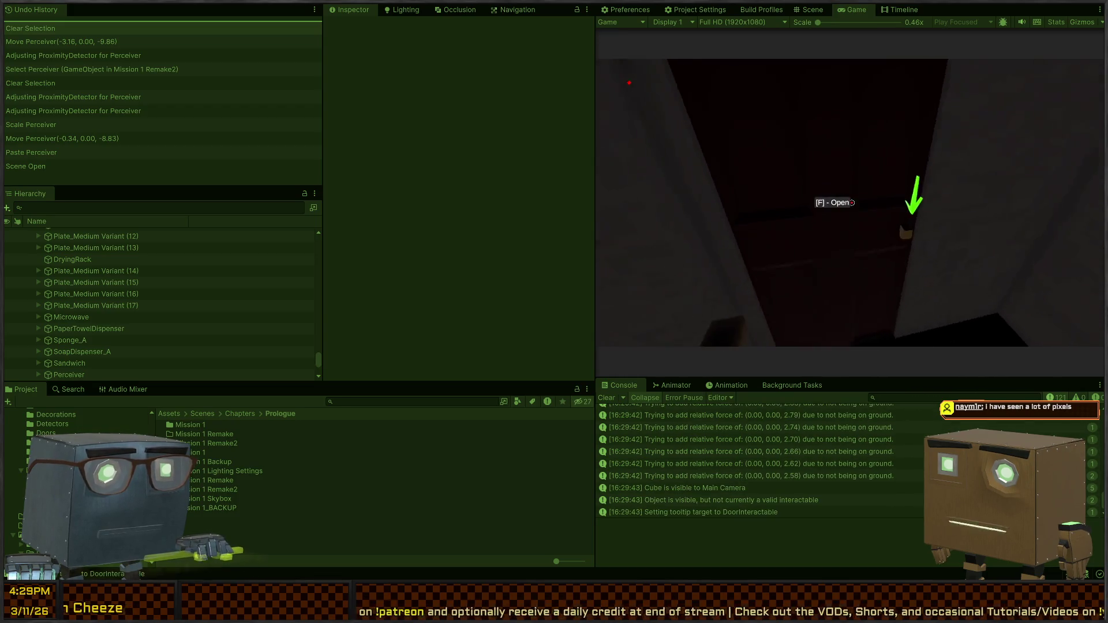
{"action": "key", "text": "w"}
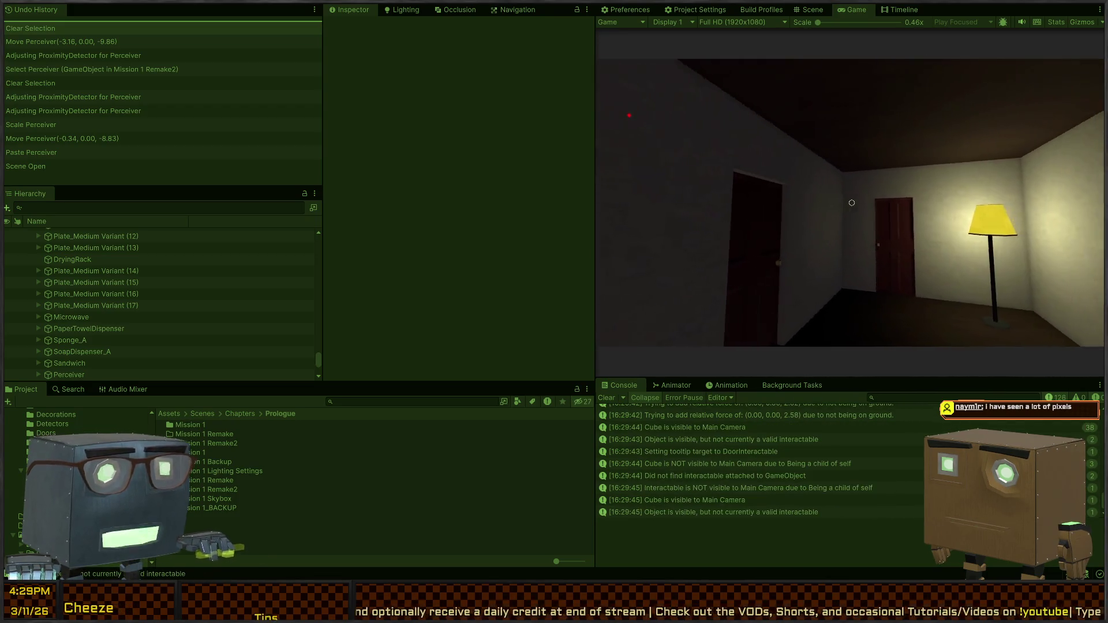
{"action": "key", "text": "w"}
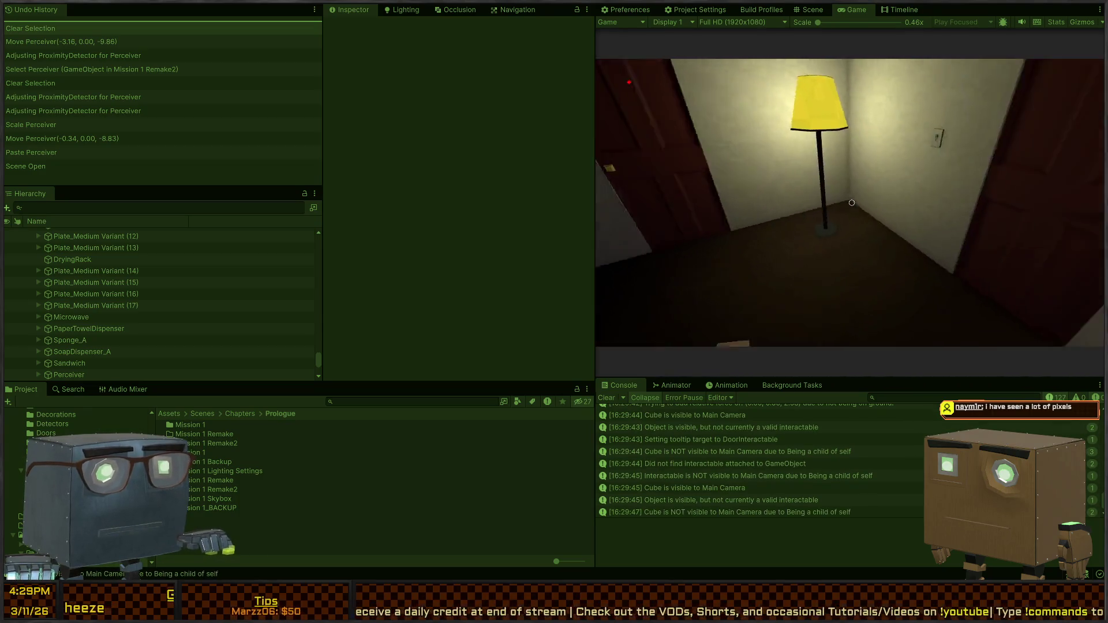
{"action": "key", "text": "f"}
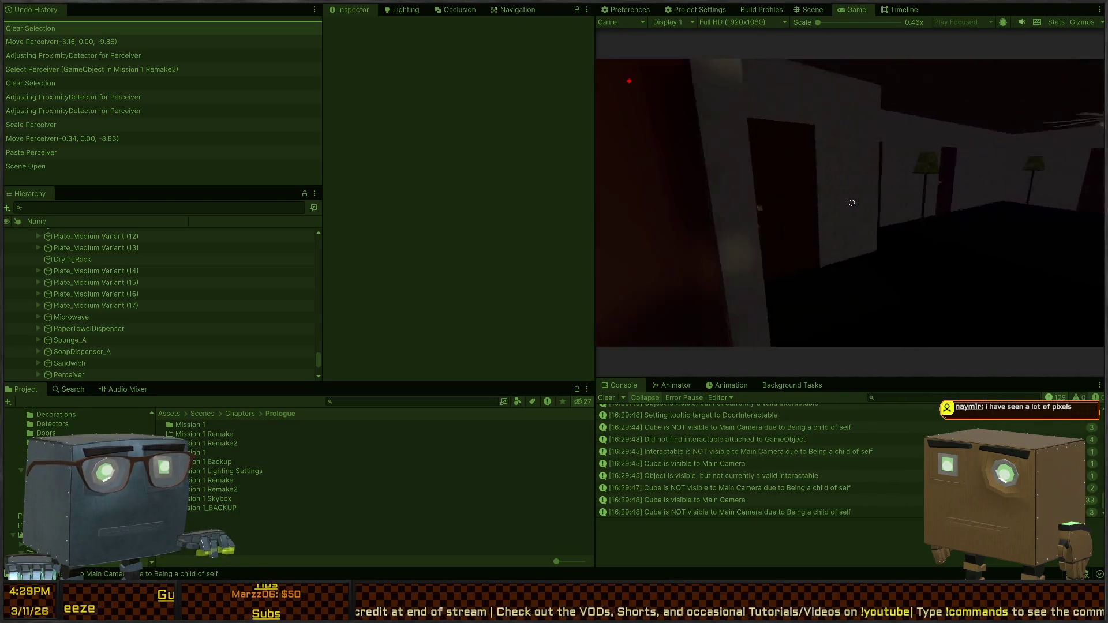
{"action": "key", "text": "w"}
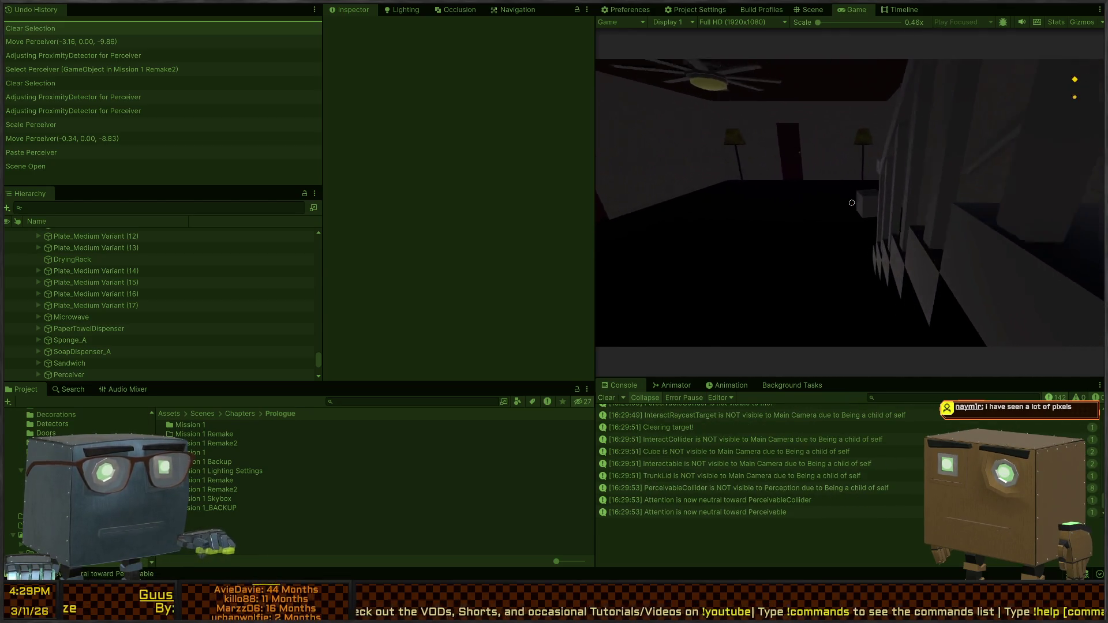
Move toward the staircase and hallway until caught, then choose Retry on the You failed! screen
{"action": "key", "text": "w"}
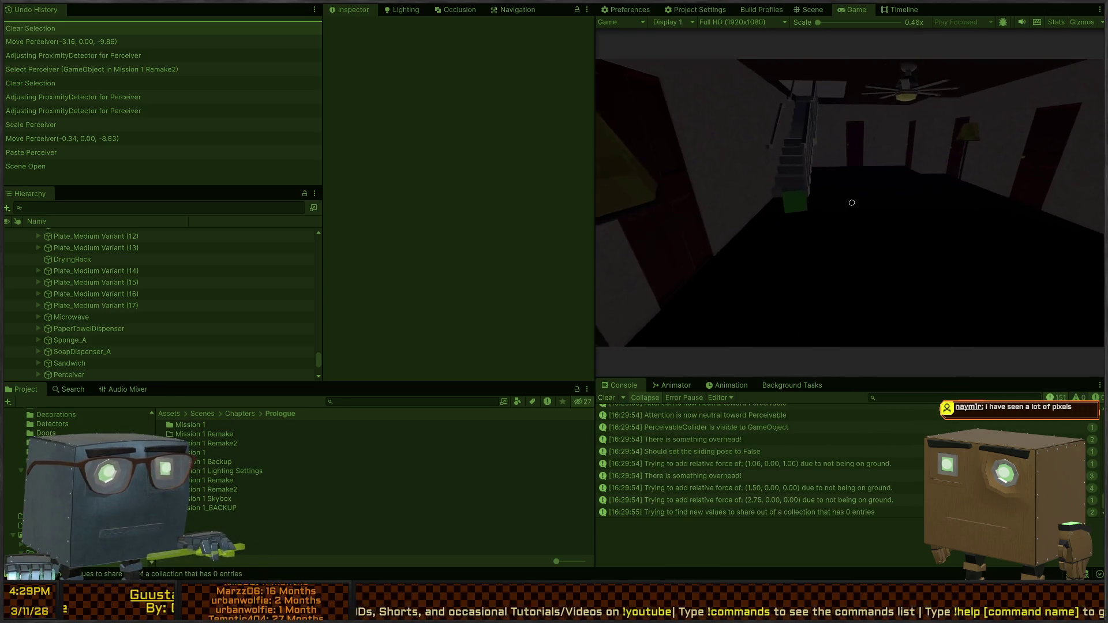
{"action": "key", "text": "w"}
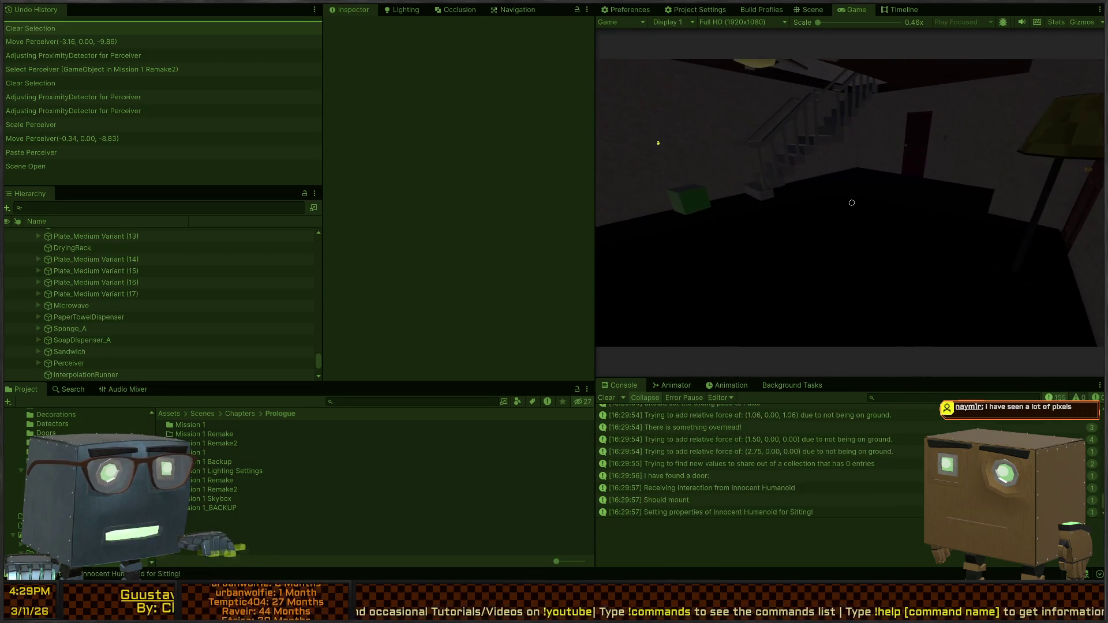
{"action": "key", "text": "w"}
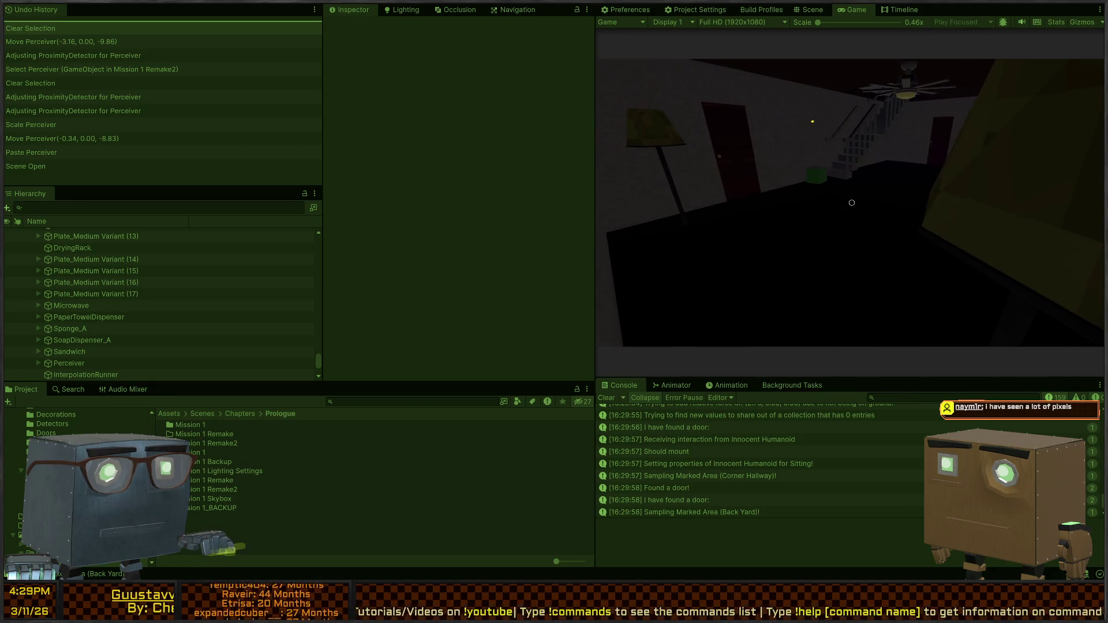
{"action": "key", "text": "w"}
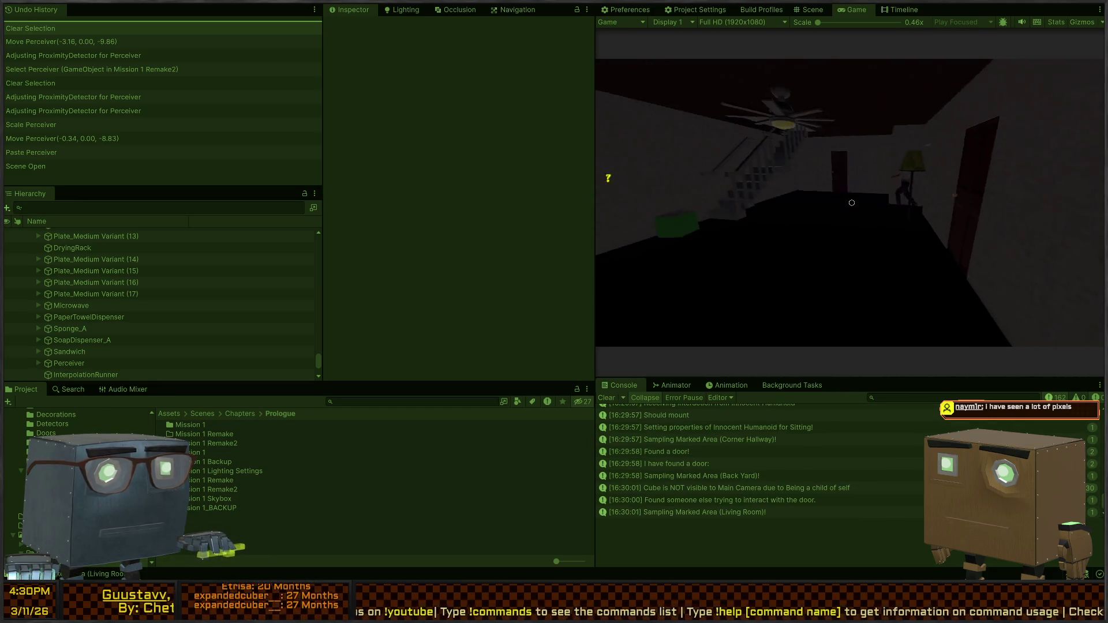
{"action": "key", "text": "w"}
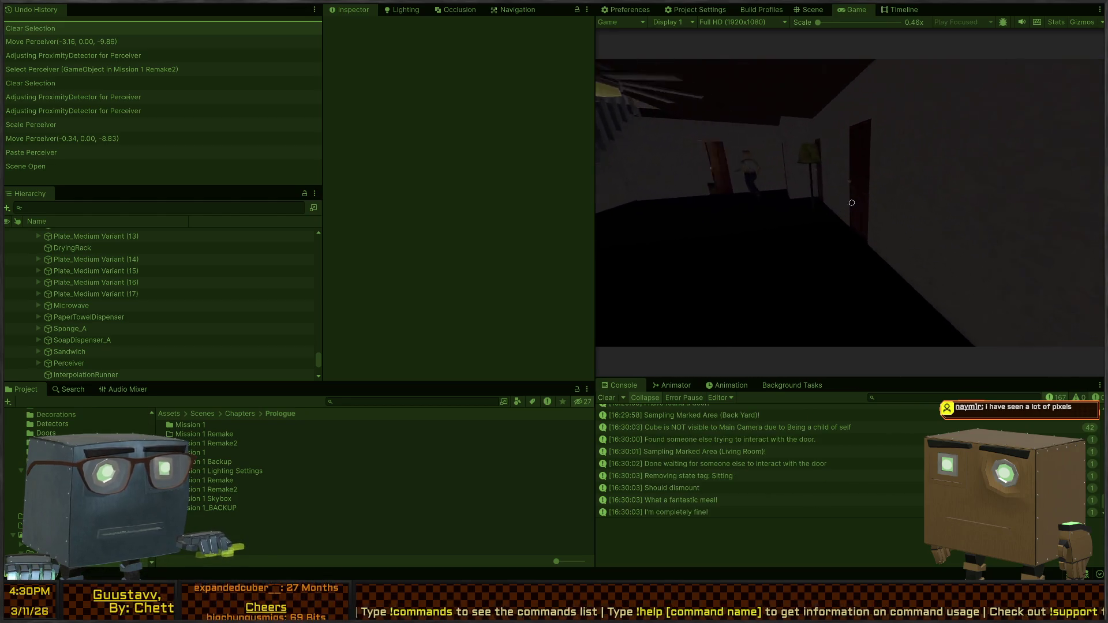
{"action": "key", "text": "w"}
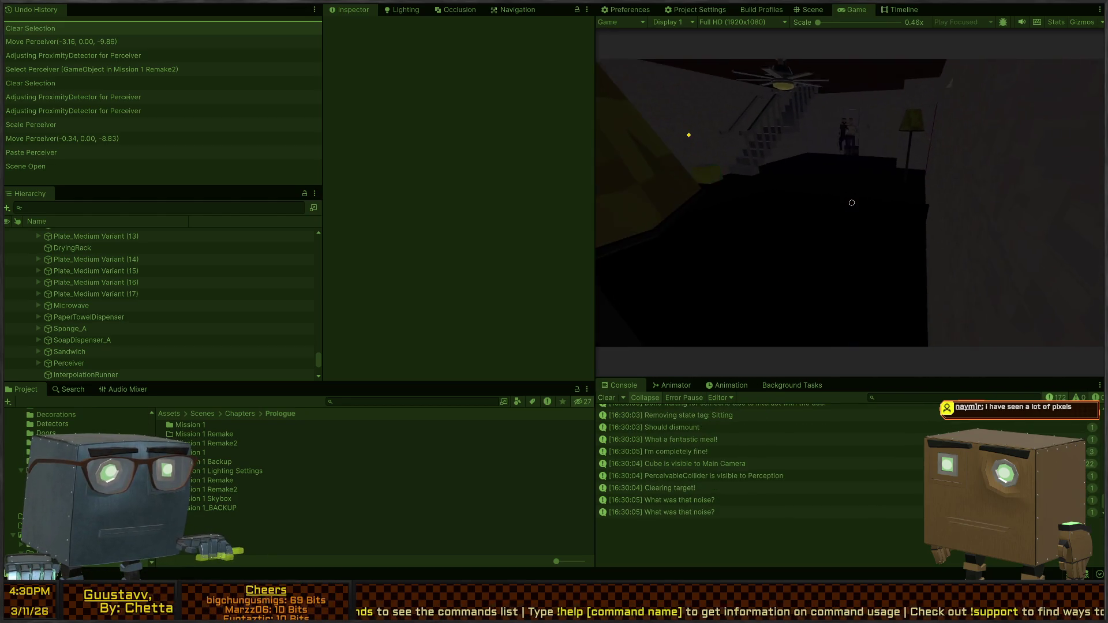
{"action": "key", "text": "w"}
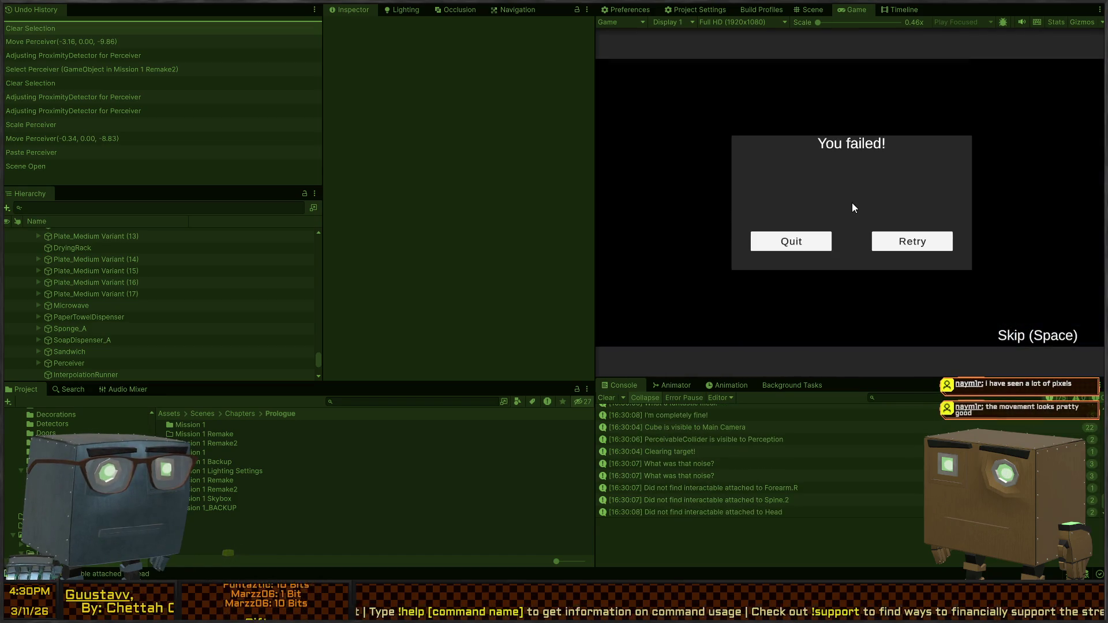
{"action": "left_click", "coordinate": [899, 253]}
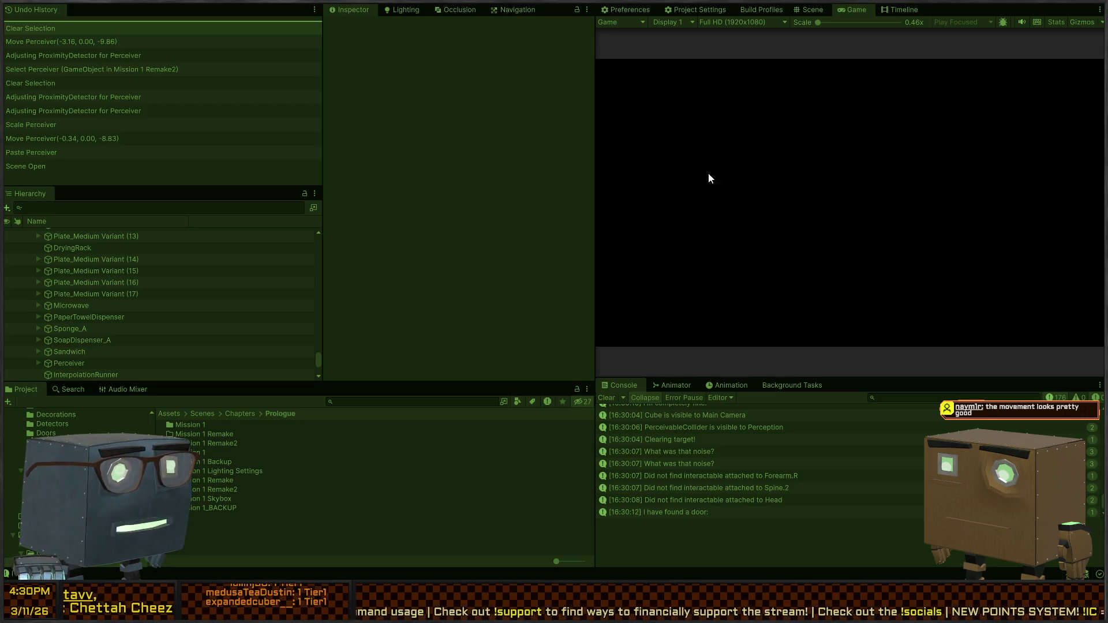
{"action": "key", "text": "ctrl+p"}
{"action": "left_click_drag", "start_coordinate": [716, 163], "coordinate": [628, 172]}
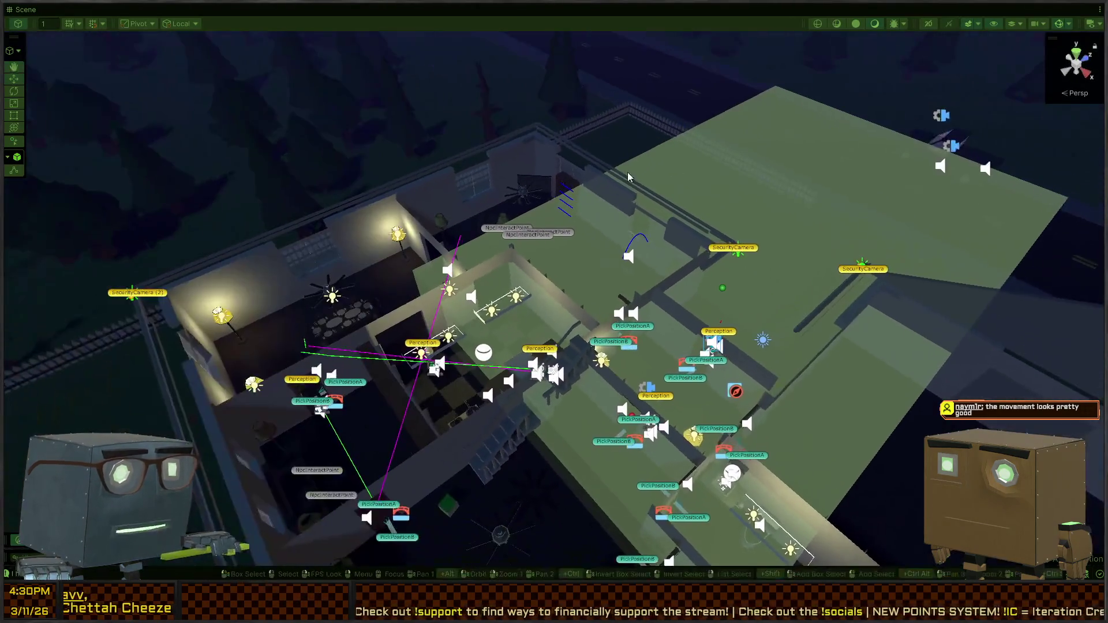
{"action": "mouse_move", "coordinate": [607, 213]}
{"action": "left_mouse_down"}
{"action": "mouse_move", "coordinate": [604, 252]}
{"action": "mouse_move", "coordinate": [590, 238]}
{"action": "left_mouse_up"}
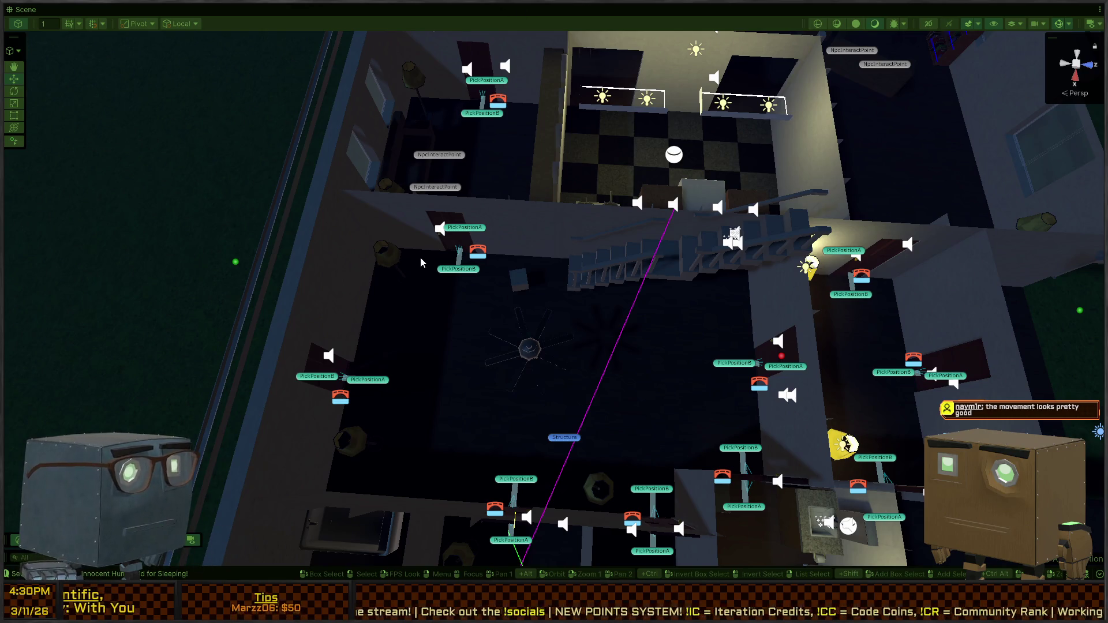
{"action": "key", "text": "shift+space"}
Start playtesting and walk the player around the house to the door, then open it
{"action": "left_click", "coordinate": [855, 10]}
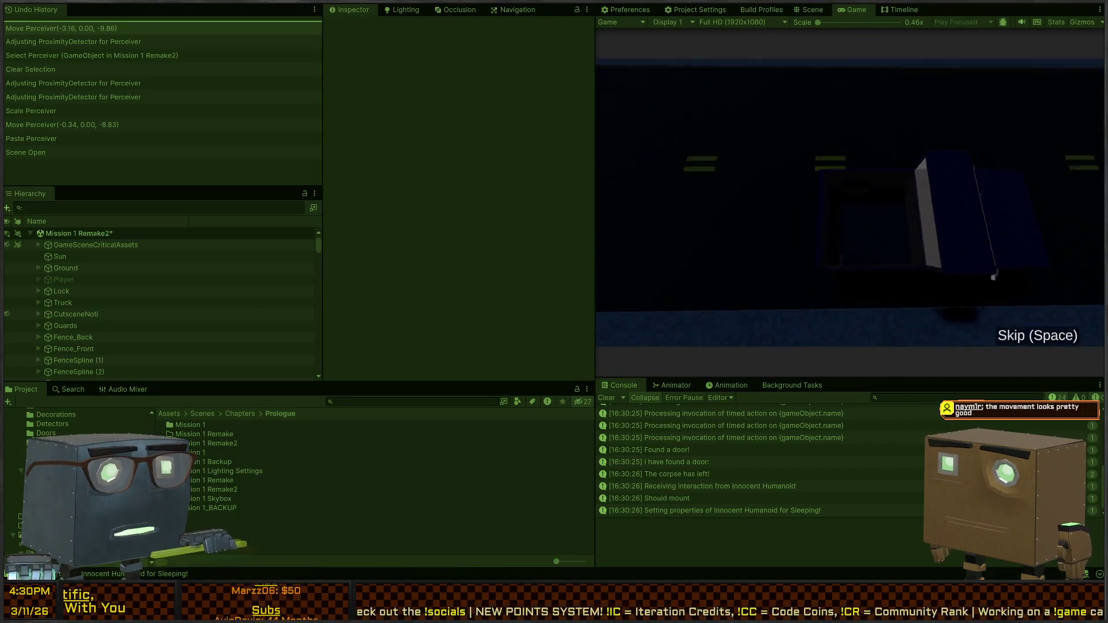
{"action": "key", "text": "w"}
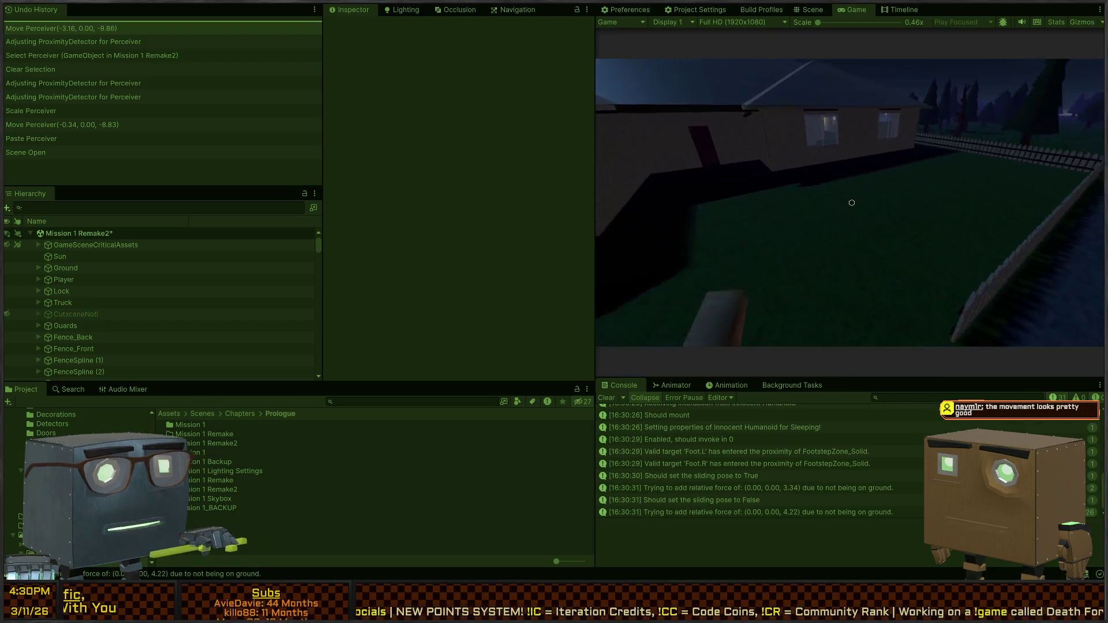
{"action": "key", "text": "w"}
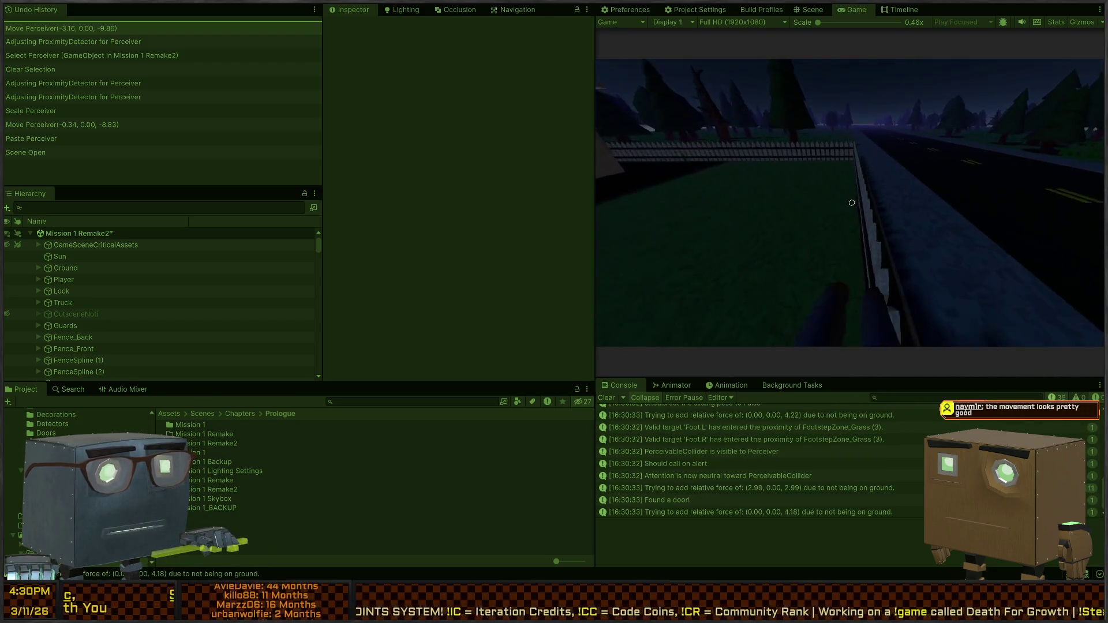
{"action": "key", "text": "w"}
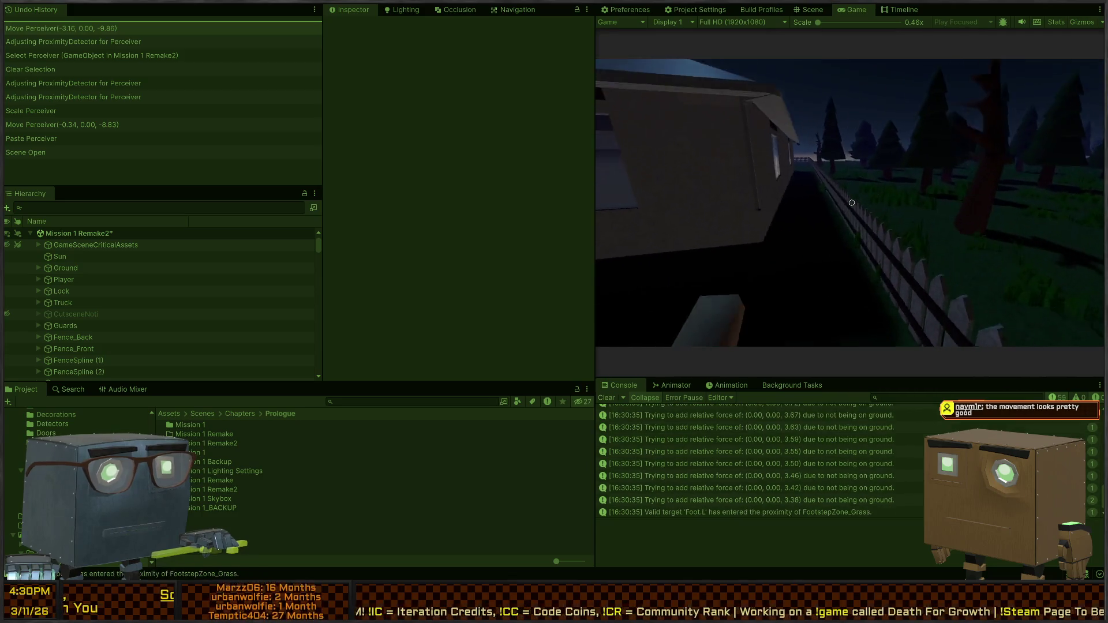
{"action": "key", "text": "w"}
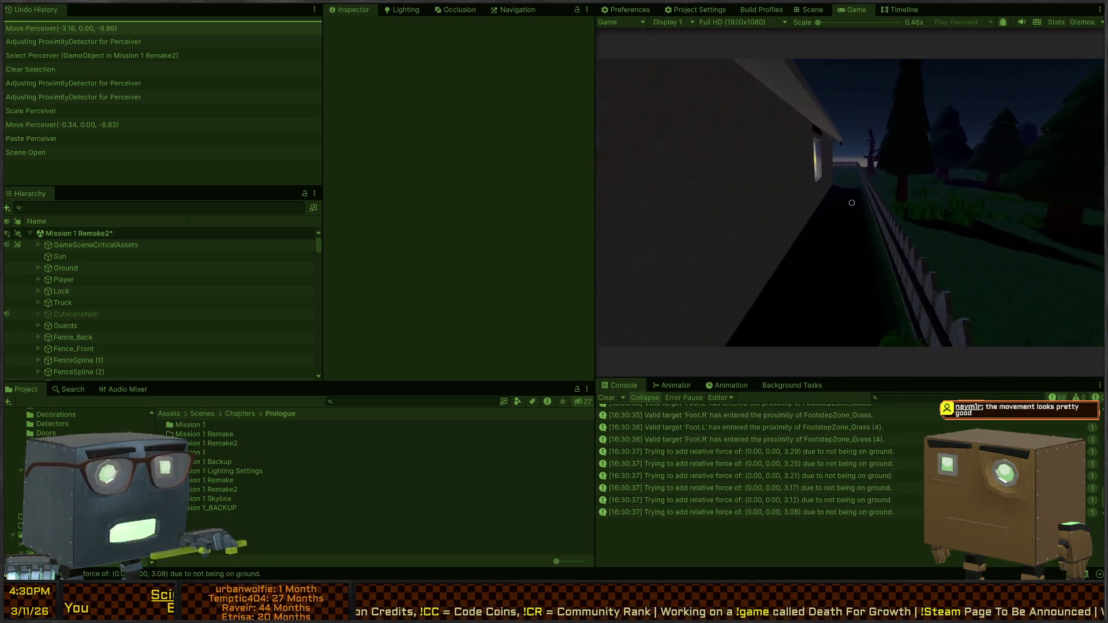
{"action": "key", "text": "w"}
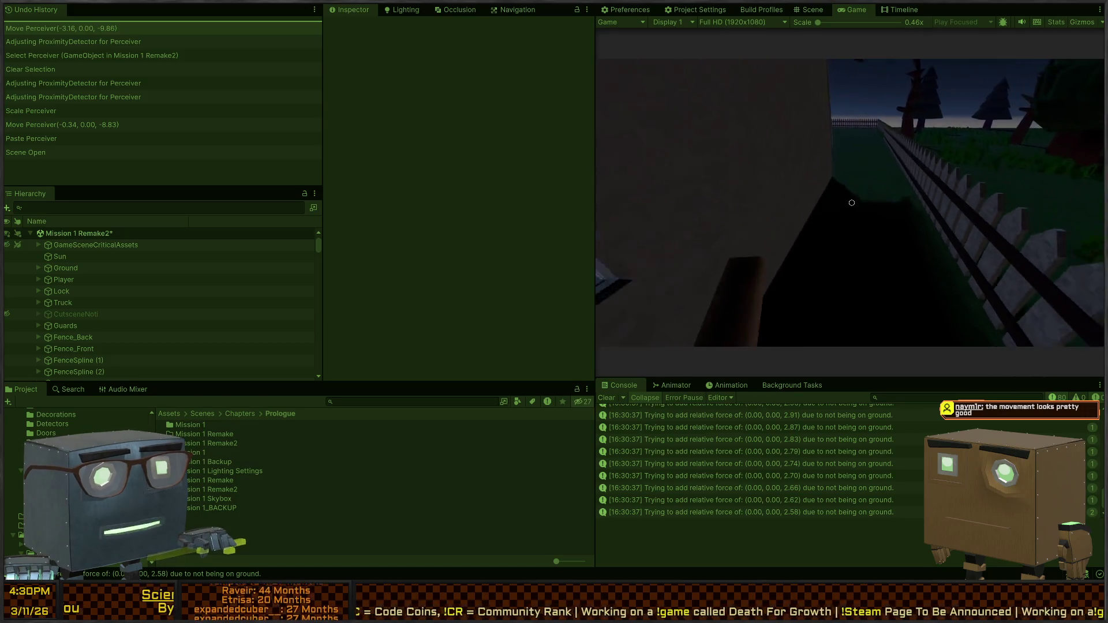
{"action": "key", "text": "w"}
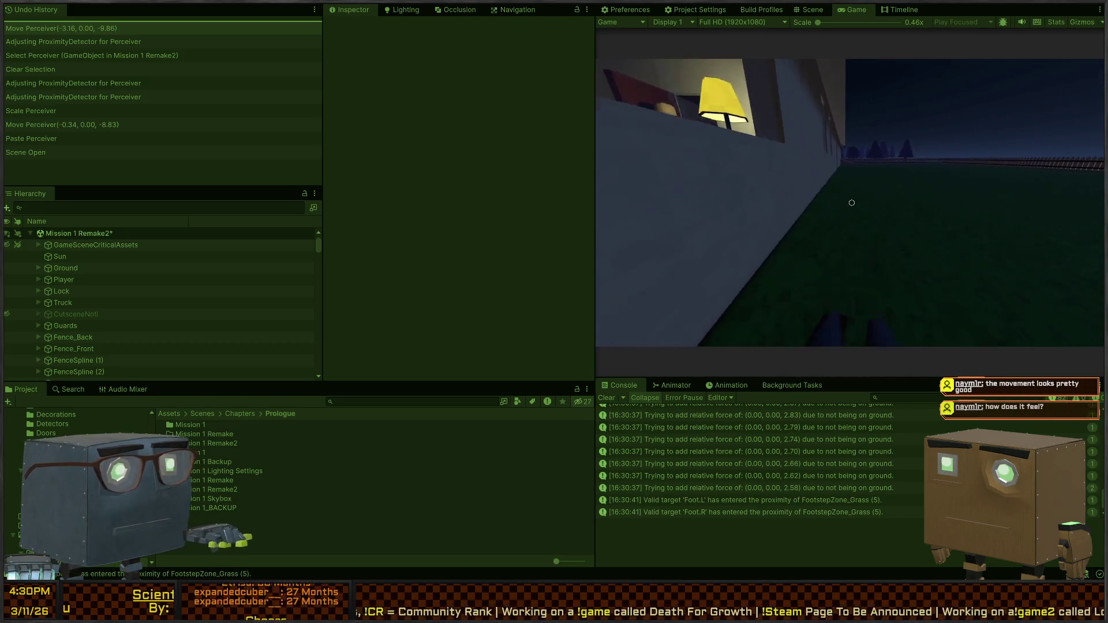
{"action": "key", "text": "w"}
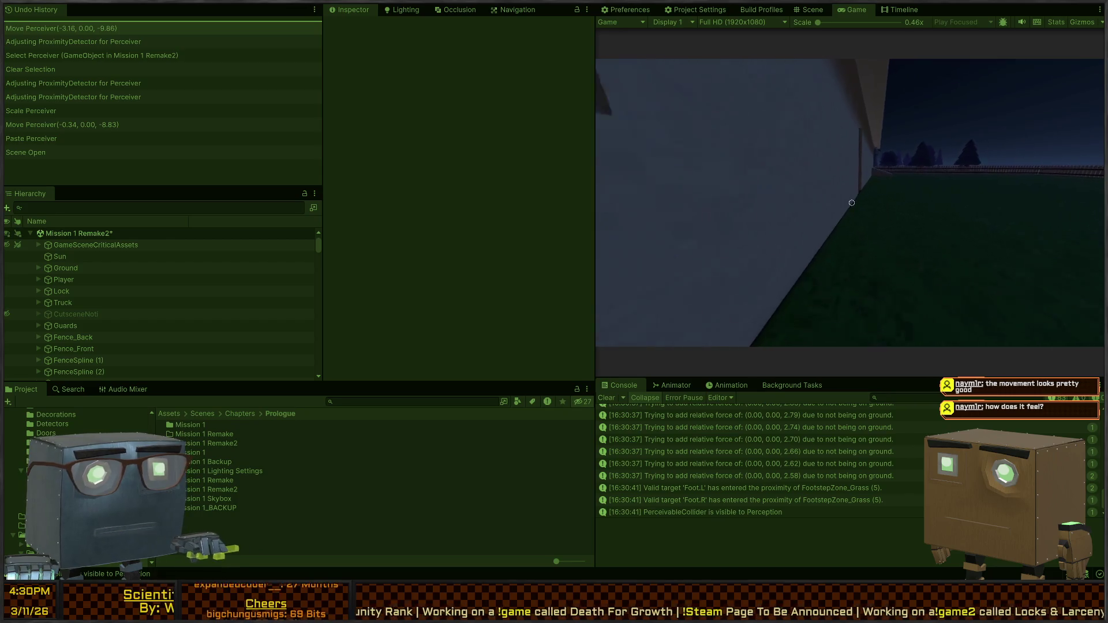
{"action": "key", "text": "w"}
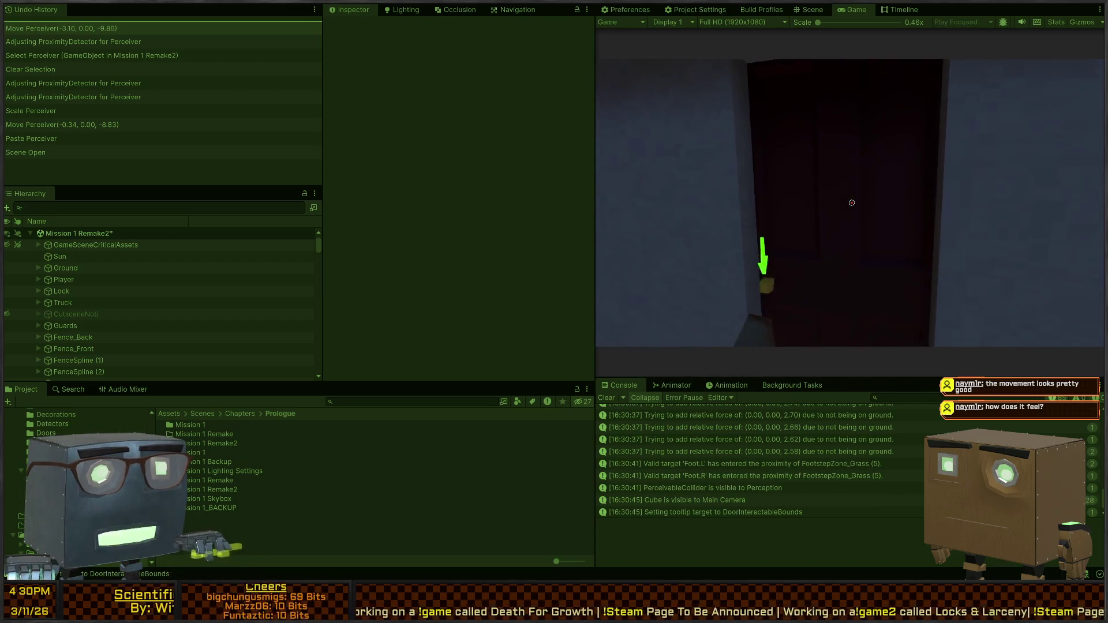
{"action": "key", "text": "f"}
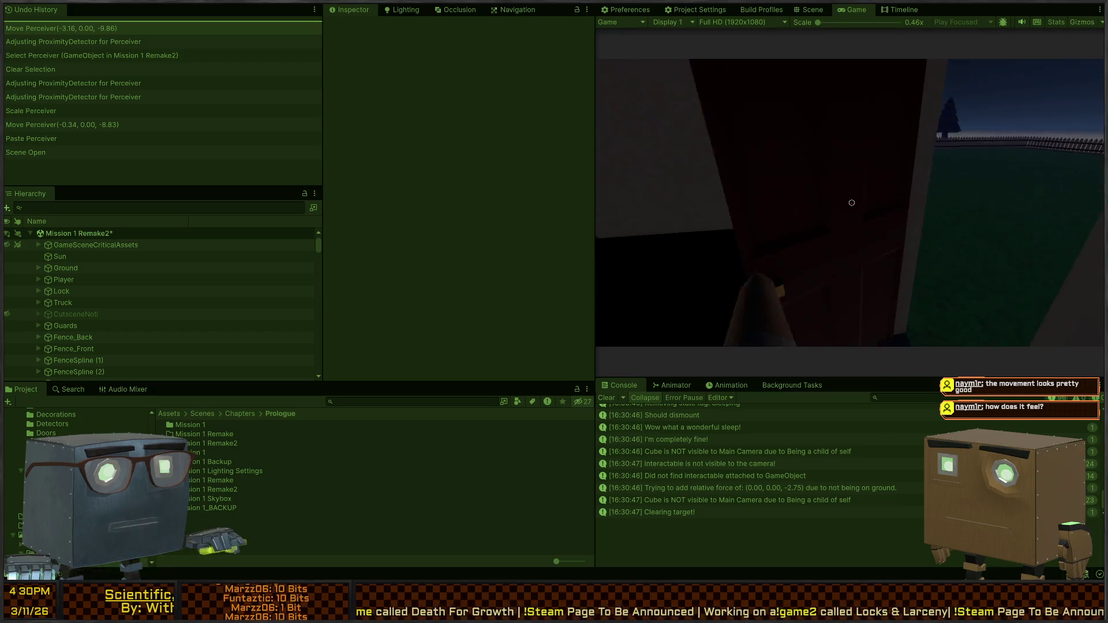
Walk inside past the stairs toward a door and light switch, then stop the playtest
{"action": "key", "text": "w"}
{"action": "key", "text": "w"}
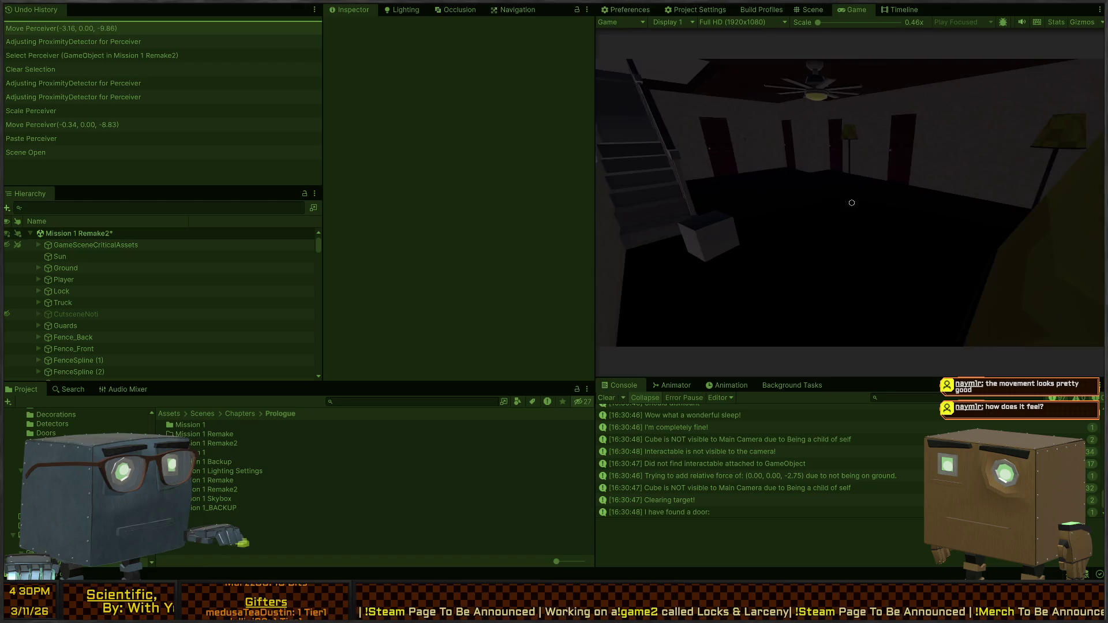
{"action": "key", "text": "w"}
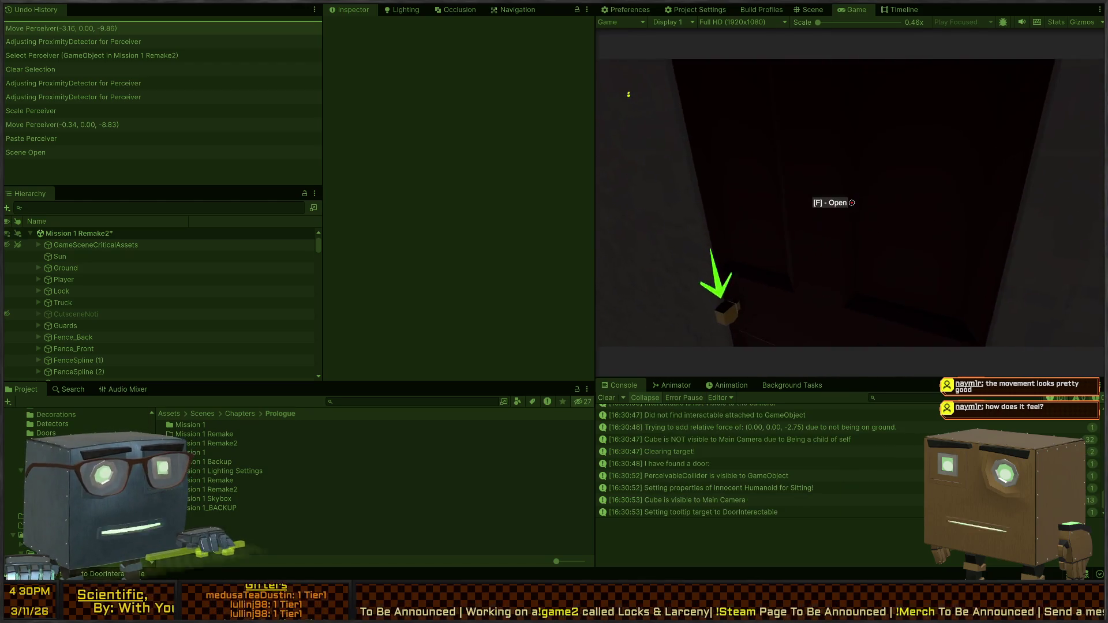
{"action": "key", "text": "w"}
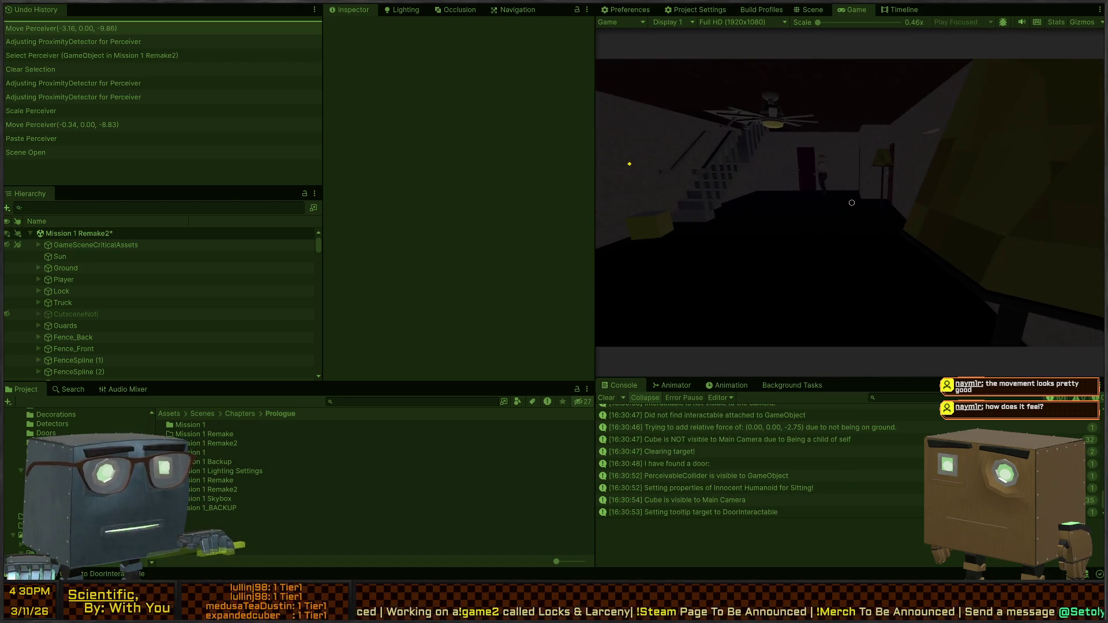
{"action": "key", "text": "w"}
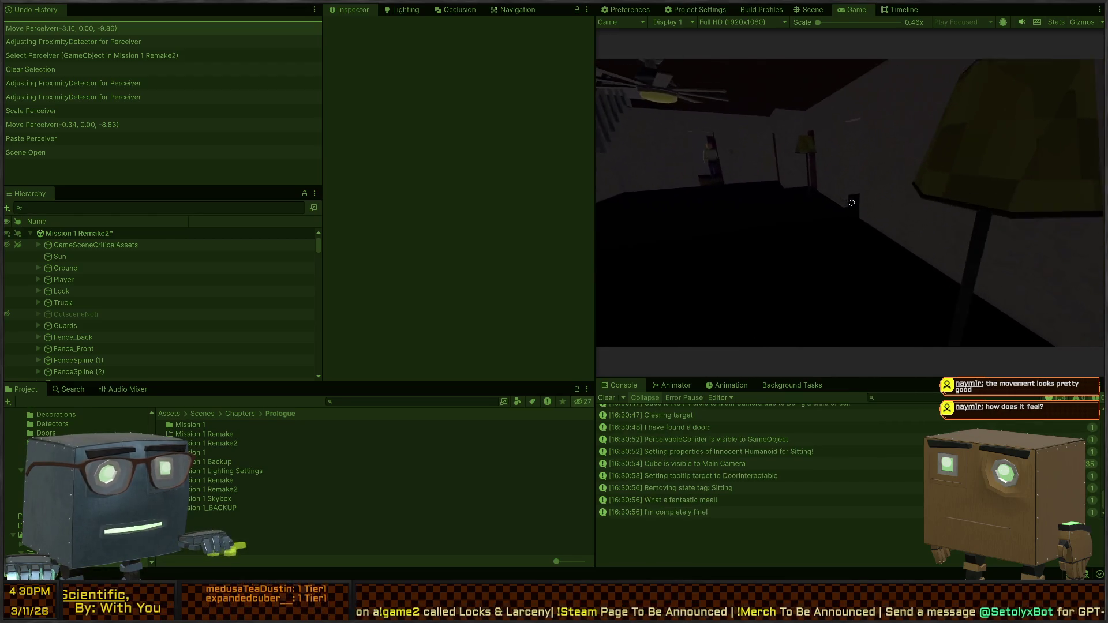
{"action": "key", "text": "w"}
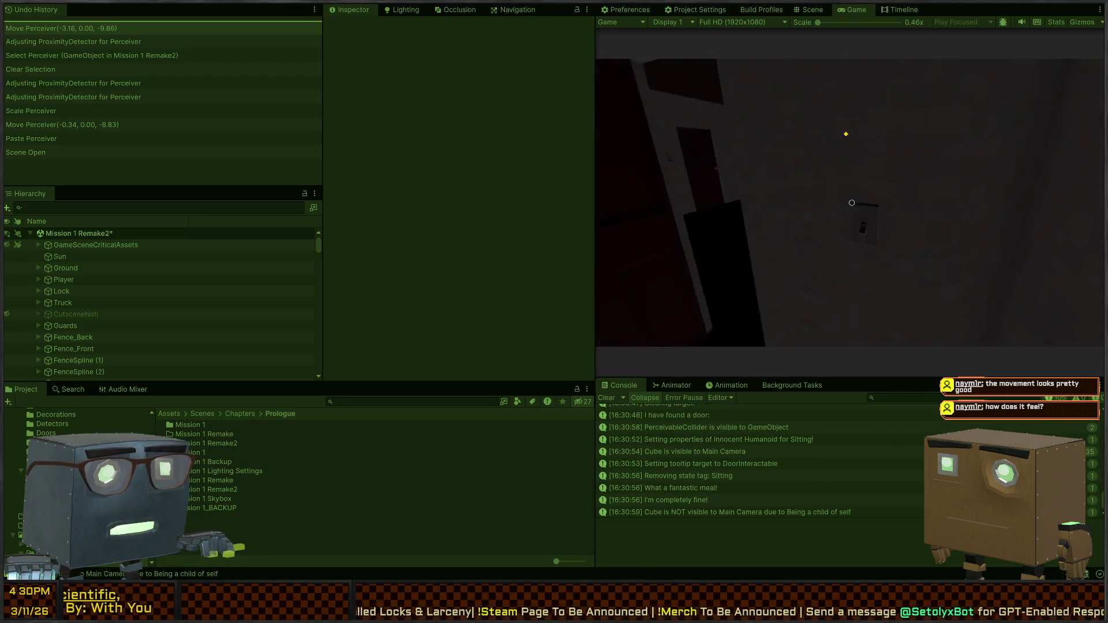
{"action": "key", "text": "w"}
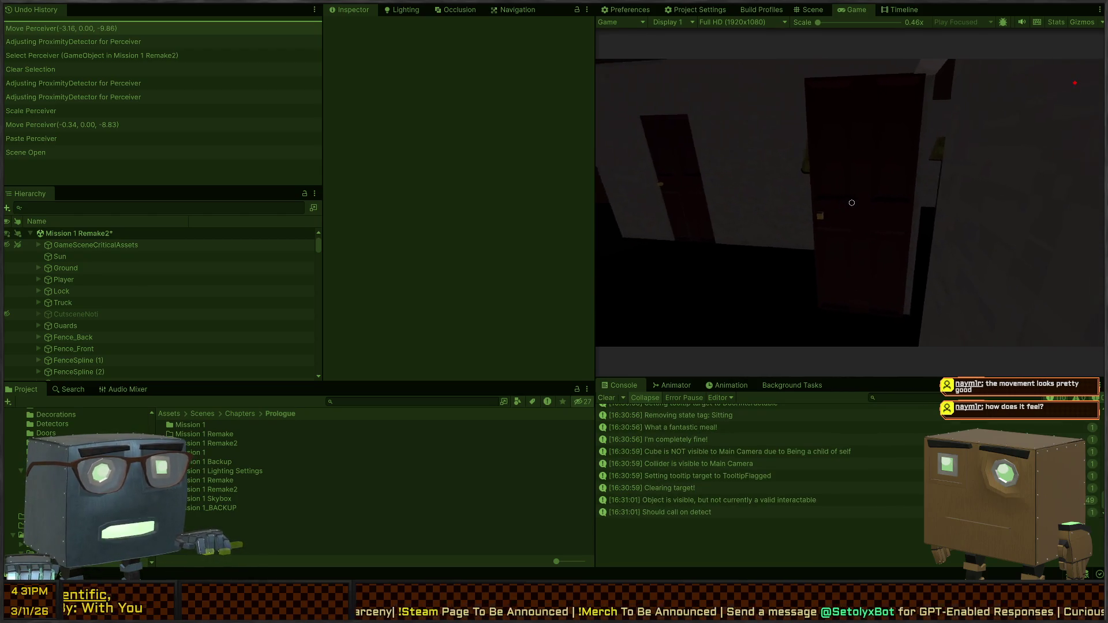
{"action": "key", "text": "ctrl+p"}
{"action": "key", "text": "w"}
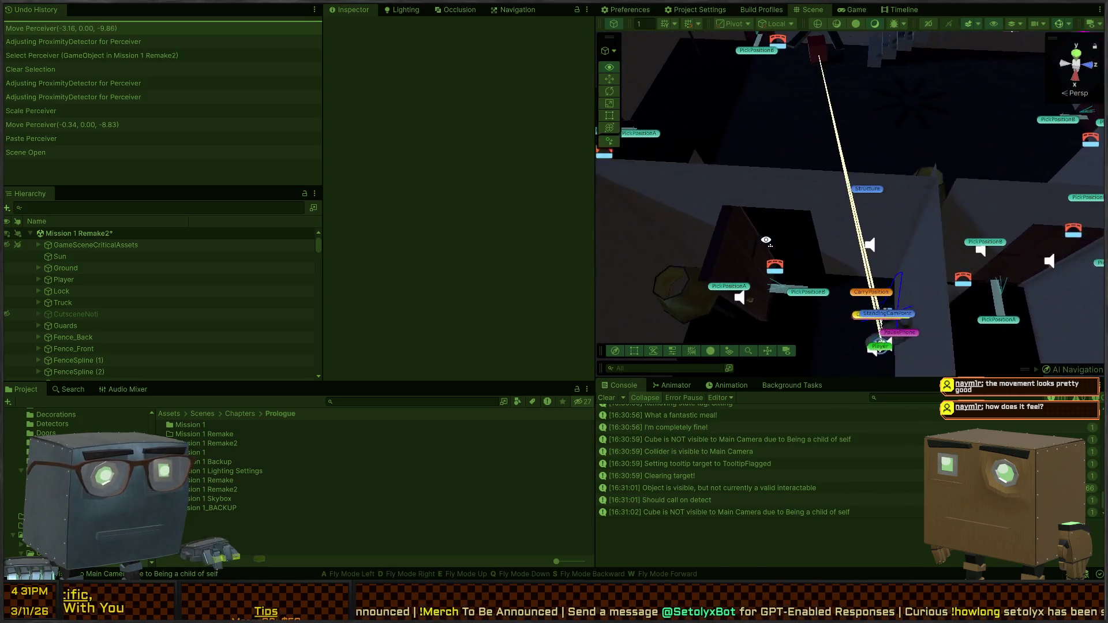
Select Interior_Wall (58) and Interior_Doorway (7) by the door, checking the Game view briefly
{"action": "left_click", "coordinate": [831, 223]}
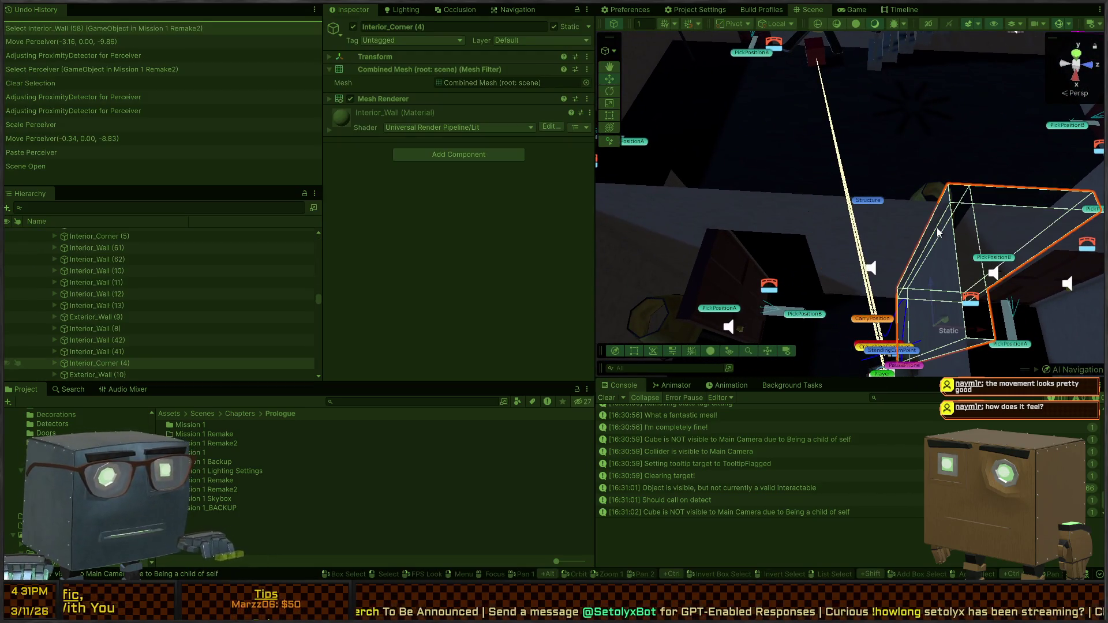
{"action": "left_click", "coordinate": [913, 219]}
{"action": "left_click", "coordinate": [754, 213]}
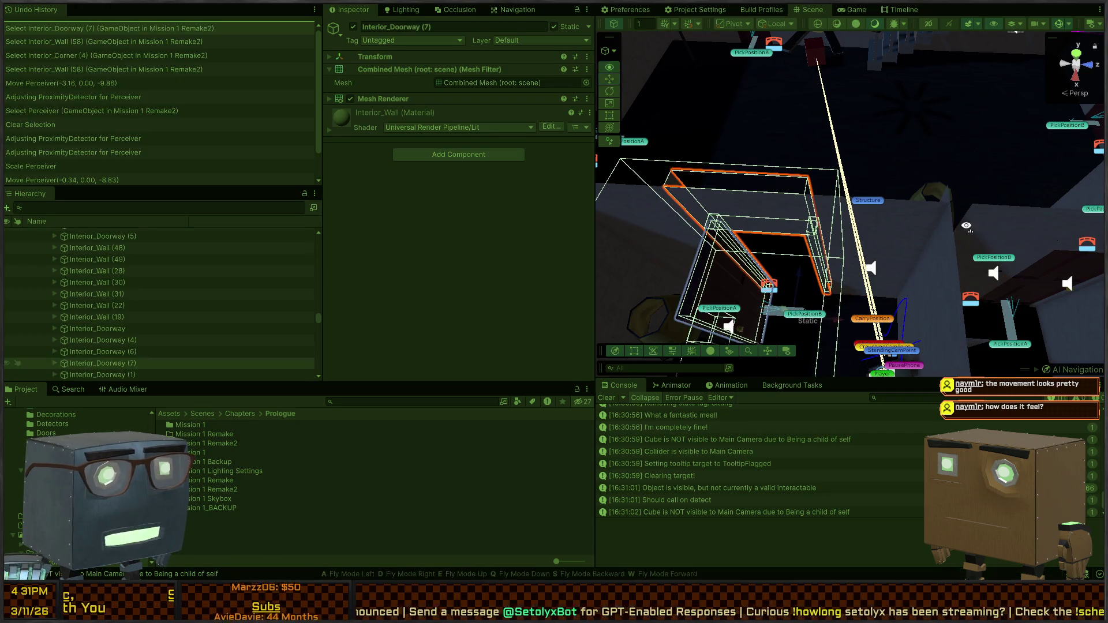
{"action": "key", "text": "ctrl+2"}
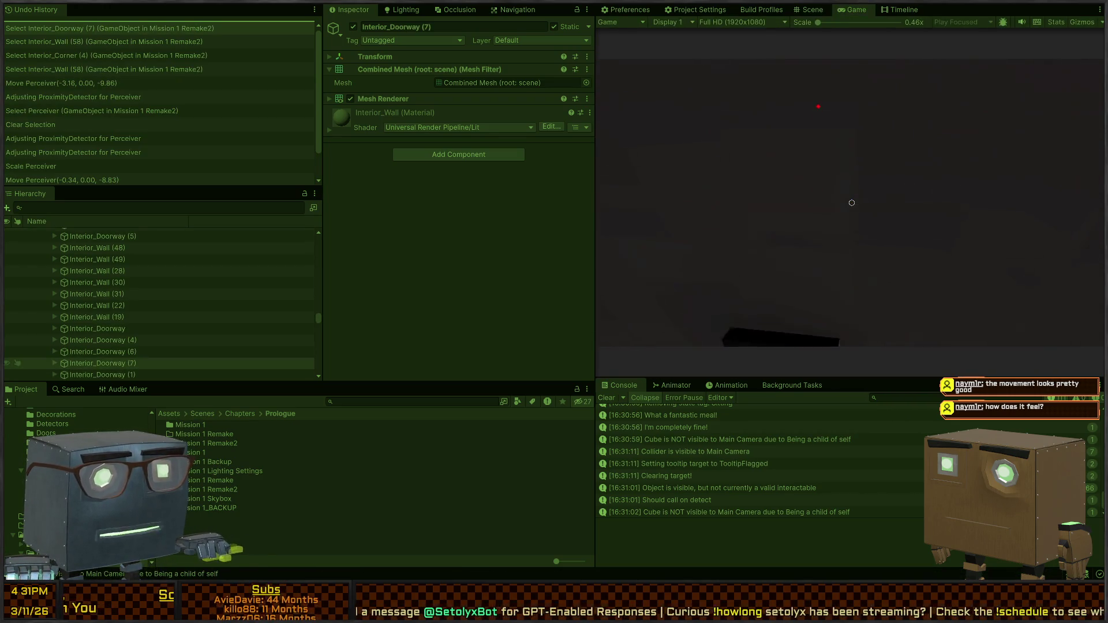
{"action": "key", "text": "ctrl+1"}
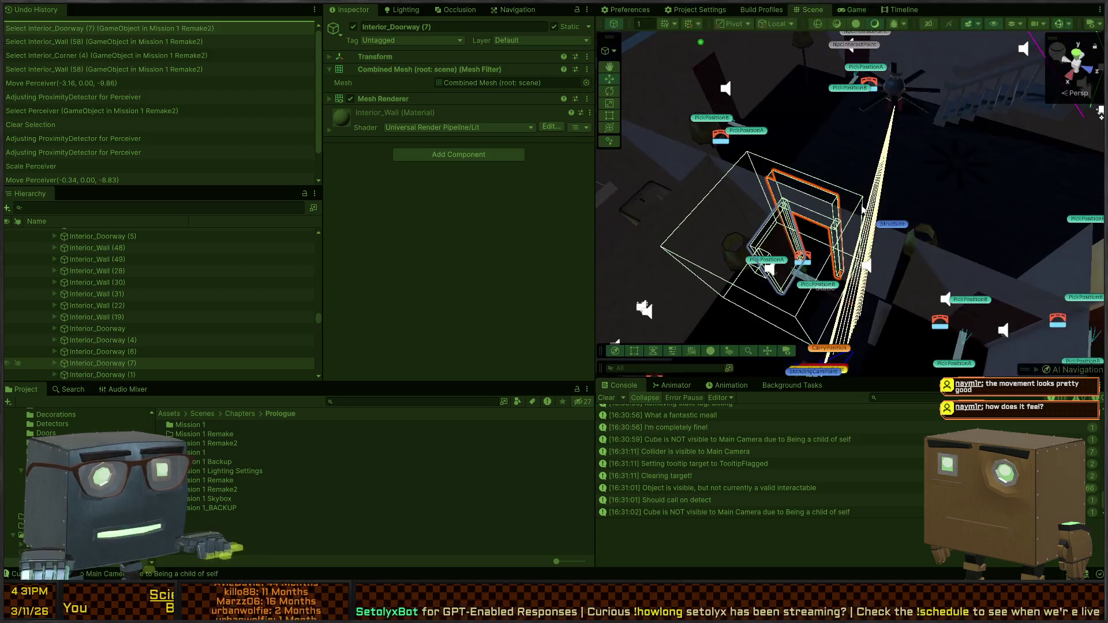
Reselect Interior_Wall (58), then select the WallColliders group in the Hierarchy
{"action": "left_click", "coordinate": [859, 207]}
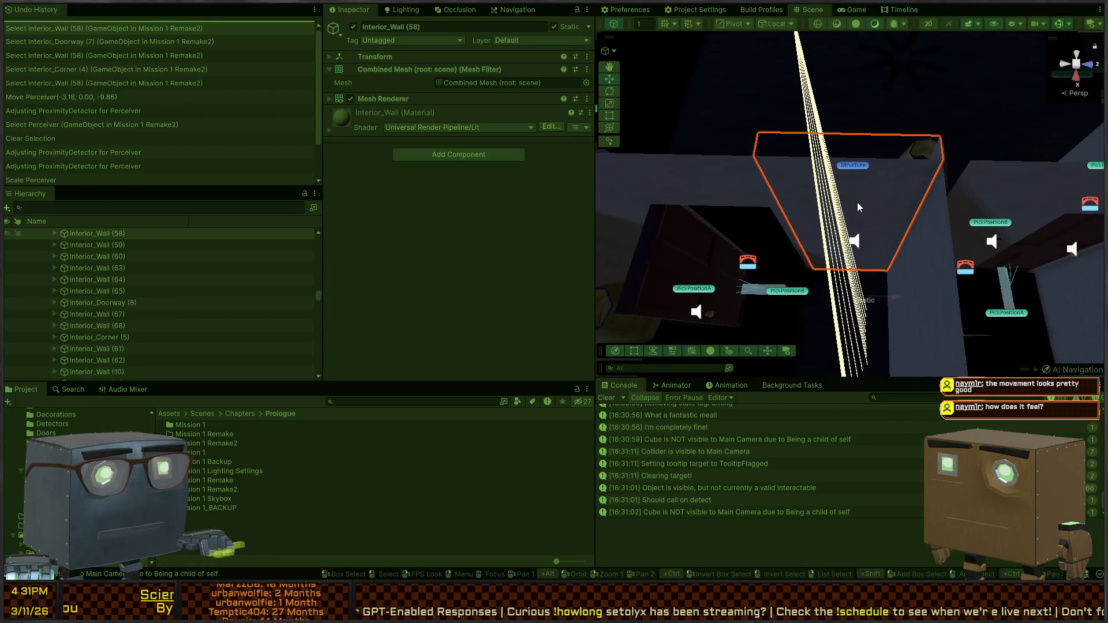
{"action": "scroll", "coordinate": [106, 263], "scroll_direction": "up", "scroll_amount": 10}
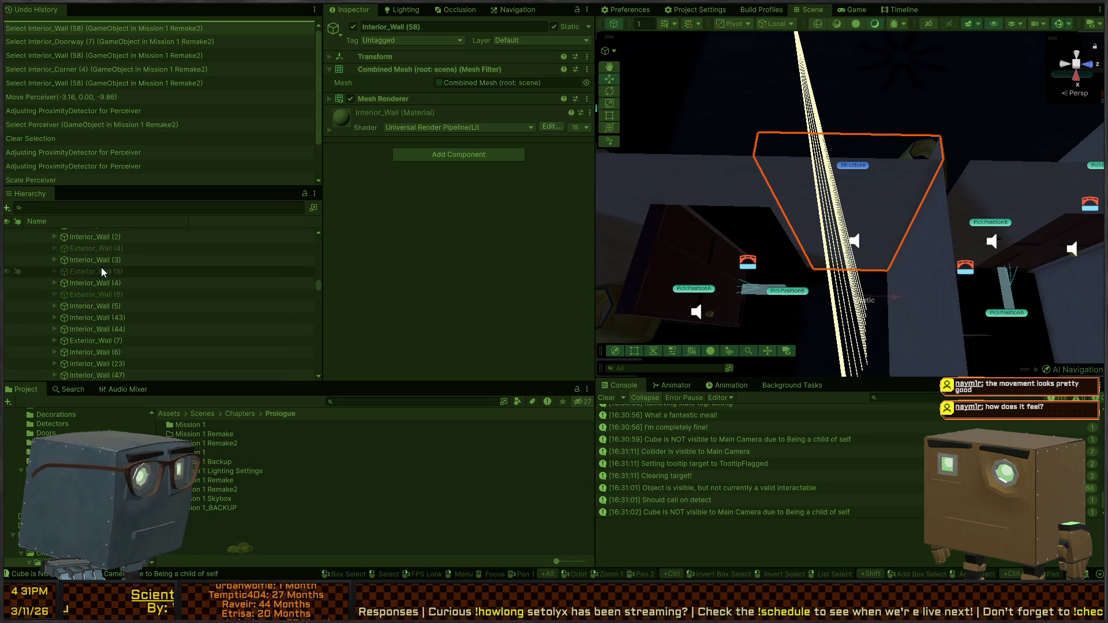
{"action": "scroll", "coordinate": [98, 287], "scroll_direction": "up", "scroll_amount": 10}
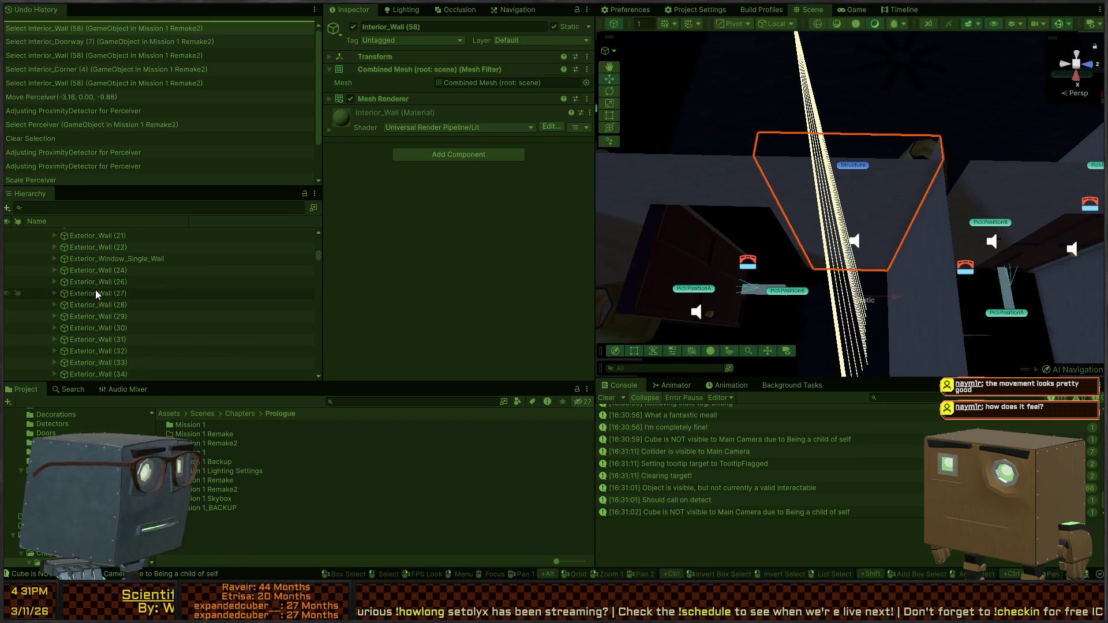
{"action": "left_click", "coordinate": [106, 300]}
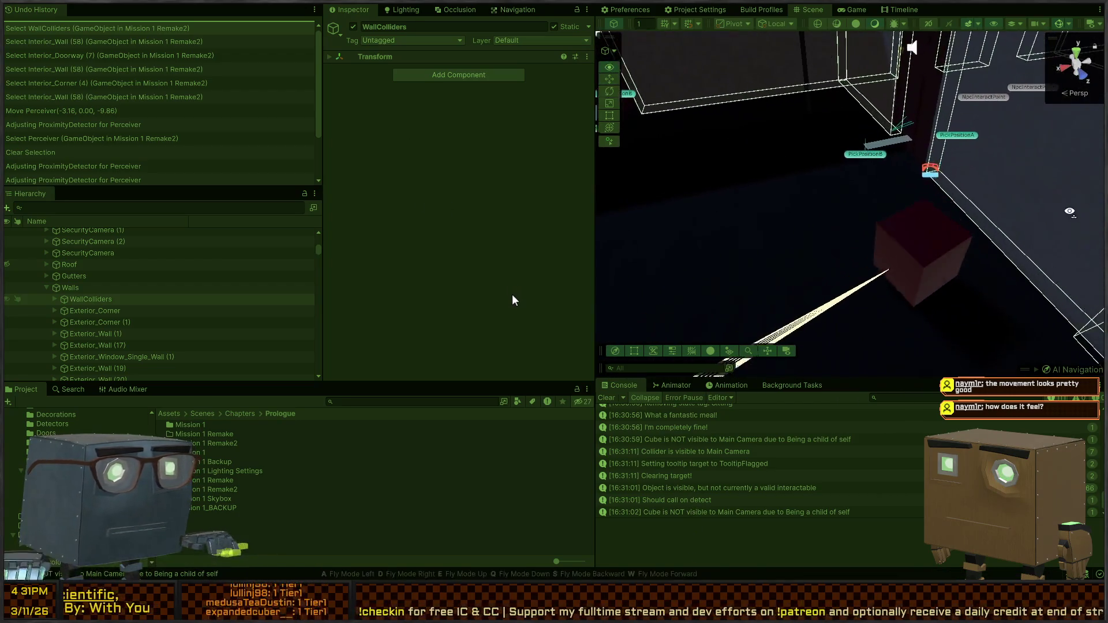
Review the Perceiver's Max Angle 51.3, Curious Speed 1.5 and Alerted Speed 1, then look around its room
{"action": "scroll", "coordinate": [448, 159], "scroll_direction": "down", "scroll_amount": 10}
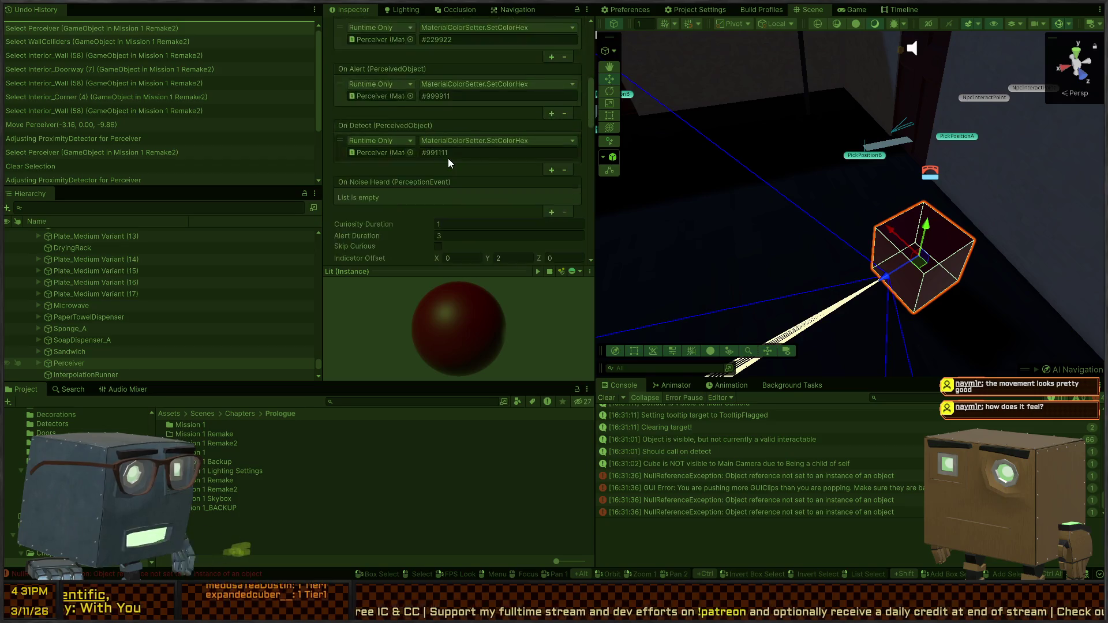
{"action": "scroll", "coordinate": [415, 137], "scroll_direction": "down", "scroll_amount": 6}
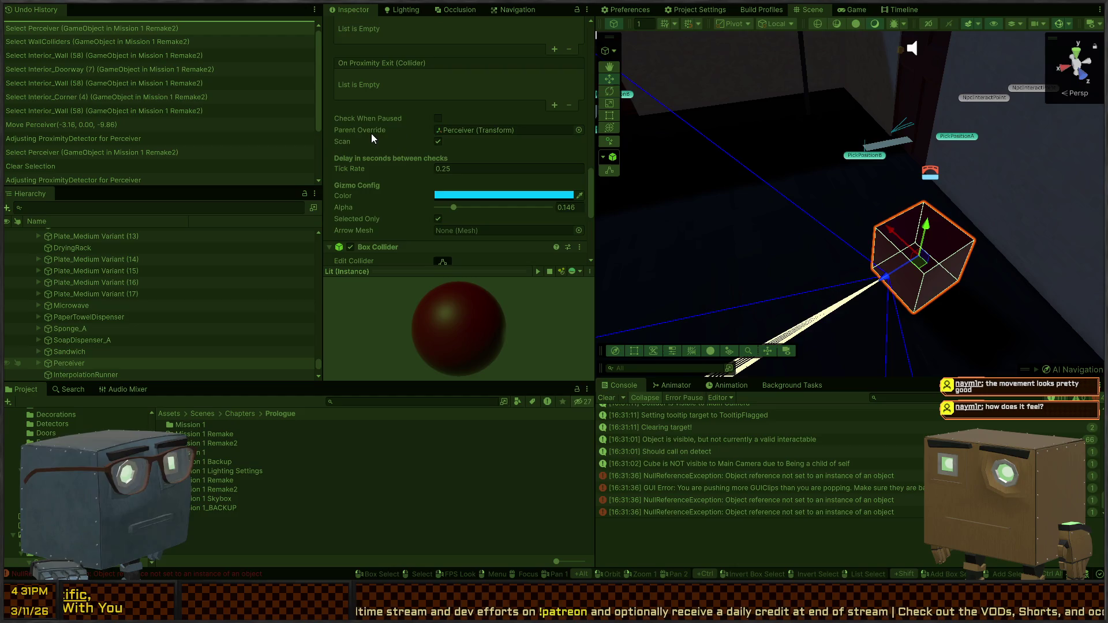
{"action": "scroll", "coordinate": [448, 131], "scroll_direction": "down", "scroll_amount": 6}
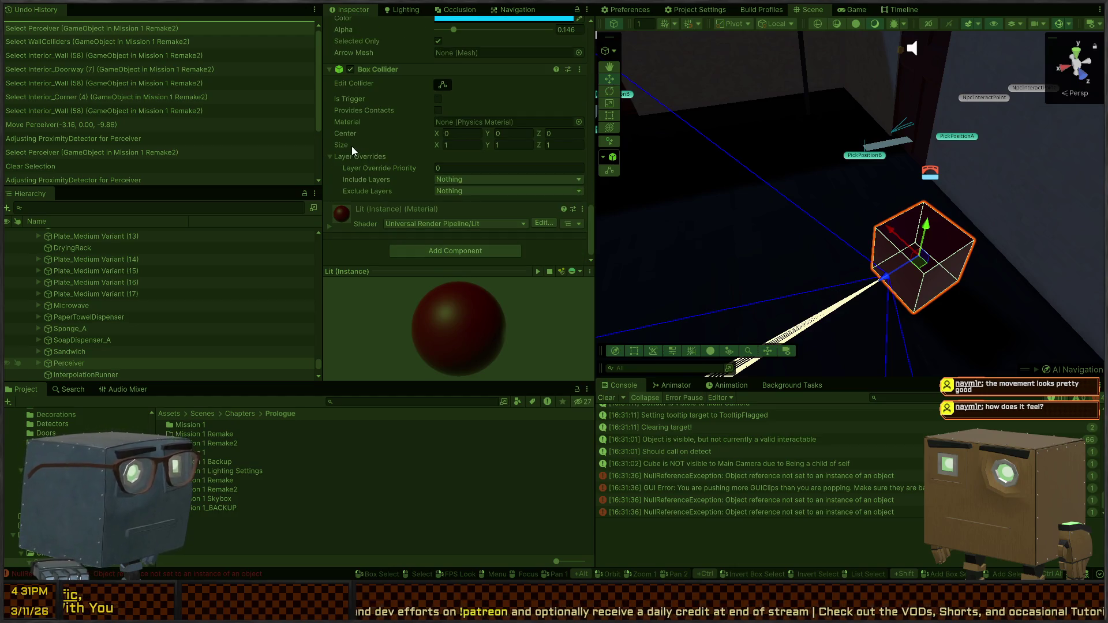
{"action": "scroll", "coordinate": [382, 127], "scroll_direction": "up", "scroll_amount": 12}
{"action": "scroll", "coordinate": [381, 139], "scroll_direction": "up", "scroll_amount": 6}
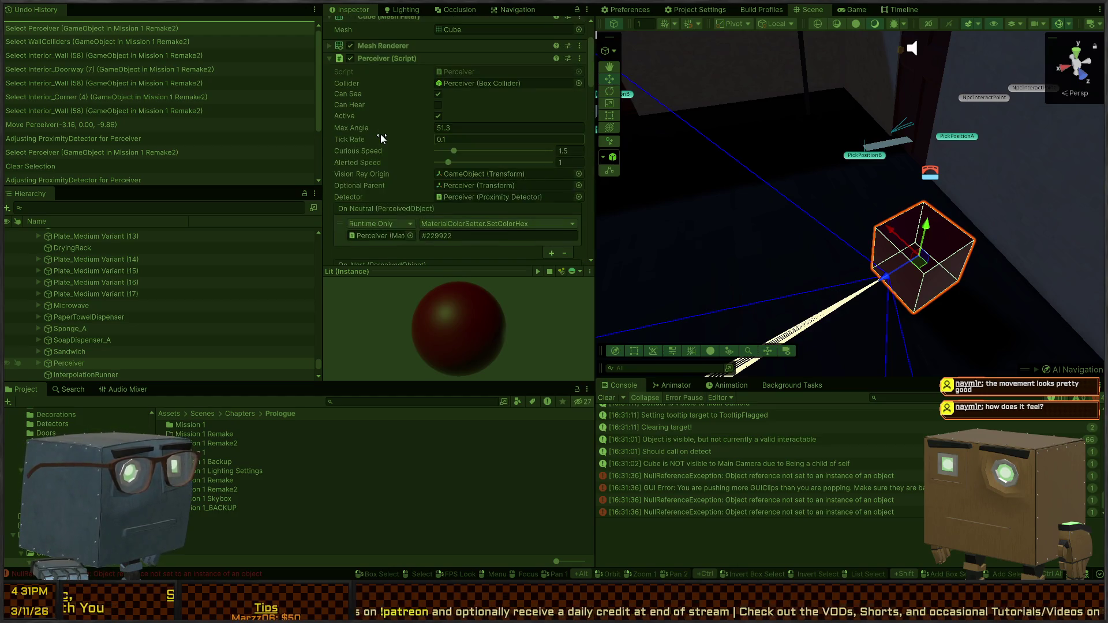
{"action": "scroll", "coordinate": [375, 135], "scroll_direction": "down", "scroll_amount": 2}
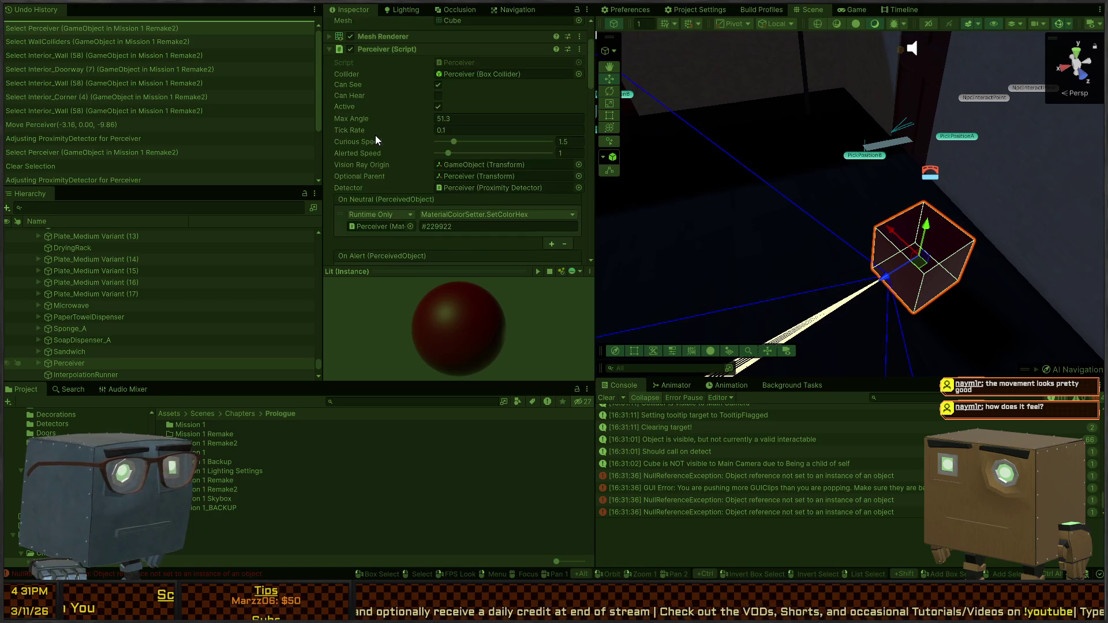
{"action": "left_click_drag", "start_coordinate": [653, 203], "coordinate": [647, 203]}
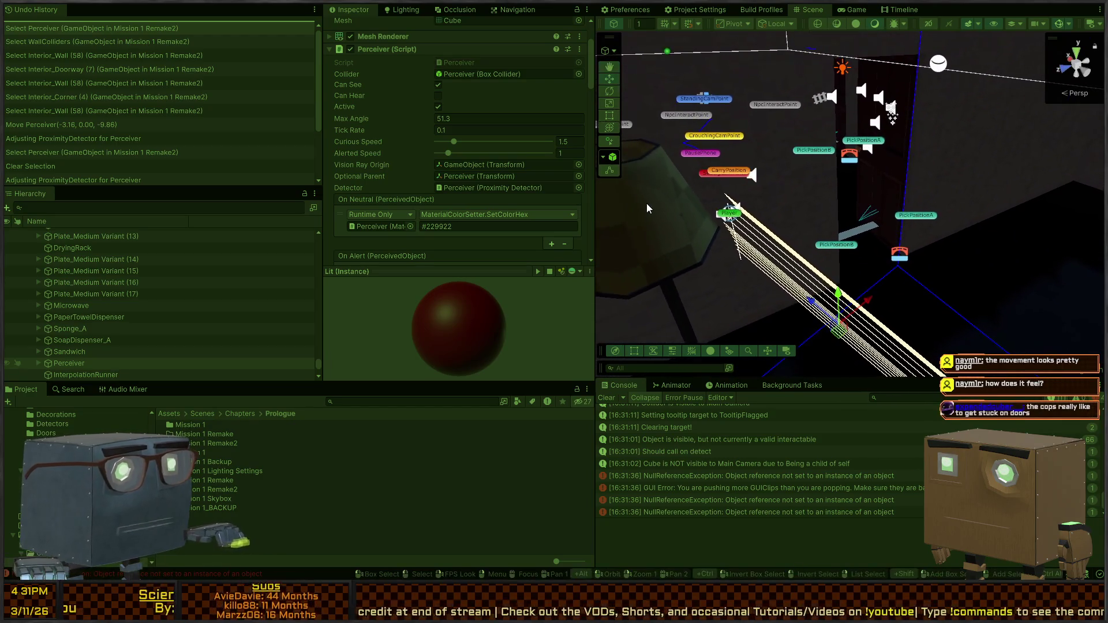
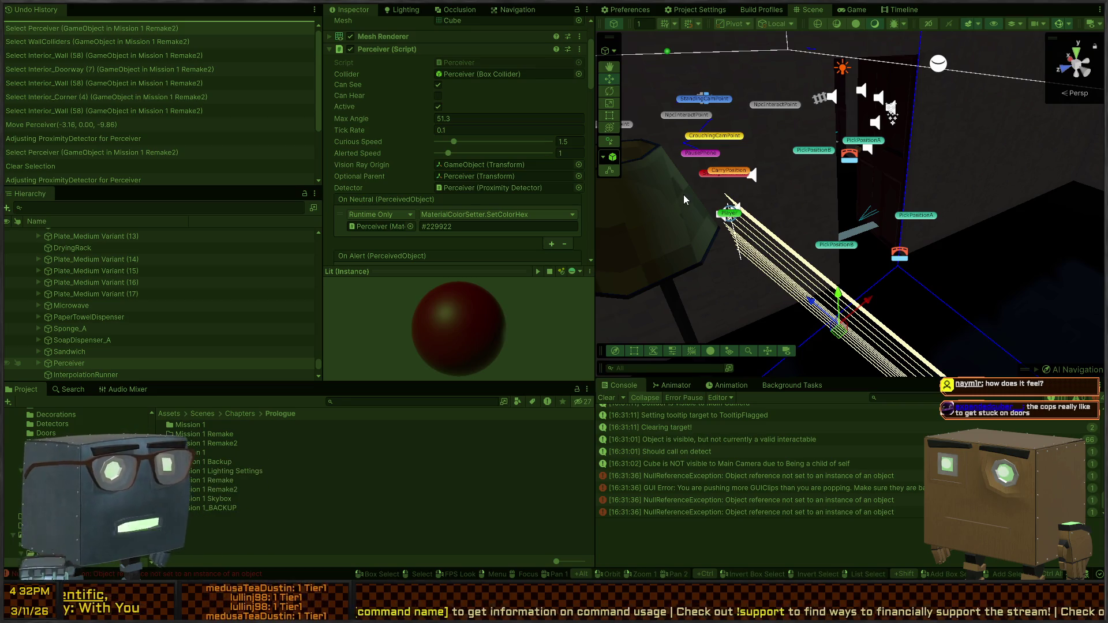
Fly the Scene view through the room and out over the level and road
{"action": "mouse_move", "coordinate": [893, 164]}
{"action": "left_mouse_down"}
{"action": "mouse_move", "coordinate": [693, 106]}
{"action": "mouse_move", "coordinate": [723, 119]}
{"action": "mouse_move", "coordinate": [663, 132]}
{"action": "mouse_move", "coordinate": [733, 96]}
{"action": "left_mouse_up"}
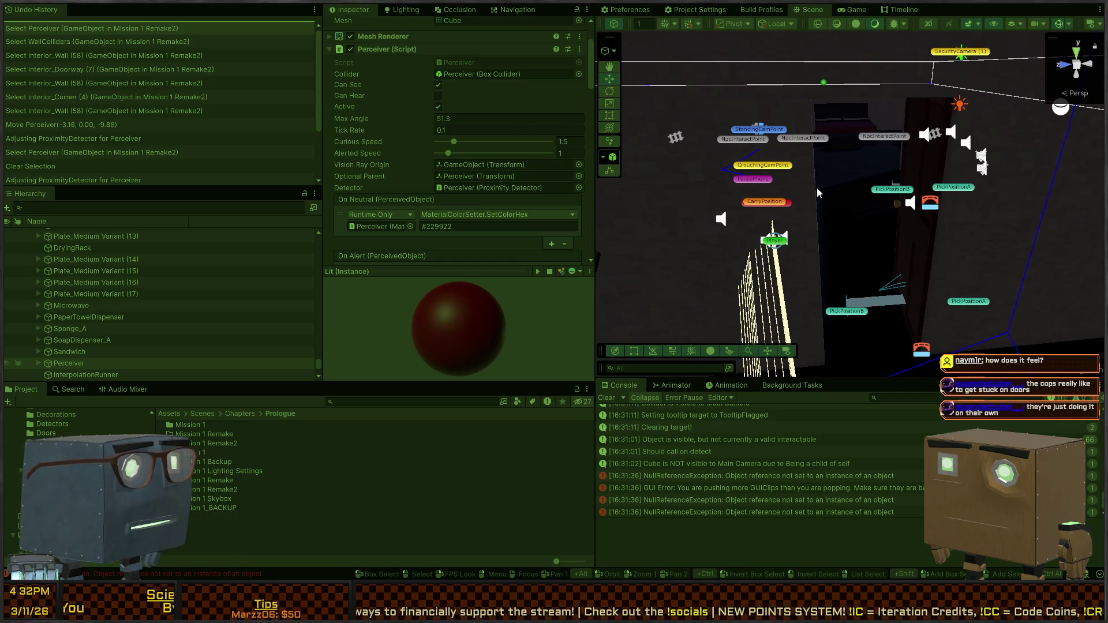
{"action": "mouse_move", "coordinate": [978, 205]}
{"action": "left_mouse_down"}
{"action": "mouse_move", "coordinate": [862, 180]}
{"action": "mouse_move", "coordinate": [751, 220]}
{"action": "mouse_move", "coordinate": [391, 245]}
{"action": "mouse_move", "coordinate": [361, 304]}
{"action": "mouse_move", "coordinate": [391, 345]}
{"action": "mouse_move", "coordinate": [329, 247]}
{"action": "mouse_move", "coordinate": [314, 266]}
{"action": "mouse_move", "coordinate": [473, 302]}
{"action": "mouse_move", "coordinate": [448, 230]}
{"action": "mouse_move", "coordinate": [745, 297]}
{"action": "mouse_move", "coordinate": [966, 249]}
{"action": "mouse_move", "coordinate": [395, 238]}
{"action": "mouse_move", "coordinate": [550, 229]}
{"action": "mouse_move", "coordinate": [400, 234]}
{"action": "mouse_move", "coordinate": [469, 240]}
{"action": "mouse_move", "coordinate": [542, 276]}
{"action": "mouse_move", "coordinate": [470, 296]}
{"action": "mouse_move", "coordinate": [831, 240]}
{"action": "mouse_move", "coordinate": [473, 236]}
{"action": "mouse_move", "coordinate": [461, 248]}
{"action": "mouse_move", "coordinate": [763, 226]}
{"action": "mouse_move", "coordinate": [419, 223]}
{"action": "mouse_move", "coordinate": [555, 216]}
{"action": "mouse_move", "coordinate": [809, 87]}
{"action": "mouse_move", "coordinate": [831, 249]}
{"action": "mouse_move", "coordinate": [867, 260]}
{"action": "mouse_move", "coordinate": [634, 290]}
{"action": "mouse_move", "coordinate": [843, 219]}
{"action": "left_mouse_up"}
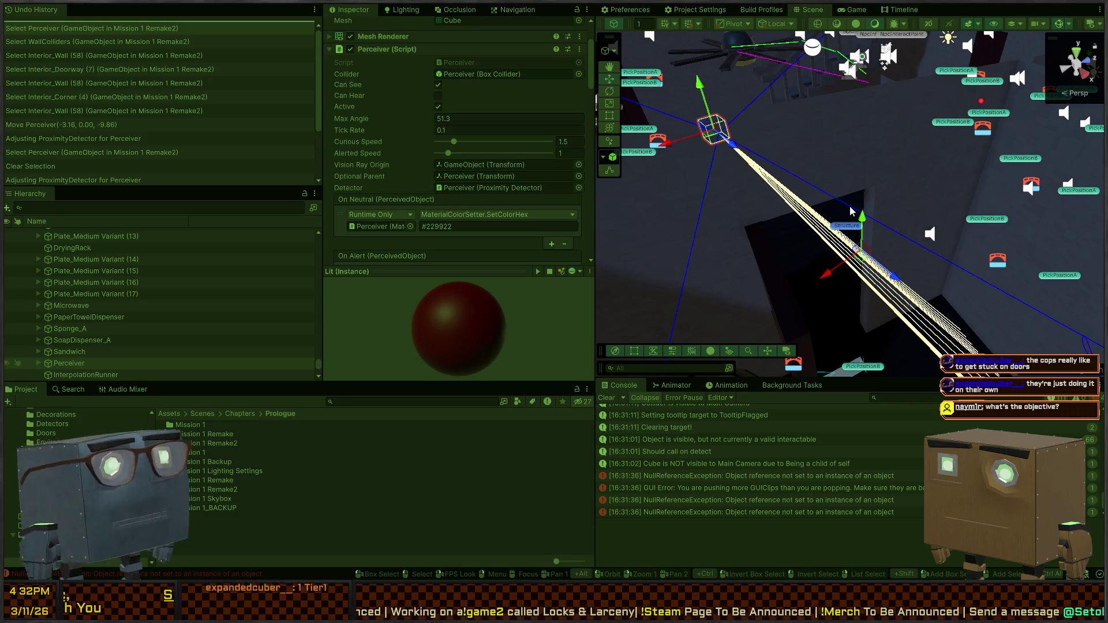
{"action": "mouse_move", "coordinate": [849, 207]}
{"action": "left_mouse_down"}
{"action": "mouse_move", "coordinate": [828, 173]}
{"action": "mouse_move", "coordinate": [631, 175]}
{"action": "left_mouse_up"}
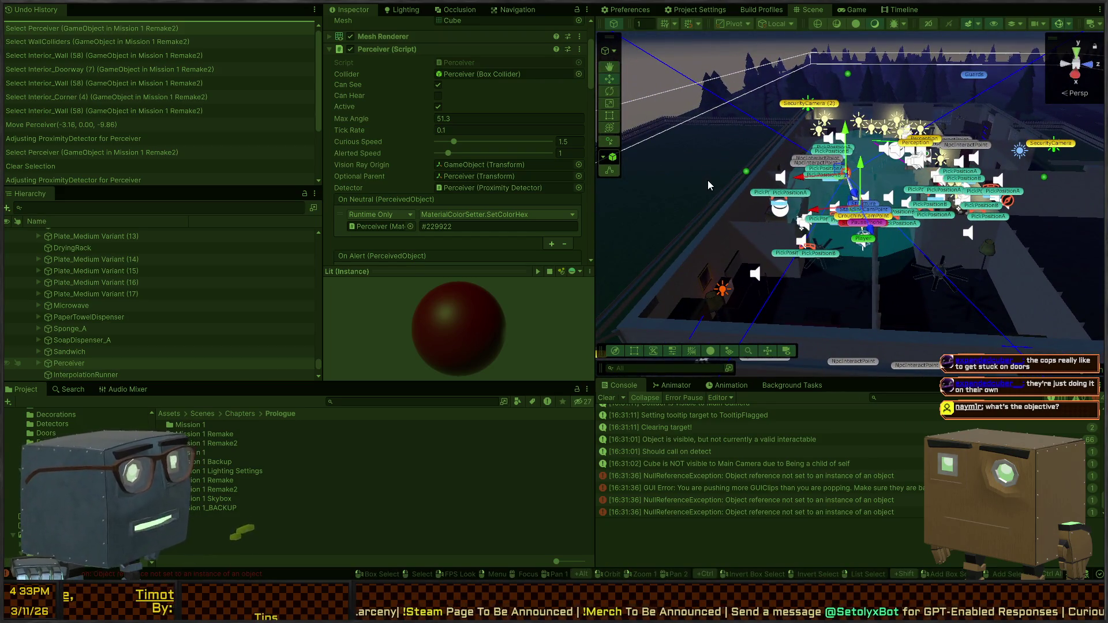
{"action": "scroll", "coordinate": [773, 172], "scroll_direction": "up", "scroll_amount": 3}
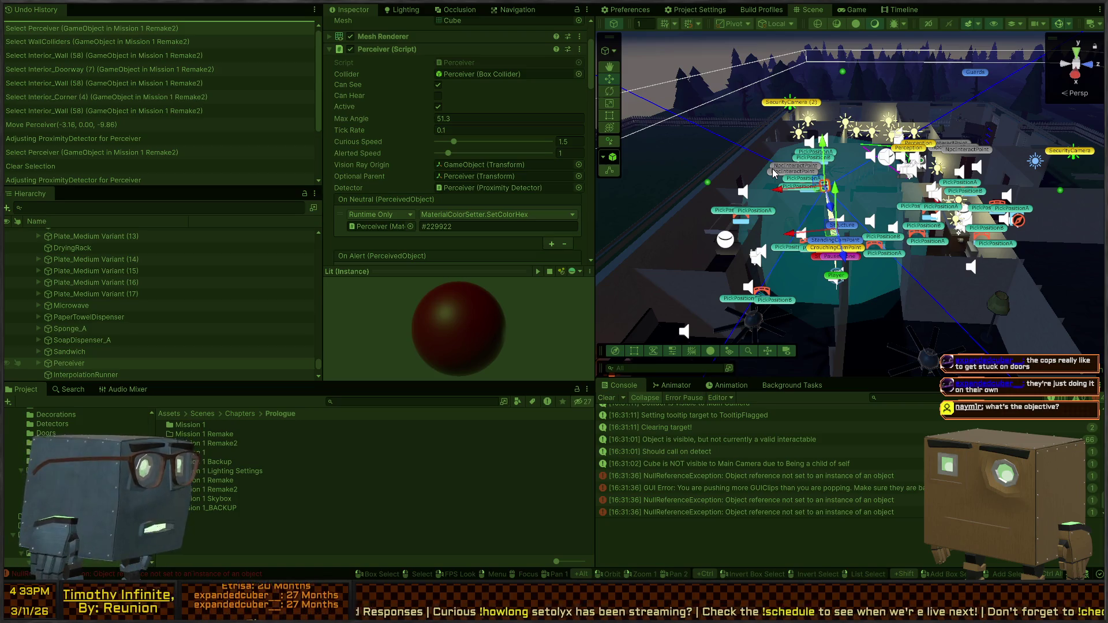
{"action": "mouse_move", "coordinate": [1018, 132]}
{"action": "left_mouse_down"}
{"action": "mouse_move", "coordinate": [754, 166]}
{"action": "mouse_move", "coordinate": [898, 188]}
{"action": "mouse_move", "coordinate": [849, 182]}
{"action": "mouse_move", "coordinate": [865, 157]}
{"action": "left_mouse_up"}
{"action": "mouse_move", "coordinate": [7, 139]}
{"action": "left_mouse_down"}
{"action": "mouse_move", "coordinate": [51, 183]}
{"action": "mouse_move", "coordinate": [715, 145]}
{"action": "mouse_move", "coordinate": [901, 214]}
{"action": "mouse_move", "coordinate": [855, 188]}
{"action": "left_mouse_up"}
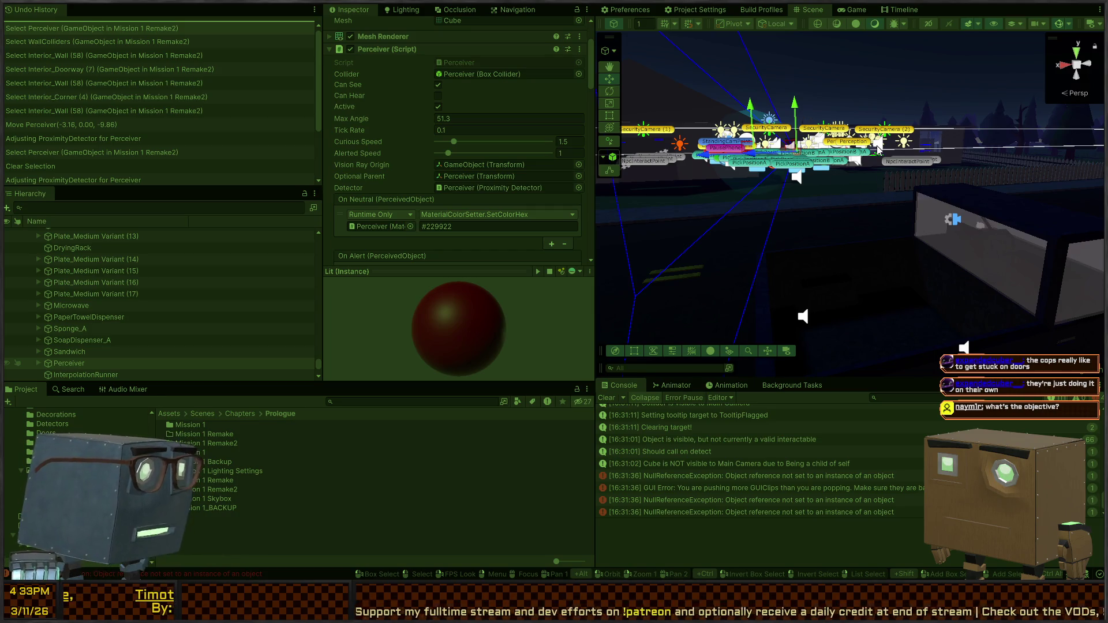
{"action": "mouse_move", "coordinate": [919, 174]}
{"action": "left_mouse_down"}
{"action": "mouse_move", "coordinate": [1004, 218]}
{"action": "mouse_move", "coordinate": [1082, 232]}
{"action": "mouse_move", "coordinate": [992, 183]}
{"action": "mouse_move", "coordinate": [1014, 183]}
{"action": "mouse_move", "coordinate": [915, 148]}
{"action": "mouse_move", "coordinate": [933, 178]}
{"action": "mouse_move", "coordinate": [923, 189]}
{"action": "left_mouse_up"}
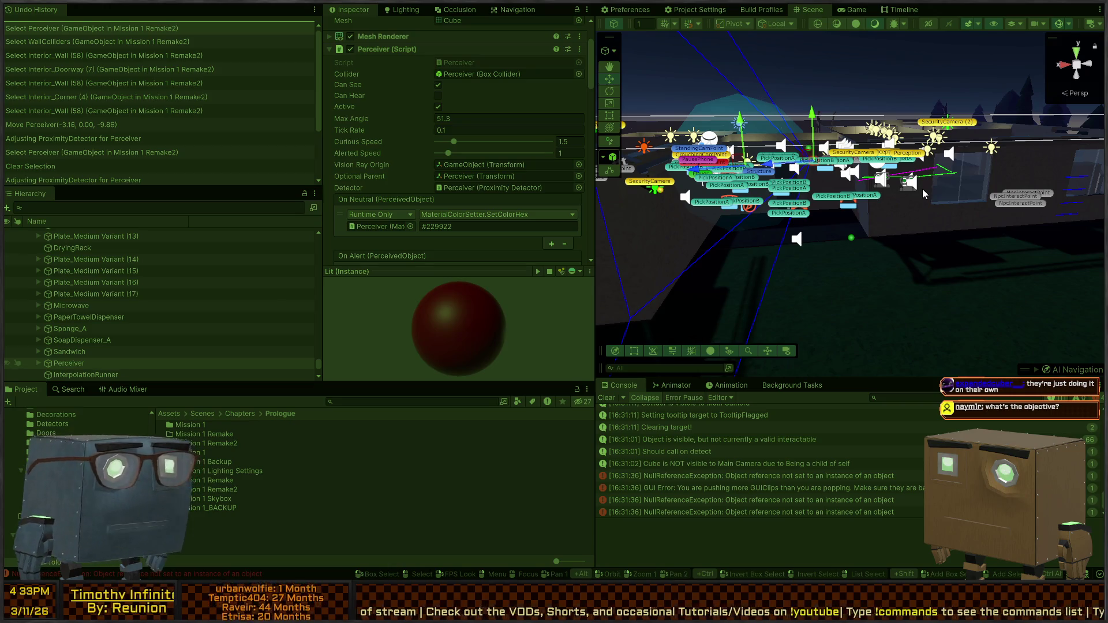
{"action": "mouse_move", "coordinate": [903, 209]}
{"action": "left_mouse_down"}
{"action": "mouse_move", "coordinate": [793, 206]}
{"action": "mouse_move", "coordinate": [762, 244]}
{"action": "left_mouse_up"}
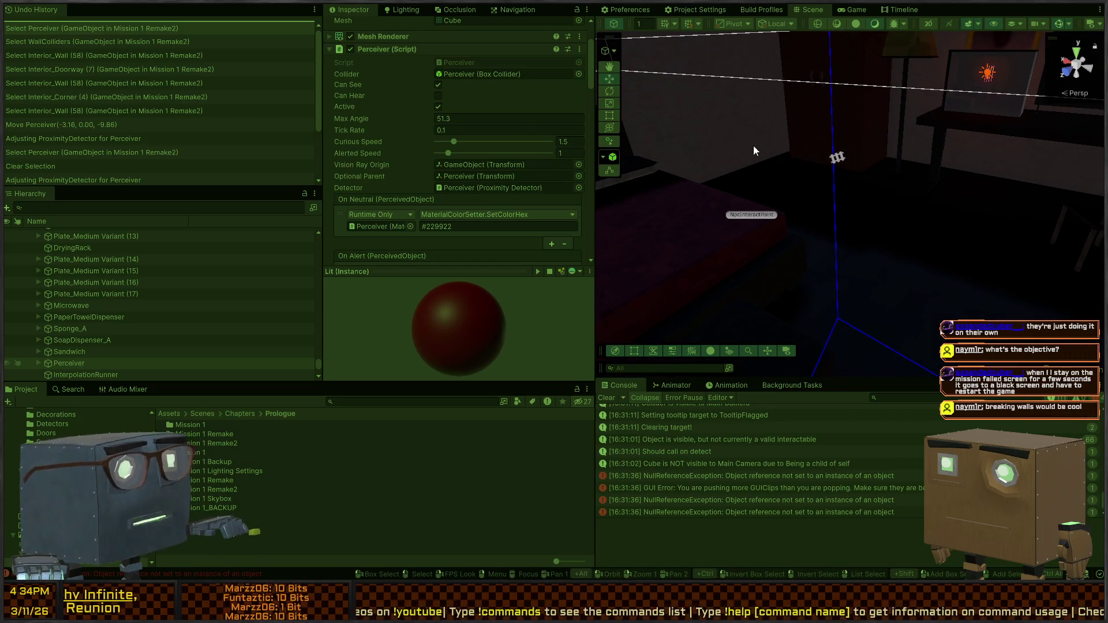
{"action": "mouse_move", "coordinate": [805, 203]}
{"action": "left_mouse_down"}
{"action": "mouse_move", "coordinate": [988, 194]}
{"action": "mouse_move", "coordinate": [642, 227]}
{"action": "mouse_move", "coordinate": [527, 222]}
{"action": "left_mouse_up"}
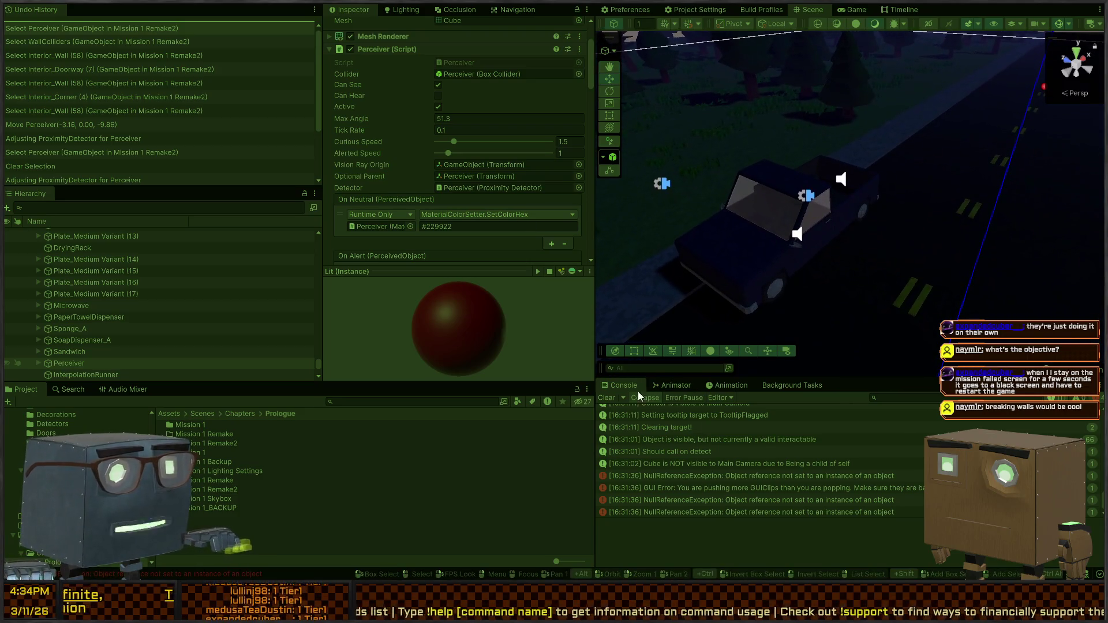
Clear the Console's log messages and deselect the Perceiver object
{"action": "left_click", "coordinate": [606, 398]}
{"action": "mouse_move", "coordinate": [698, 341]}
{"action": "left_mouse_down"}
{"action": "mouse_move", "coordinate": [668, 243]}
{"action": "mouse_move", "coordinate": [497, 224]}
{"action": "mouse_move", "coordinate": [587, 219]}
{"action": "mouse_move", "coordinate": [633, 171]}
{"action": "left_mouse_up"}
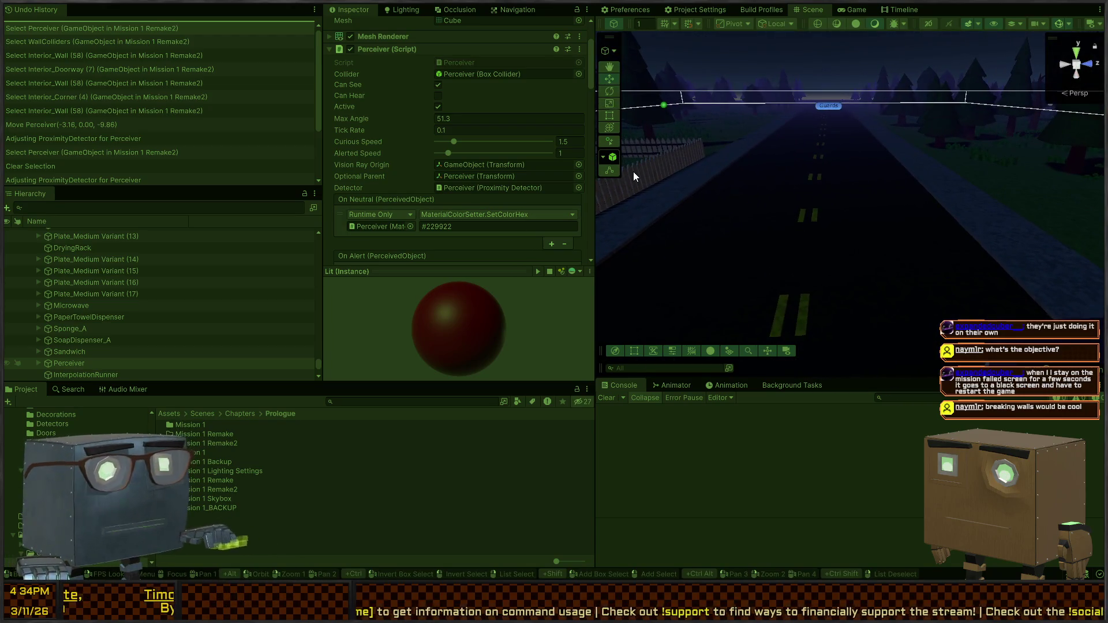
{"action": "scroll", "coordinate": [393, 108], "scroll_direction": "up", "scroll_amount": 3}
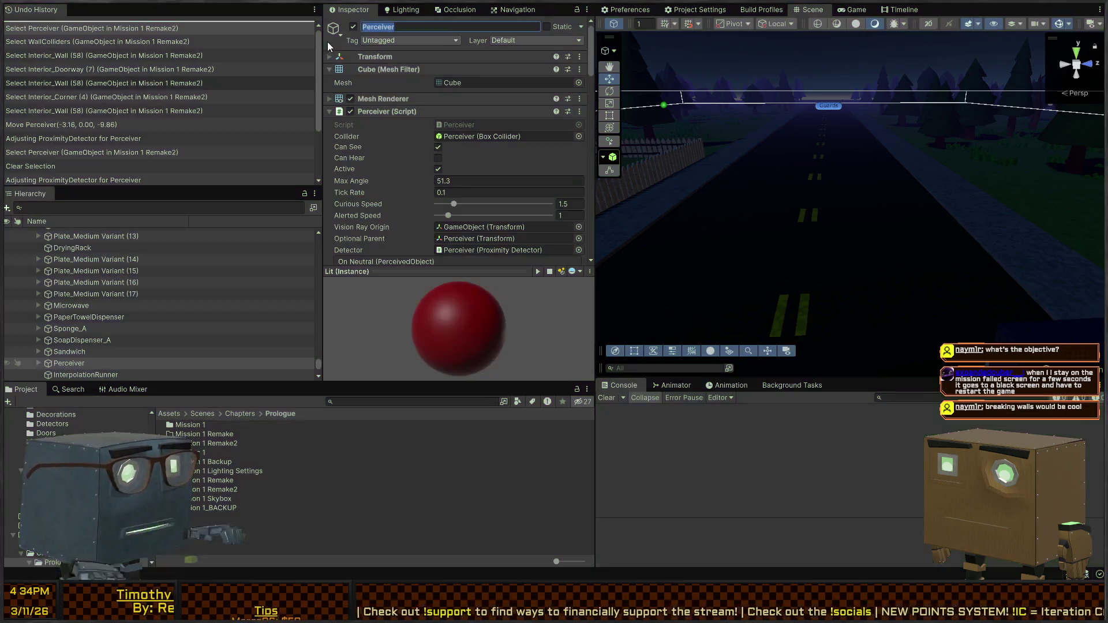
{"action": "left_click", "coordinate": [662, 215]}
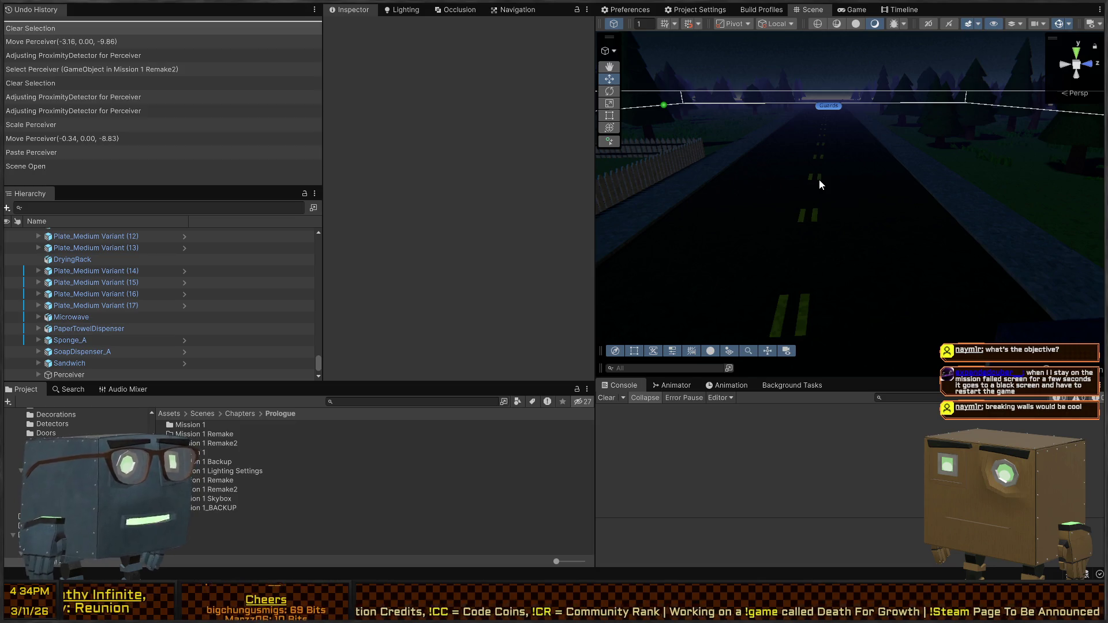
Fly the Scene view past the trailer and through the bedroom toward the stairs
{"action": "mouse_move", "coordinate": [829, 138]}
{"action": "left_mouse_down"}
{"action": "mouse_move", "coordinate": [564, 99]}
{"action": "mouse_move", "coordinate": [504, 112]}
{"action": "mouse_move", "coordinate": [938, 170]}
{"action": "left_mouse_up"}
{"action": "mouse_move", "coordinate": [978, 212]}
{"action": "left_mouse_down"}
{"action": "mouse_move", "coordinate": [951, 199]}
{"action": "mouse_move", "coordinate": [989, 185]}
{"action": "mouse_move", "coordinate": [821, 180]}
{"action": "mouse_move", "coordinate": [797, 196]}
{"action": "mouse_move", "coordinate": [833, 184]}
{"action": "mouse_move", "coordinate": [681, 161]}
{"action": "mouse_move", "coordinate": [727, 183]}
{"action": "mouse_move", "coordinate": [33, 182]}
{"action": "mouse_move", "coordinate": [1081, 168]}
{"action": "mouse_move", "coordinate": [657, 160]}
{"action": "mouse_move", "coordinate": [817, 198]}
{"action": "left_mouse_up"}
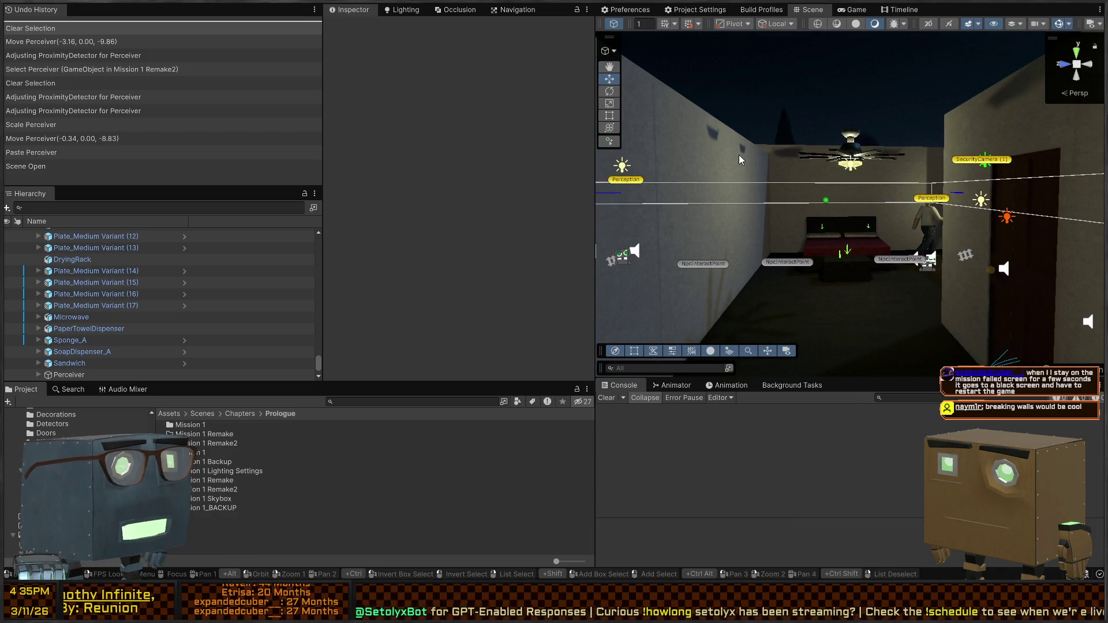
{"action": "mouse_move", "coordinate": [737, 175]}
{"action": "left_mouse_down"}
{"action": "mouse_move", "coordinate": [544, 248]}
{"action": "mouse_move", "coordinate": [424, 237]}
{"action": "mouse_move", "coordinate": [475, 255]}
{"action": "mouse_move", "coordinate": [68, 226]}
{"action": "left_mouse_up"}
Search the Hierarchy for 'retr' and select the first Retry button
{"action": "left_click", "coordinate": [121, 208]}
{"action": "type", "text": "retr"}
{"action": "left_click", "coordinate": [145, 233]}
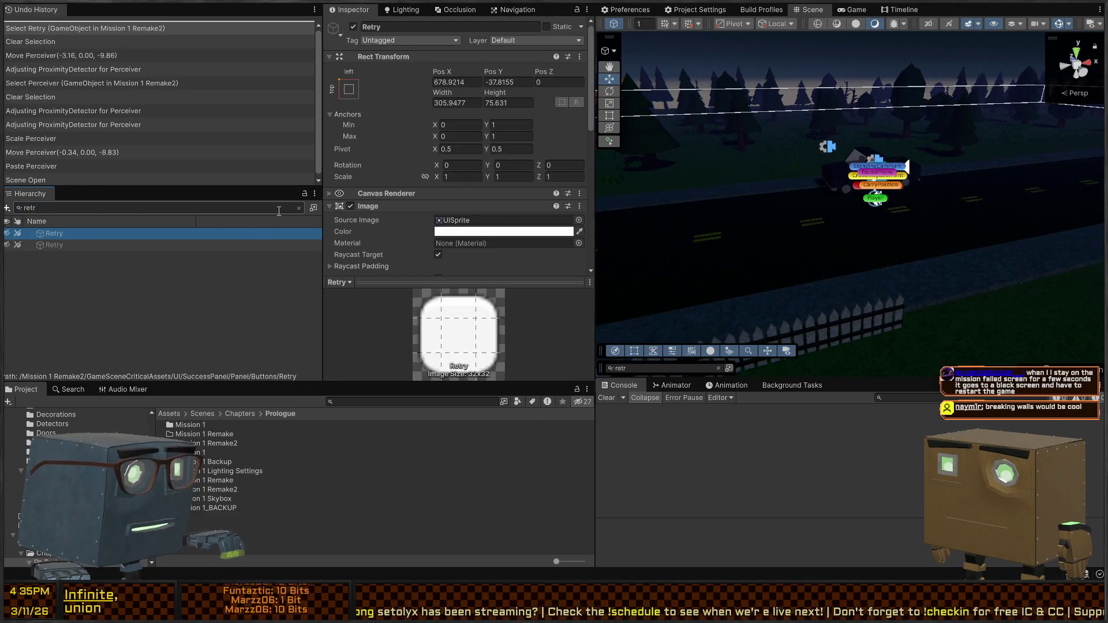
Clear the search and review the Retry button's Inspector, including its source image
{"action": "left_click", "coordinate": [299, 208]}
{"action": "scroll", "coordinate": [466, 191], "scroll_direction": "down", "scroll_amount": 5}
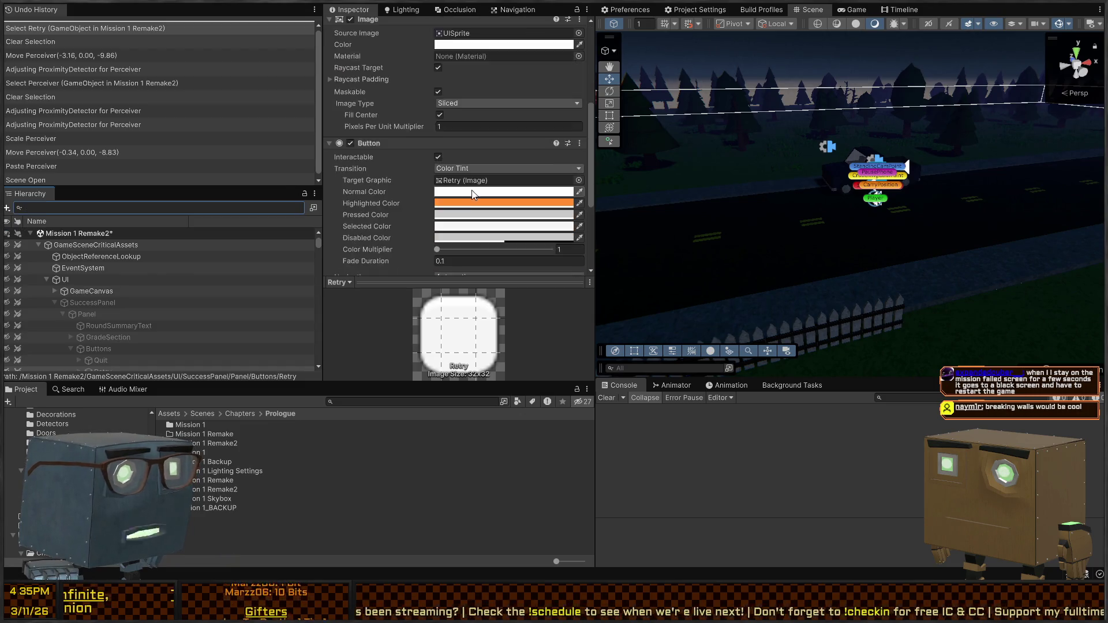
{"action": "scroll", "coordinate": [127, 248], "scroll_direction": "down", "scroll_amount": 10}
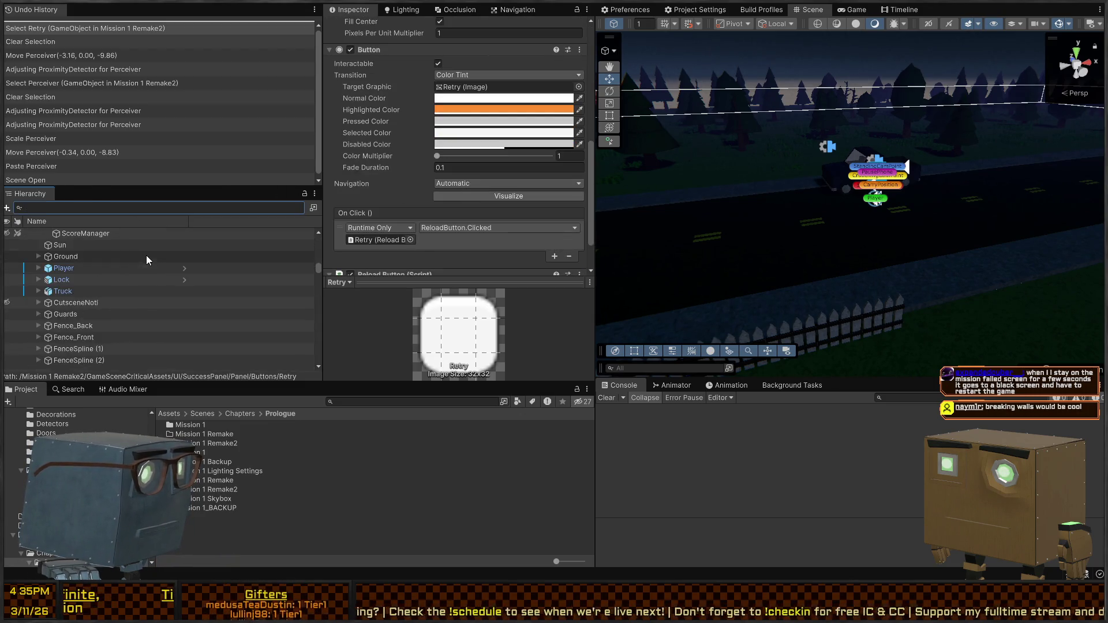
{"action": "scroll", "coordinate": [138, 267], "scroll_direction": "down", "scroll_amount": 8}
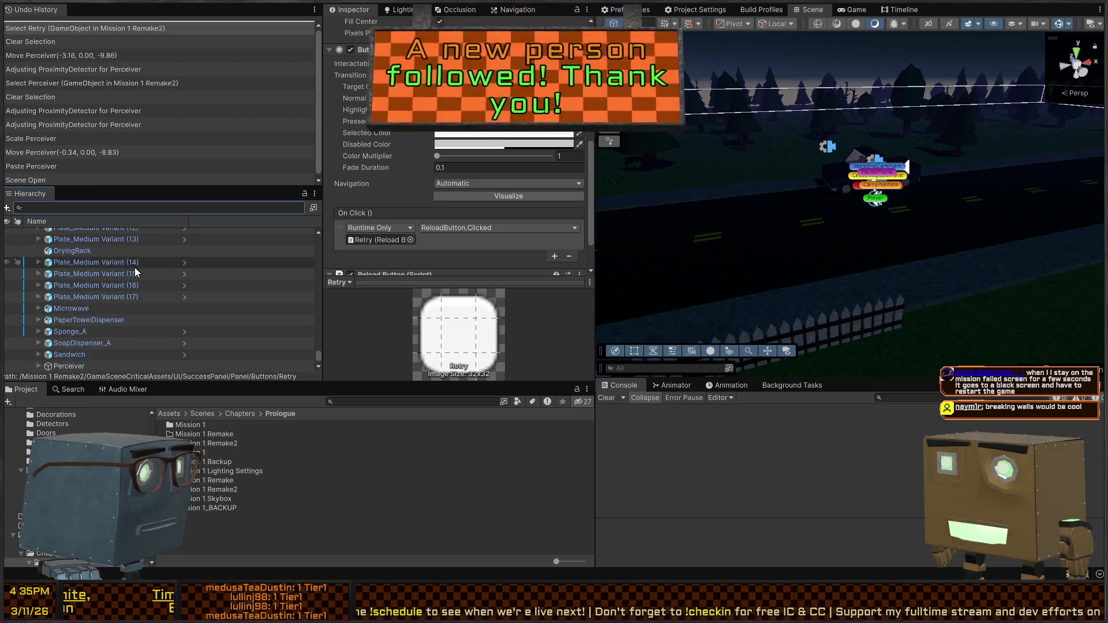
{"action": "scroll", "coordinate": [156, 299], "scroll_direction": "up", "scroll_amount": 4}
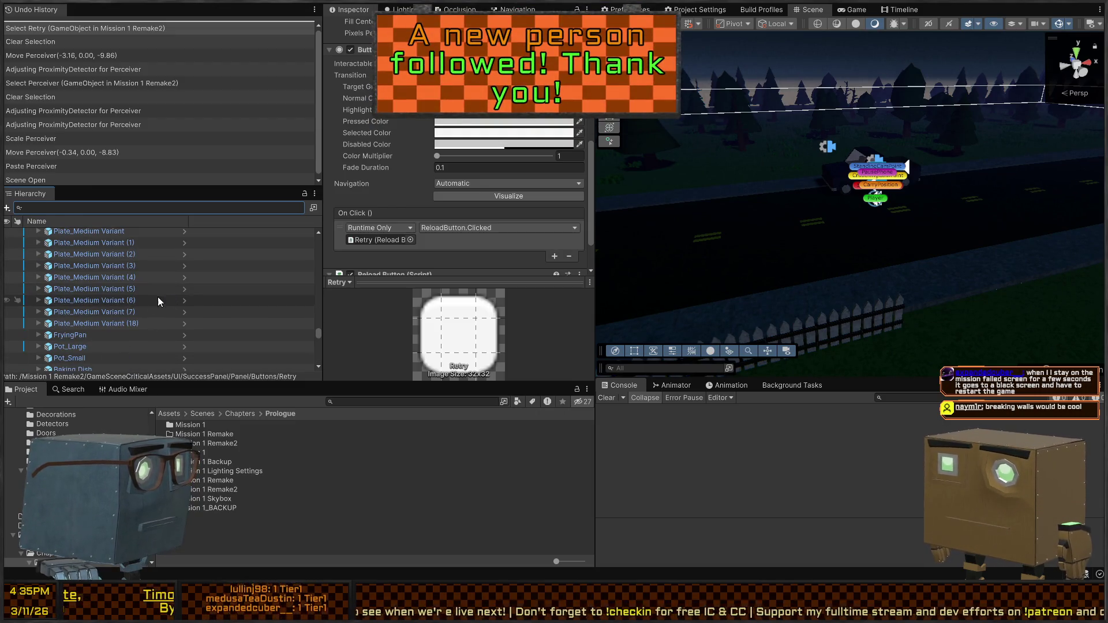
{"action": "scroll", "coordinate": [133, 288], "scroll_direction": "down", "scroll_amount": 3}
{"action": "scroll", "coordinate": [174, 274], "scroll_direction": "down", "scroll_amount": 2}
{"action": "scroll", "coordinate": [191, 283], "scroll_direction": "up", "scroll_amount": 15}
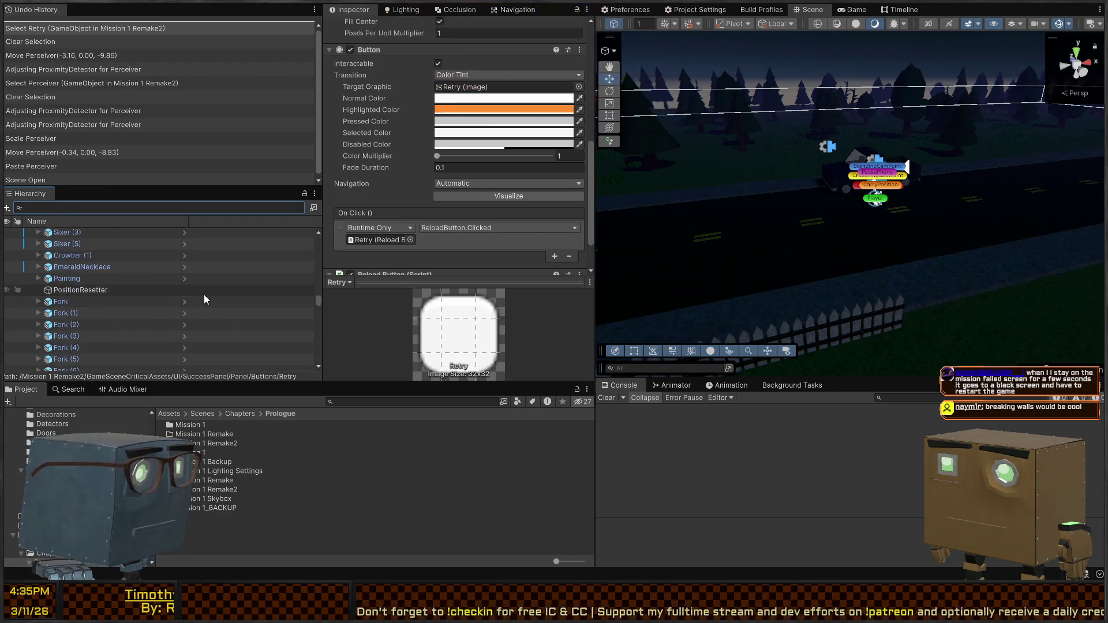
{"action": "scroll", "coordinate": [190, 288], "scroll_direction": "up", "scroll_amount": 10}
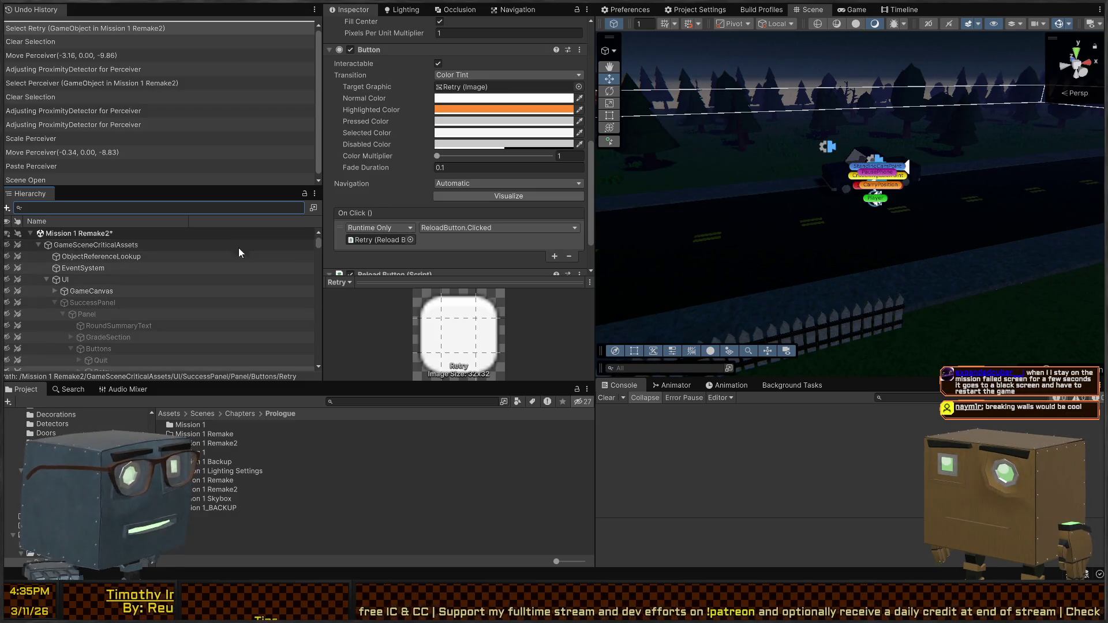
{"action": "scroll", "coordinate": [384, 152], "scroll_direction": "up", "scroll_amount": 8}
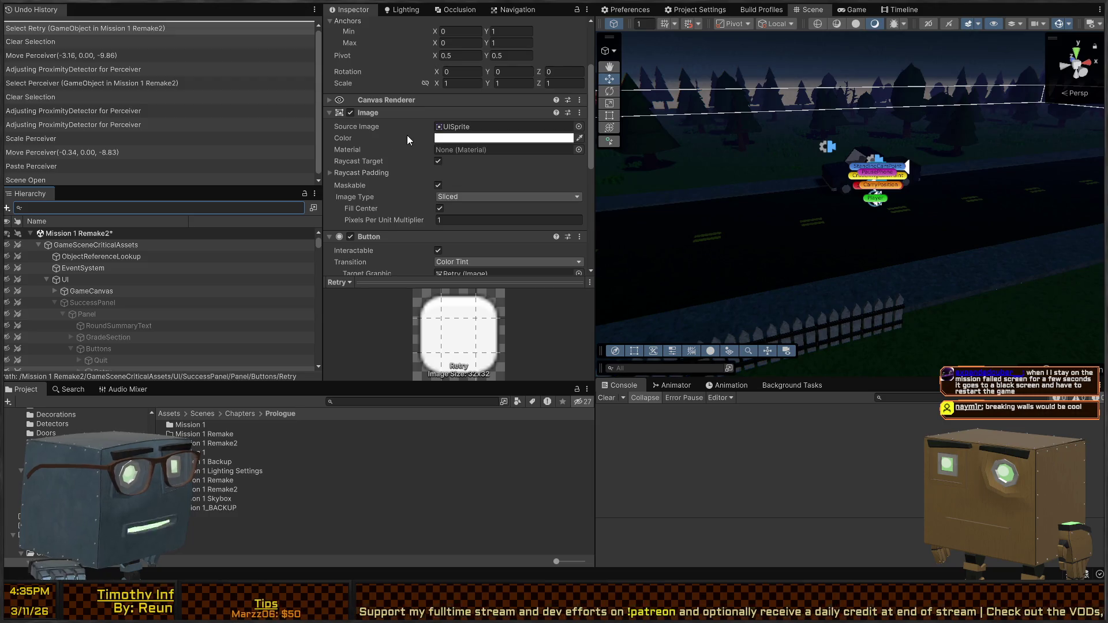
{"action": "left_click", "coordinate": [467, 122]}
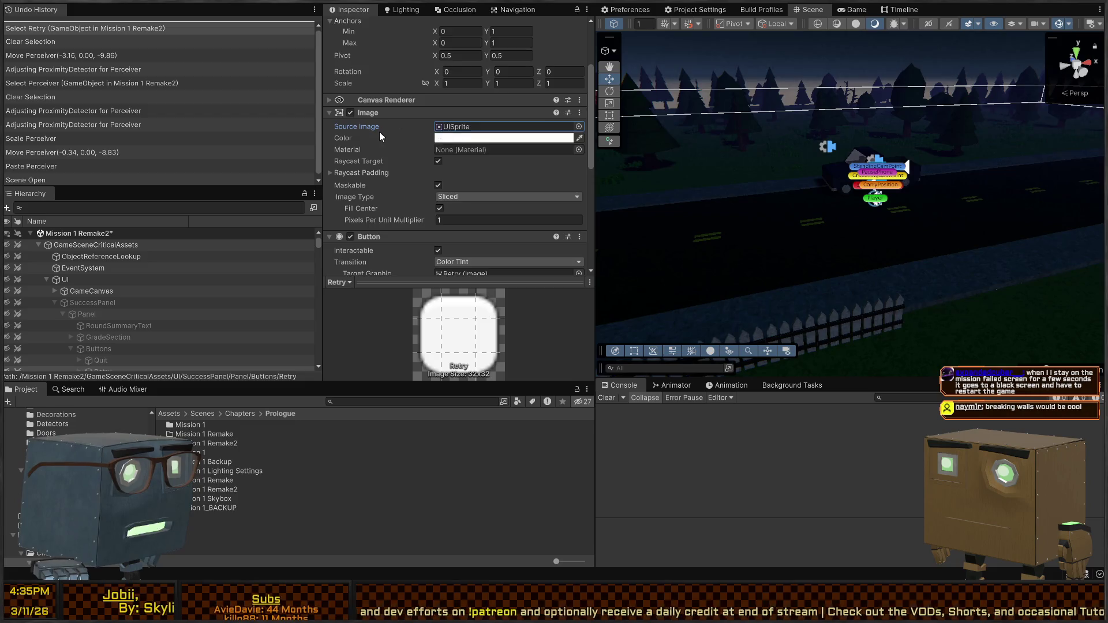
Ping the On Click target object and open the ReloadButton script
{"action": "scroll", "coordinate": [381, 133], "scroll_direction": "down", "scroll_amount": 5}
{"action": "scroll", "coordinate": [398, 134], "scroll_direction": "down", "scroll_amount": 4}
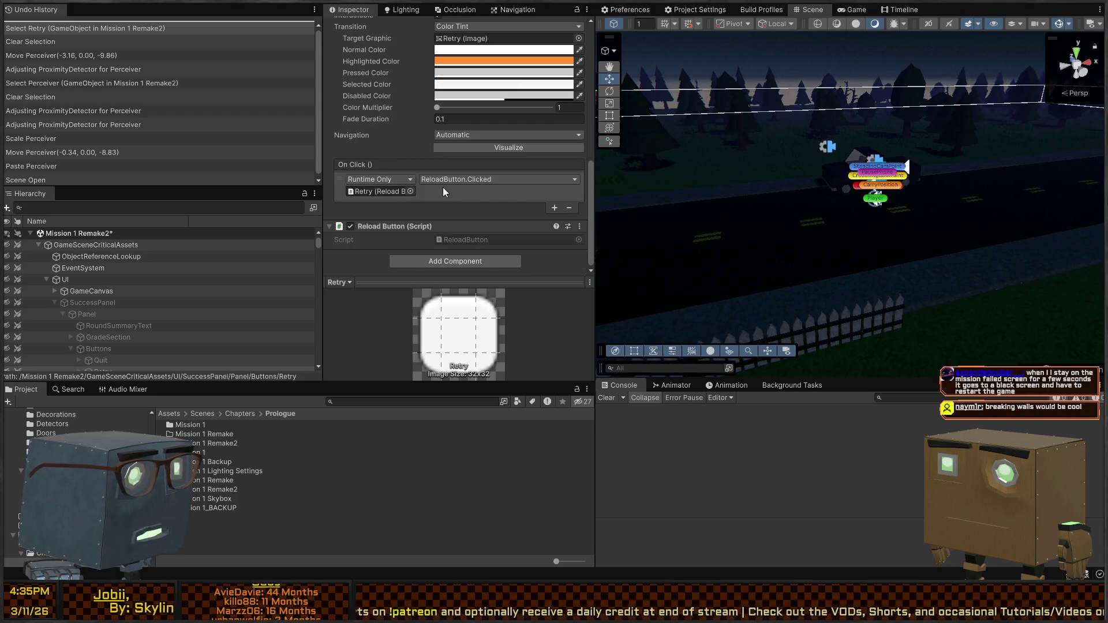
{"action": "left_click", "coordinate": [385, 192]}
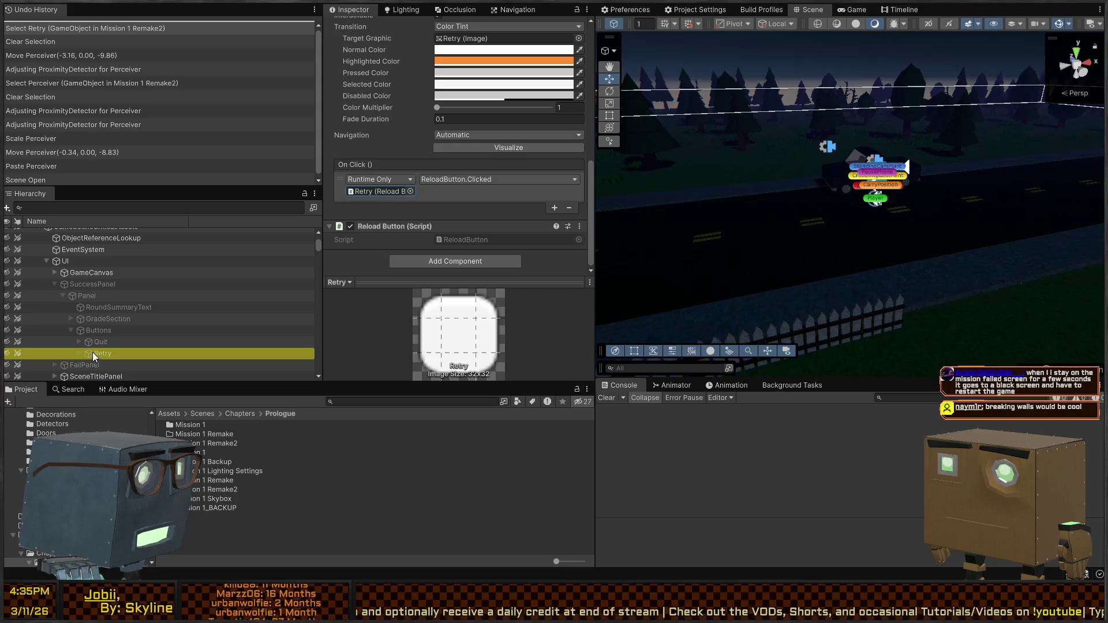
{"action": "double_click", "coordinate": [487, 240]}
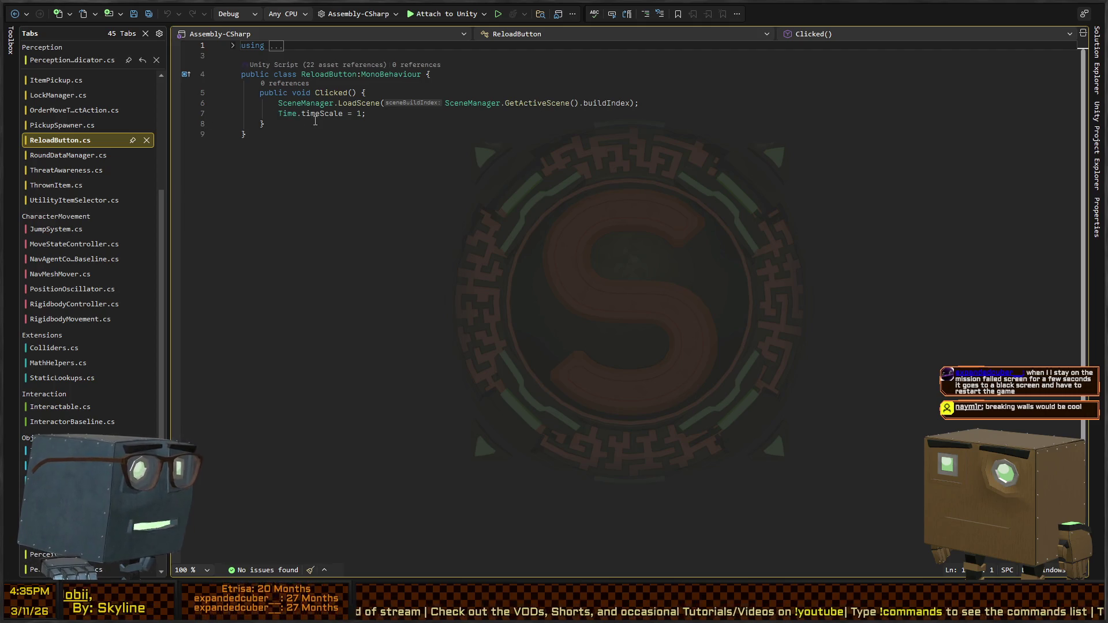
Make Clicked() reload the active scene and set Time.timeScale = 1, then return to Unity
{"action": "left_click", "coordinate": [391, 114]}
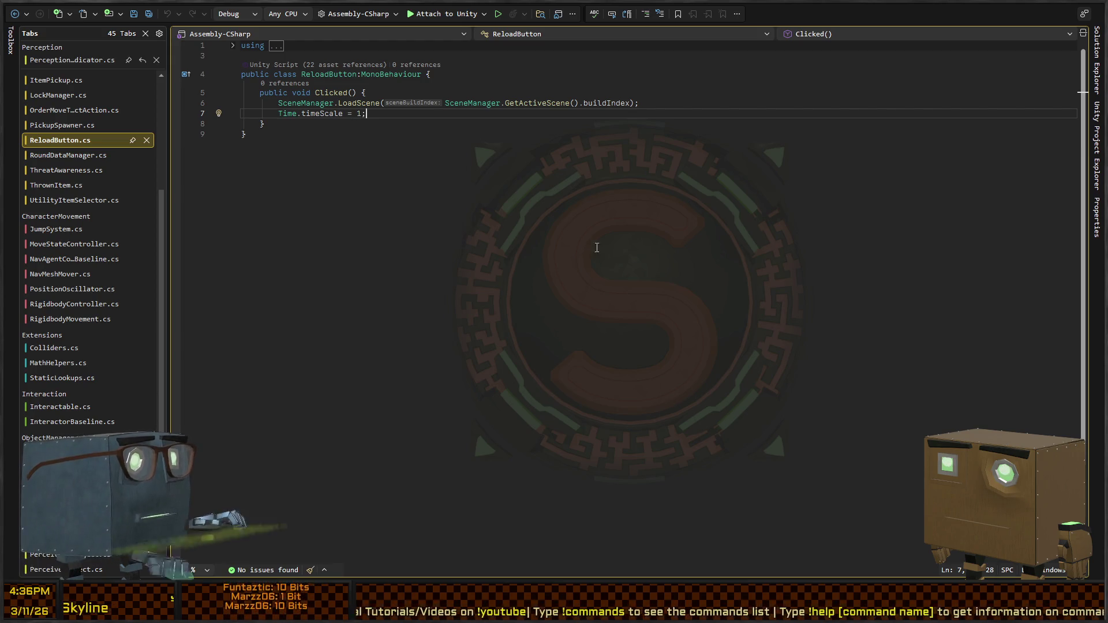
{"action": "left_click", "coordinate": [733, 128]}
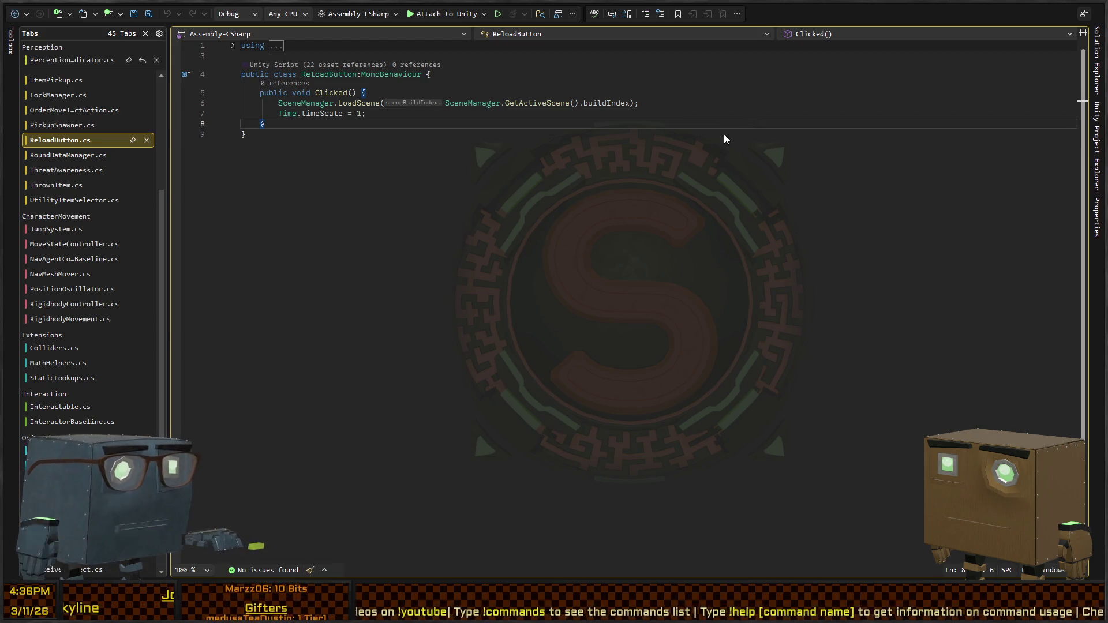
{"action": "key", "text": "alt+Tab"}
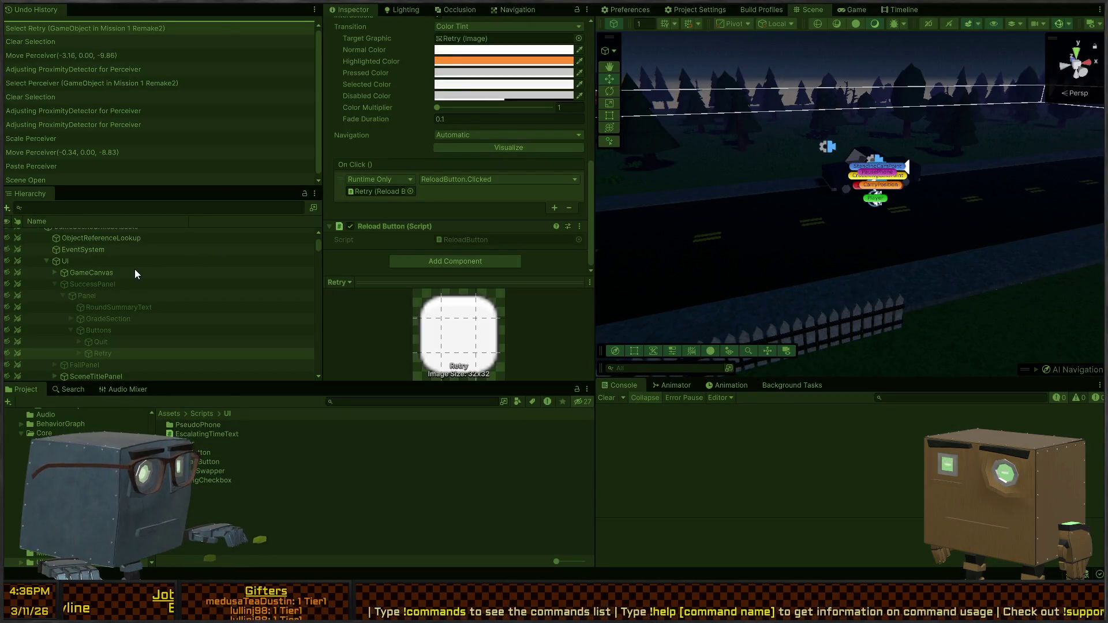
Play the level, skip the cutscene, and select SuccessPanel and then FailPanel to inspect
{"action": "key", "text": "ctrl+p"}
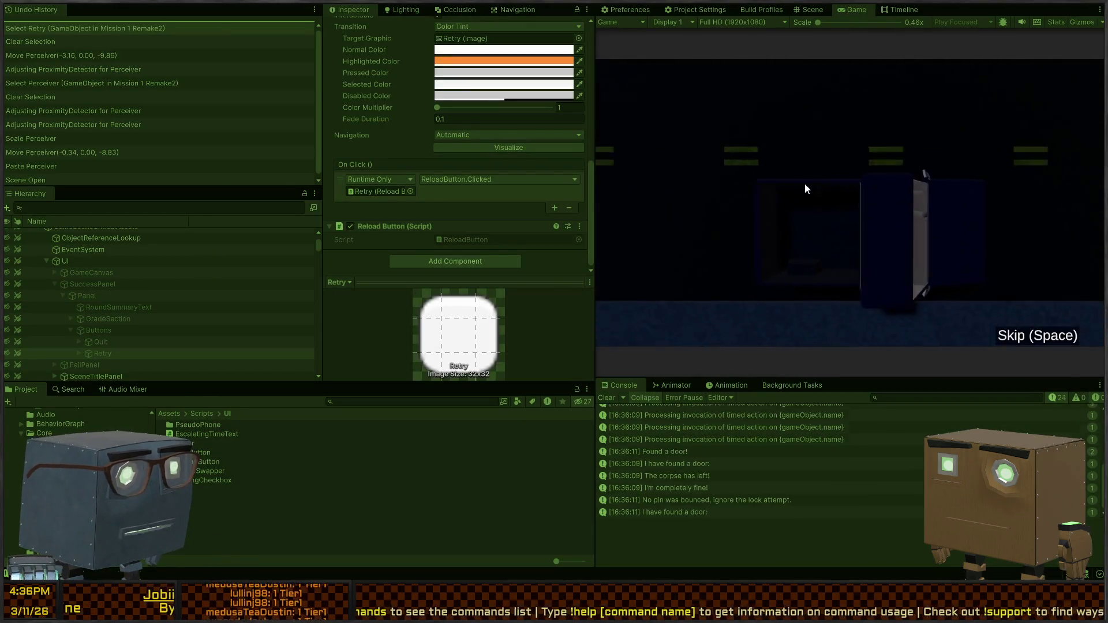
{"action": "key", "text": "space"}
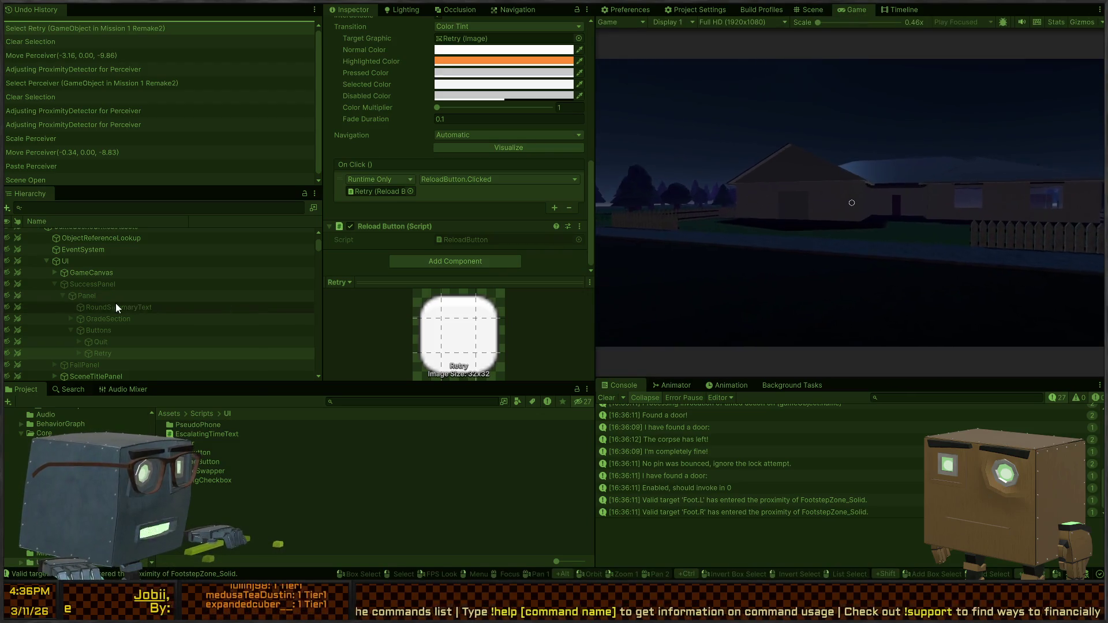
{"action": "left_click", "coordinate": [106, 285]}
{"action": "scroll", "coordinate": [92, 321], "scroll_direction": "down", "scroll_amount": 3}
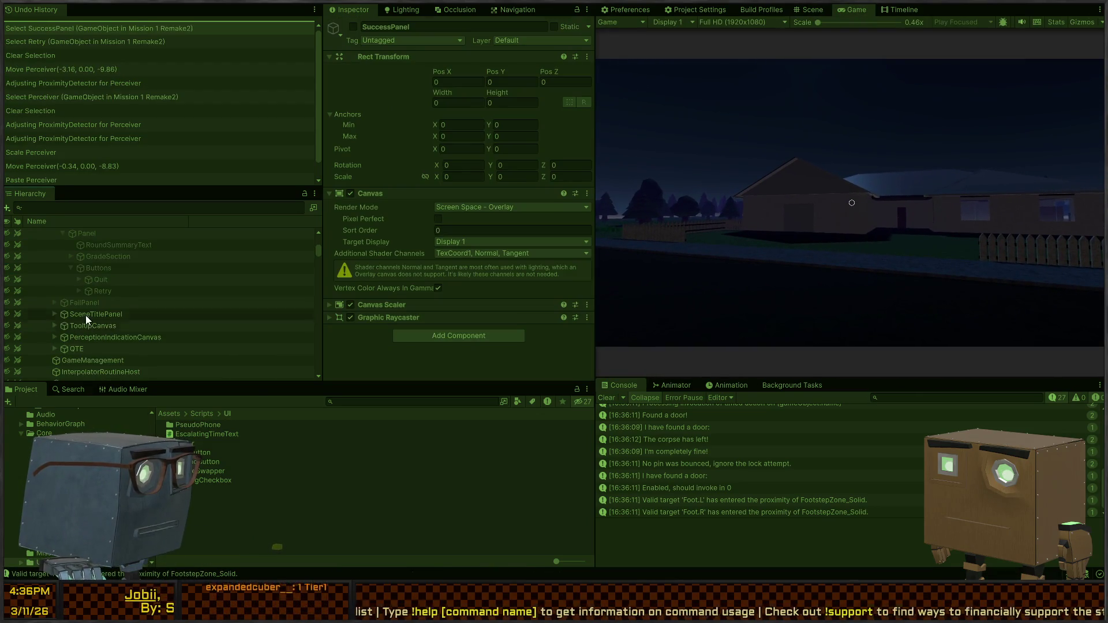
{"action": "left_click", "coordinate": [78, 301]}
{"action": "left_click", "coordinate": [55, 302]}
{"action": "scroll", "coordinate": [86, 303], "scroll_direction": "down", "scroll_amount": 3}
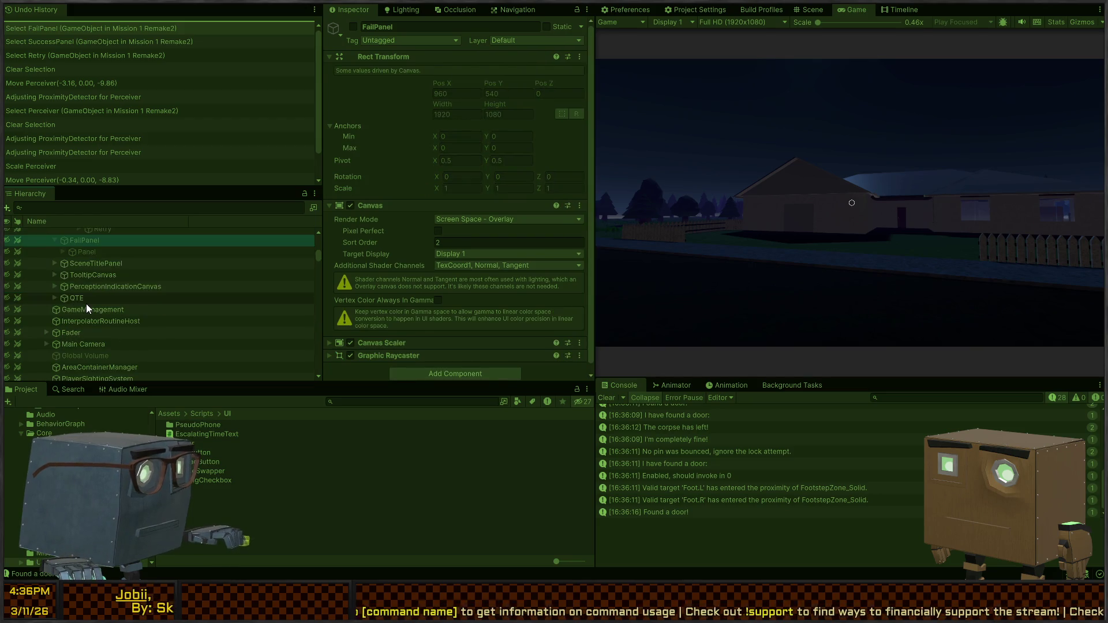
{"action": "key", "text": "ctrl+1"}
Inspect FailPanel's inner Panel and its Buttons child while the game runs
{"action": "key", "text": "alt+shift+a"}
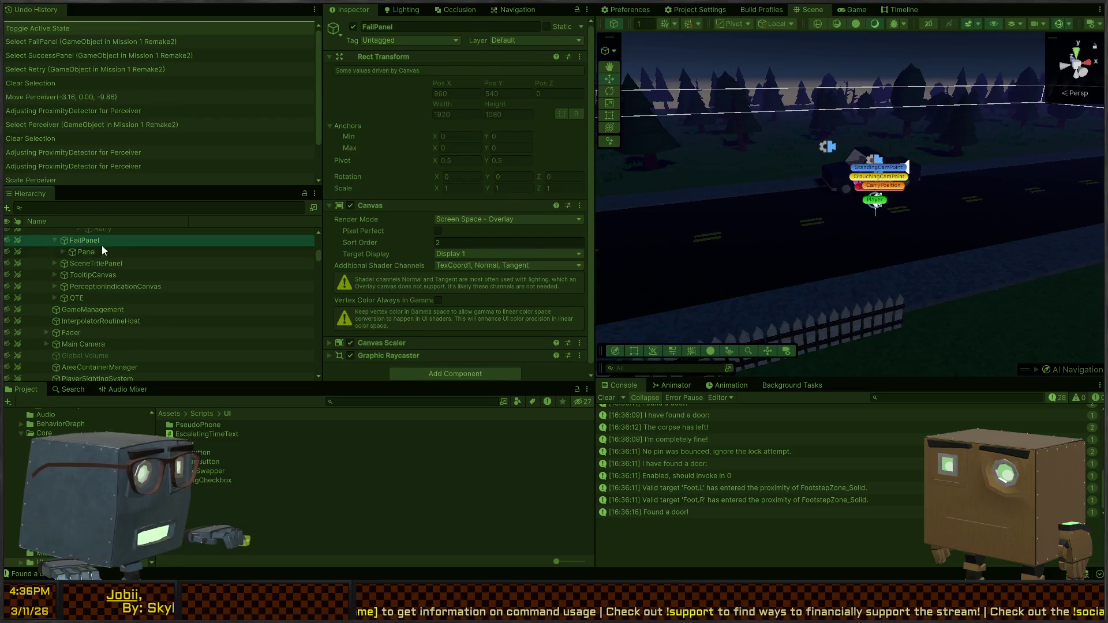
{"action": "left_click", "coordinate": [87, 252]}
{"action": "left_click", "coordinate": [62, 252]}
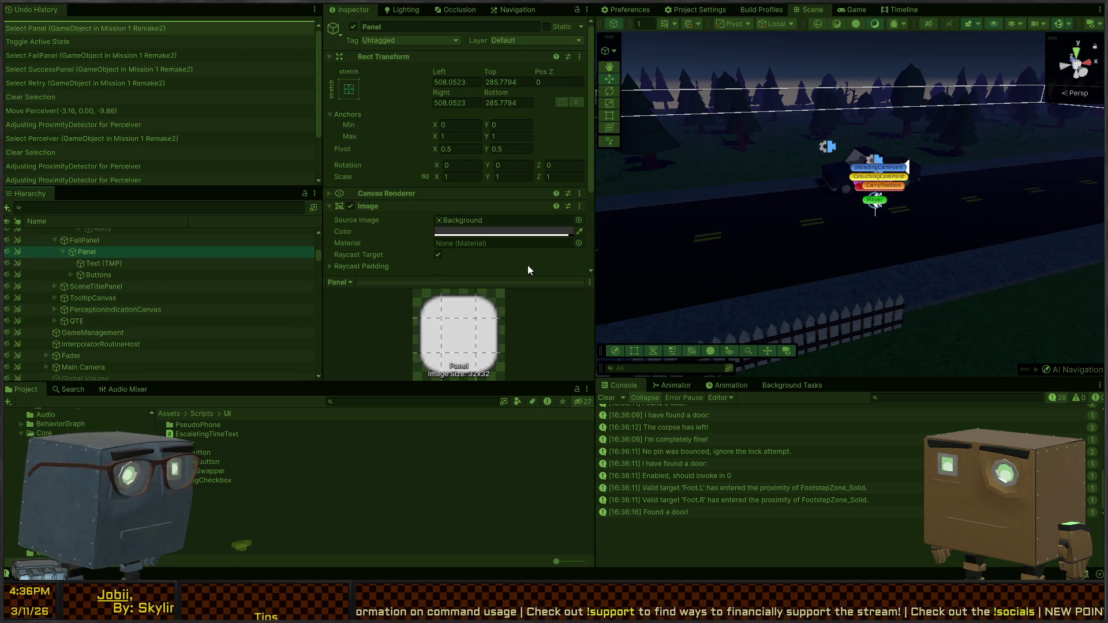
{"action": "left_click", "coordinate": [853, 10]}
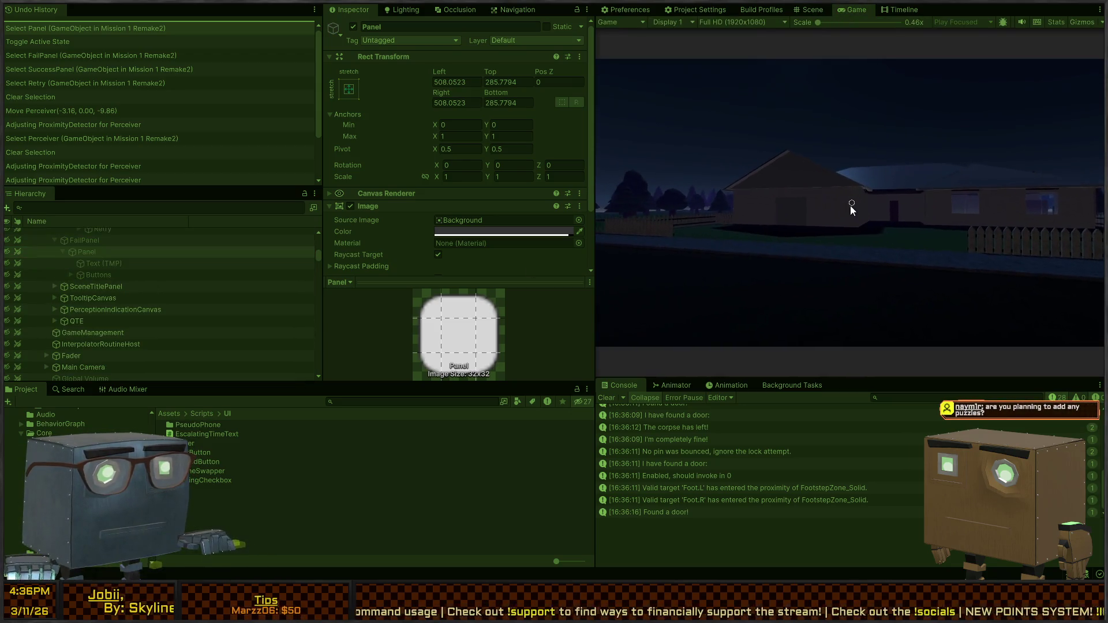
{"action": "left_click", "coordinate": [106, 245]}
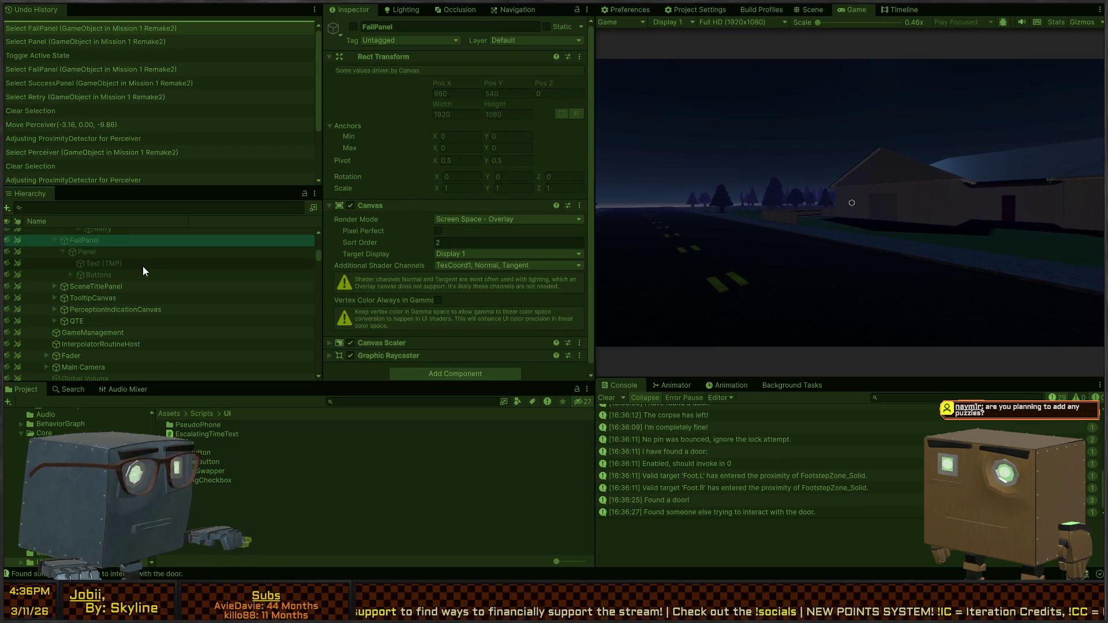
{"action": "scroll", "coordinate": [140, 263], "scroll_direction": "up", "scroll_amount": 3}
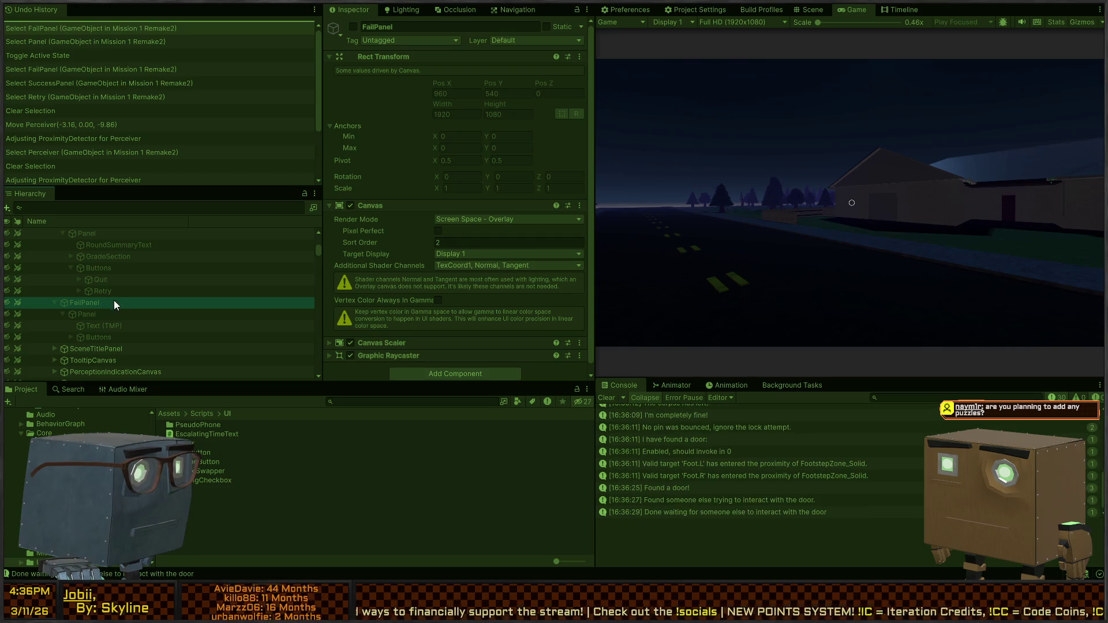
{"action": "scroll", "coordinate": [90, 299], "scroll_direction": "down", "scroll_amount": 2}
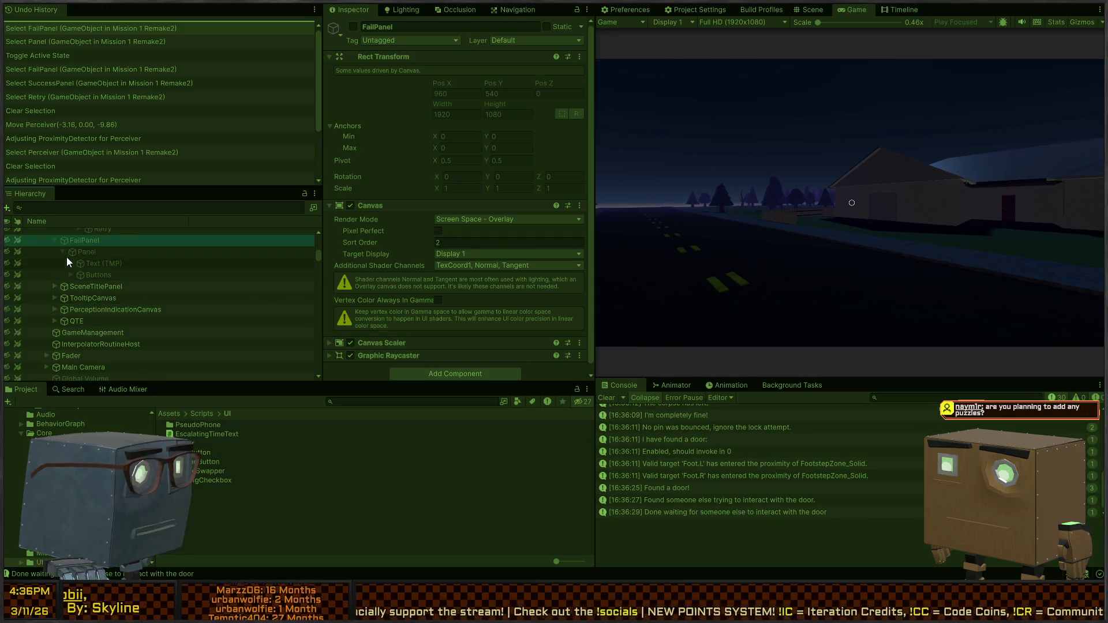
{"action": "scroll", "coordinate": [161, 290], "scroll_direction": "up", "scroll_amount": 5}
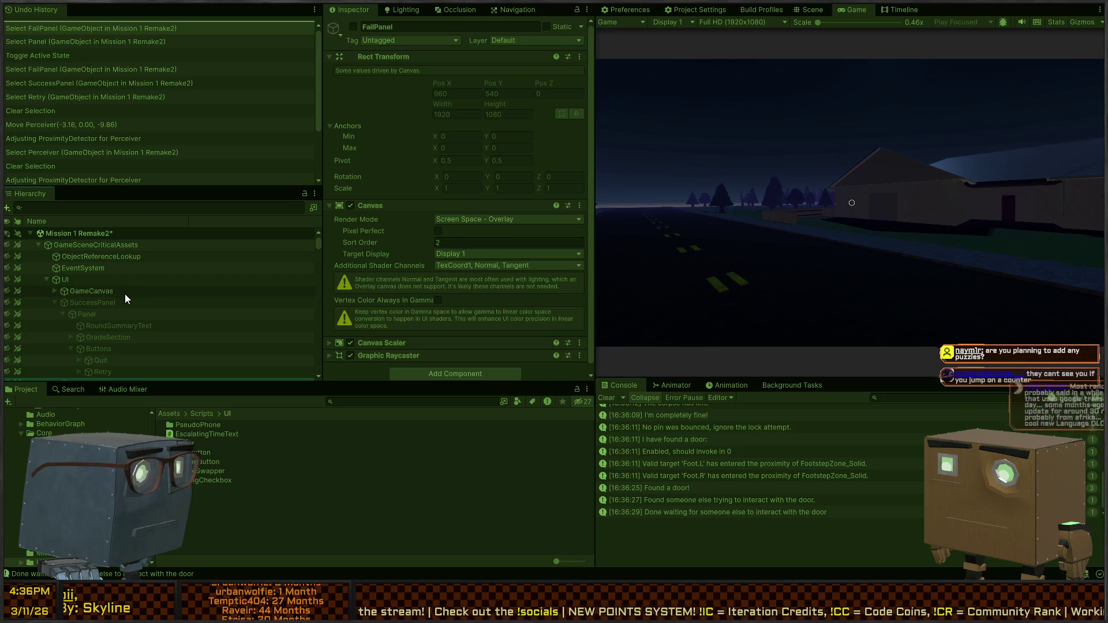
{"action": "scroll", "coordinate": [120, 293], "scroll_direction": "down", "scroll_amount": 4}
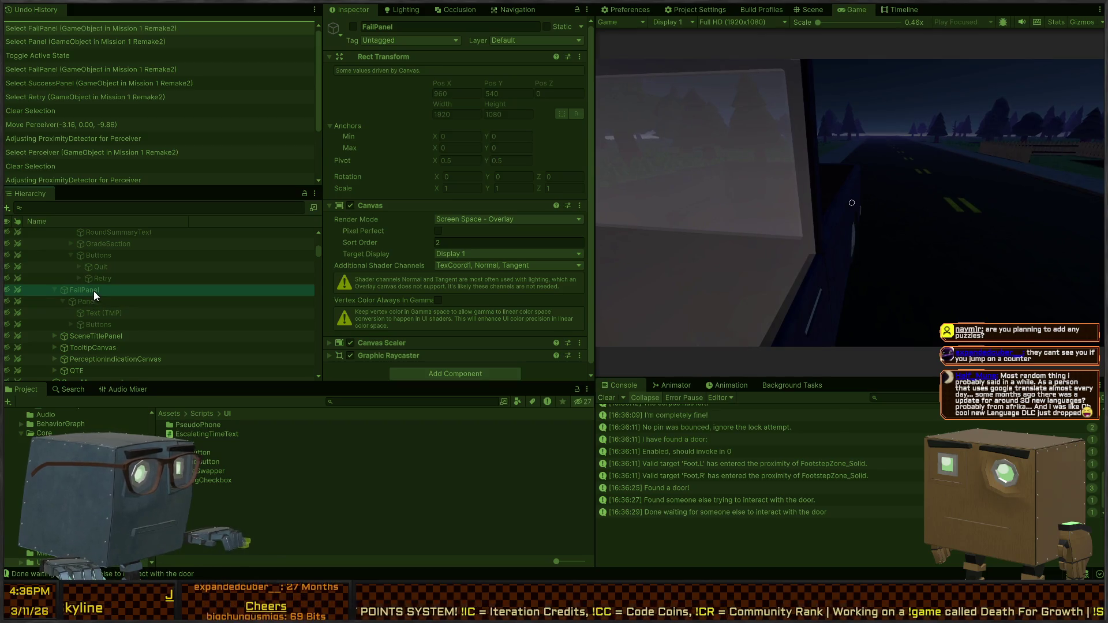
{"action": "left_click", "coordinate": [95, 324]}
Duplicate FailPanel as an active FailPanel (1), then pause the game with Escape
{"action": "left_click", "coordinate": [78, 290]}
{"action": "key", "text": "ctrl+c"}
{"action": "key", "text": "ctrl+v"}
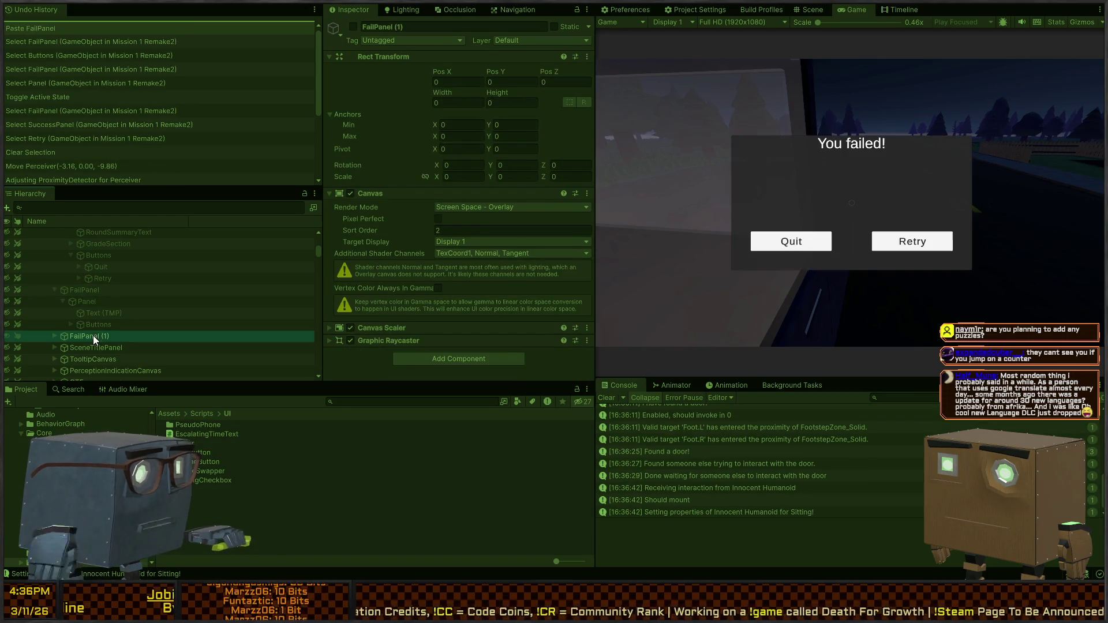
{"action": "key", "text": "alt+shift+a"}
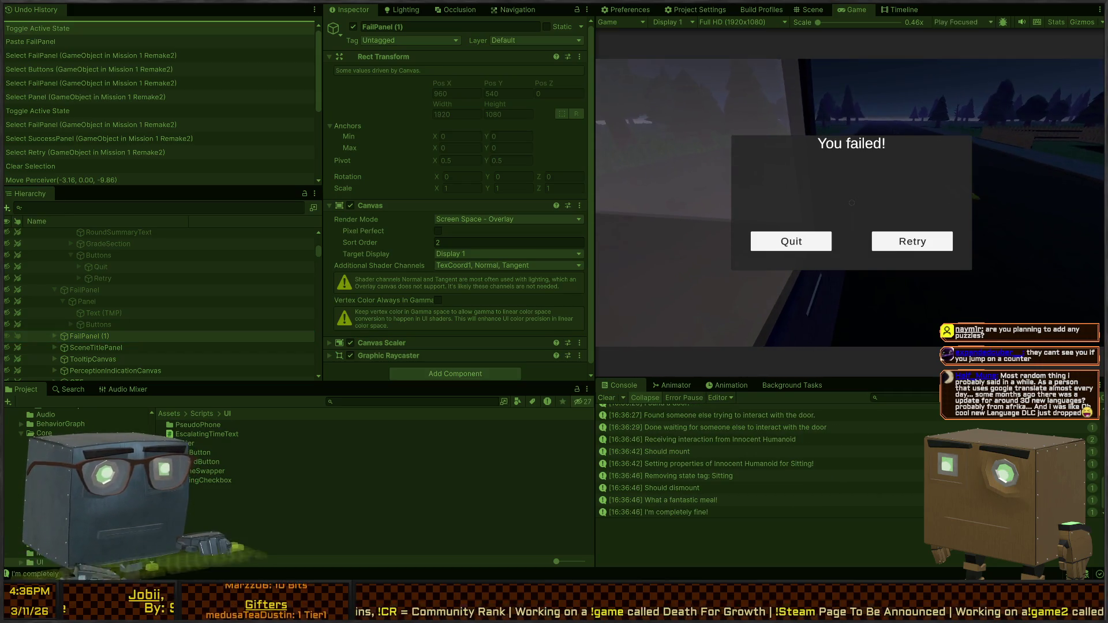
{"action": "left_click", "coordinate": [900, 215]}
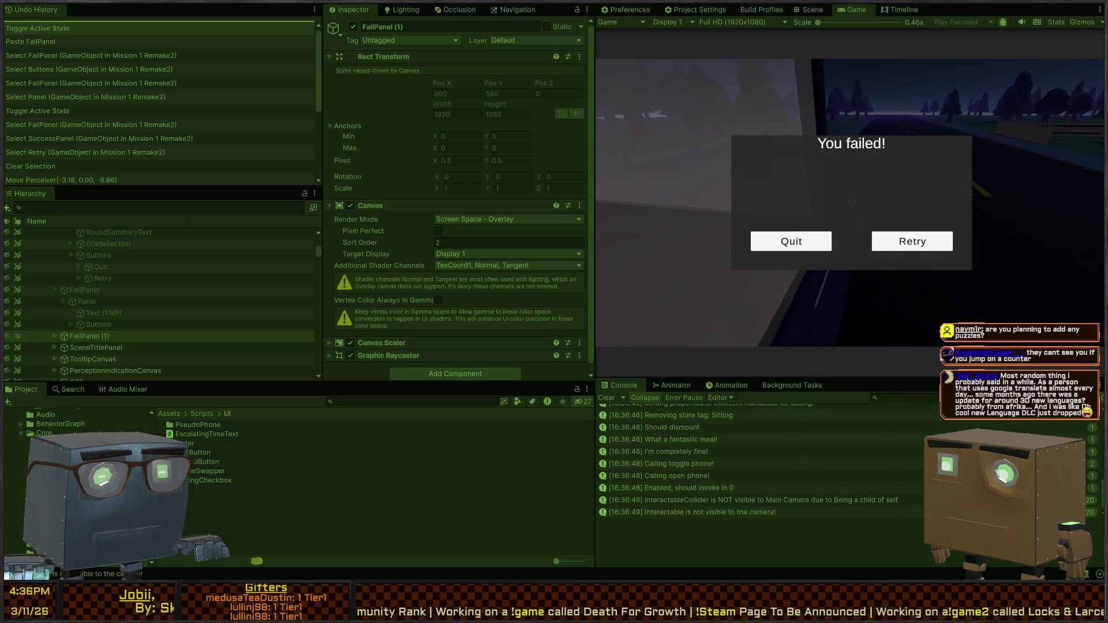
{"action": "key", "text": "Escape"}
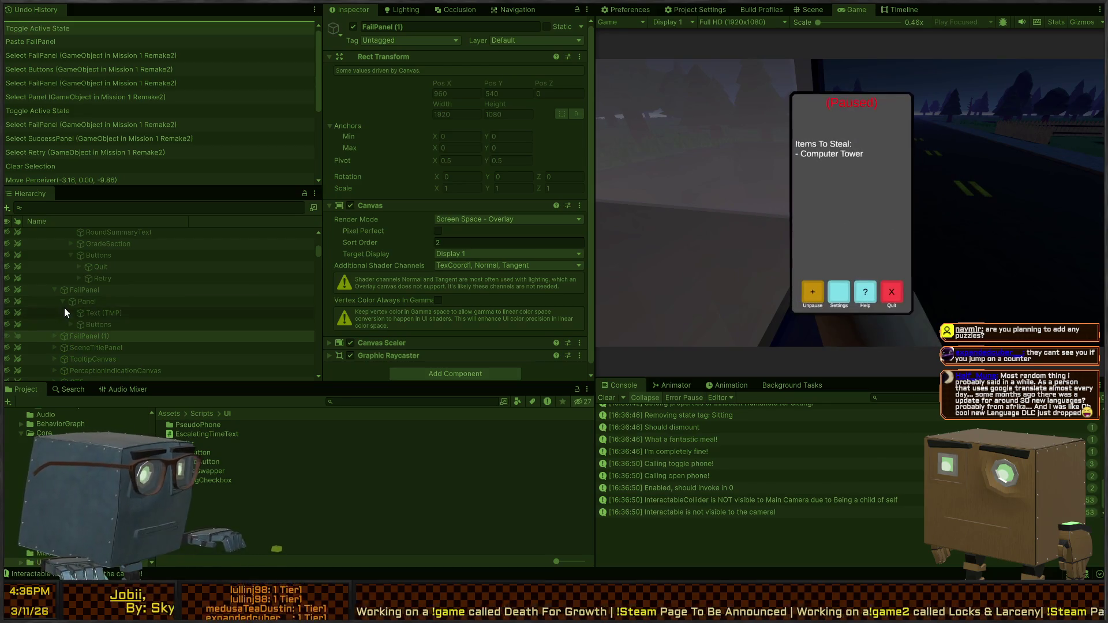
Try dragging FailPanel (1) up the Hierarchy and collapse FailPanel's children
{"action": "mouse_move", "coordinate": [75, 337]}
{"action": "left_mouse_down"}
{"action": "mouse_move", "coordinate": [35, 345]}
{"action": "mouse_move", "coordinate": [118, 215]}
{"action": "mouse_move", "coordinate": [105, 310]}
{"action": "mouse_move", "coordinate": [71, 304]}
{"action": "mouse_move", "coordinate": [70, 276]}
{"action": "mouse_move", "coordinate": [44, 269]}
{"action": "mouse_move", "coordinate": [98, 302]}
{"action": "mouse_move", "coordinate": [75, 364]}
{"action": "mouse_move", "coordinate": [73, 226]}
{"action": "mouse_move", "coordinate": [67, 245]}
{"action": "left_mouse_up"}
{"action": "scroll", "coordinate": [86, 305], "scroll_direction": "up", "scroll_amount": 3}
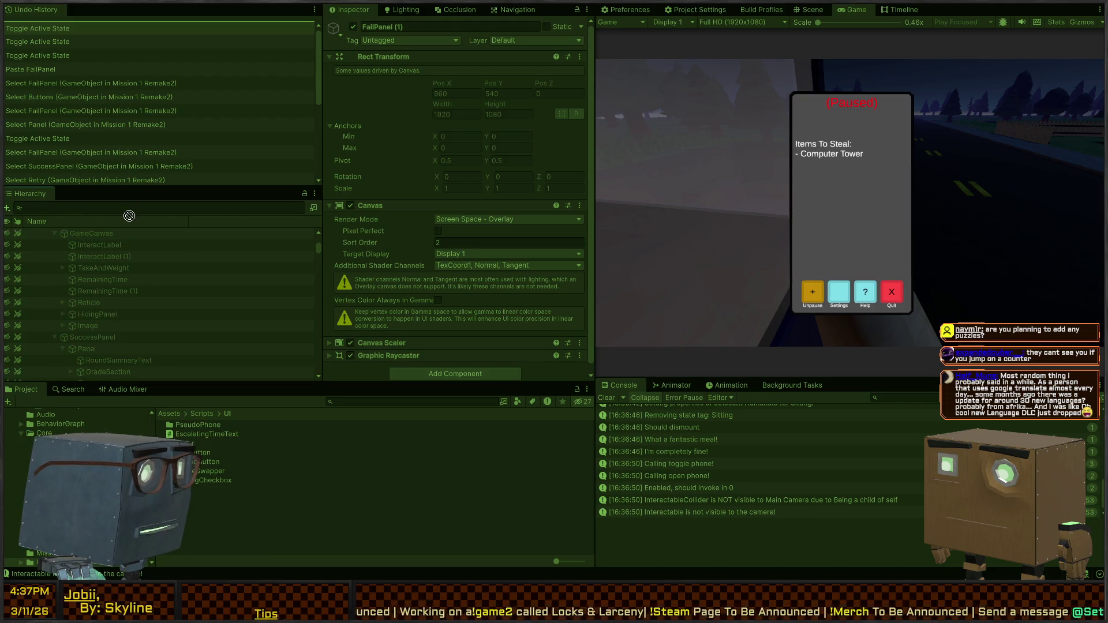
{"action": "left_click_drag", "start_coordinate": [159, 224], "coordinate": [270, 233]}
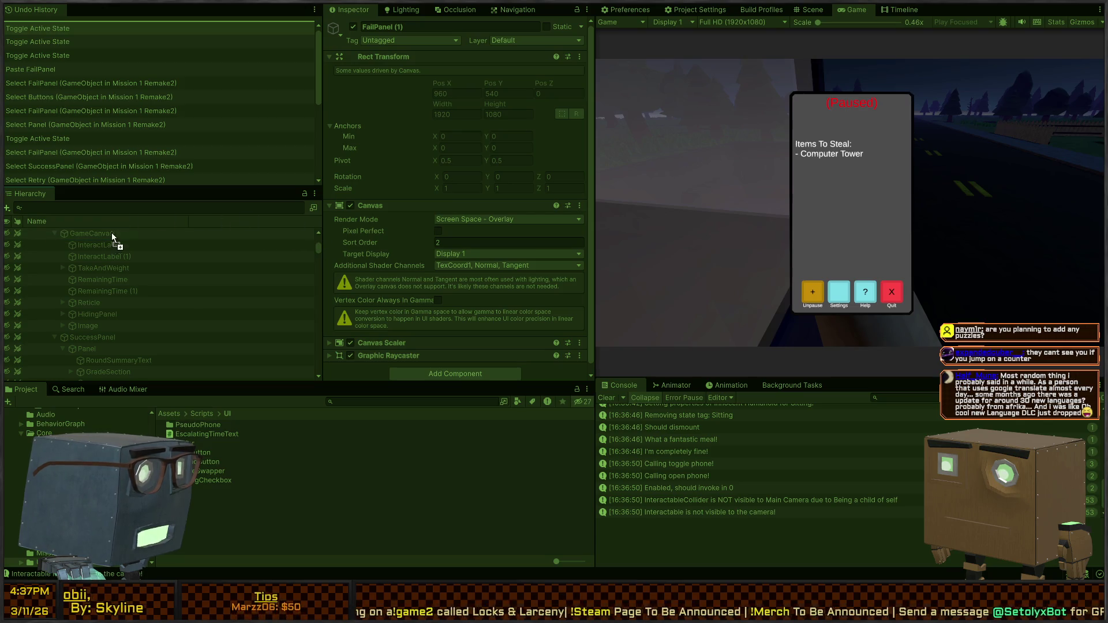
{"action": "mouse_move", "coordinate": [106, 224]}
{"action": "left_mouse_down"}
{"action": "mouse_move", "coordinate": [111, 237]}
{"action": "mouse_move", "coordinate": [123, 219]}
{"action": "mouse_move", "coordinate": [199, 220]}
{"action": "mouse_move", "coordinate": [213, 200]}
{"action": "mouse_move", "coordinate": [87, 228]}
{"action": "mouse_move", "coordinate": [185, 242]}
{"action": "mouse_move", "coordinate": [161, 235]}
{"action": "mouse_move", "coordinate": [120, 295]}
{"action": "mouse_move", "coordinate": [45, 303]}
{"action": "mouse_move", "coordinate": [56, 325]}
{"action": "left_mouse_up"}
{"action": "left_click", "coordinate": [54, 326]}
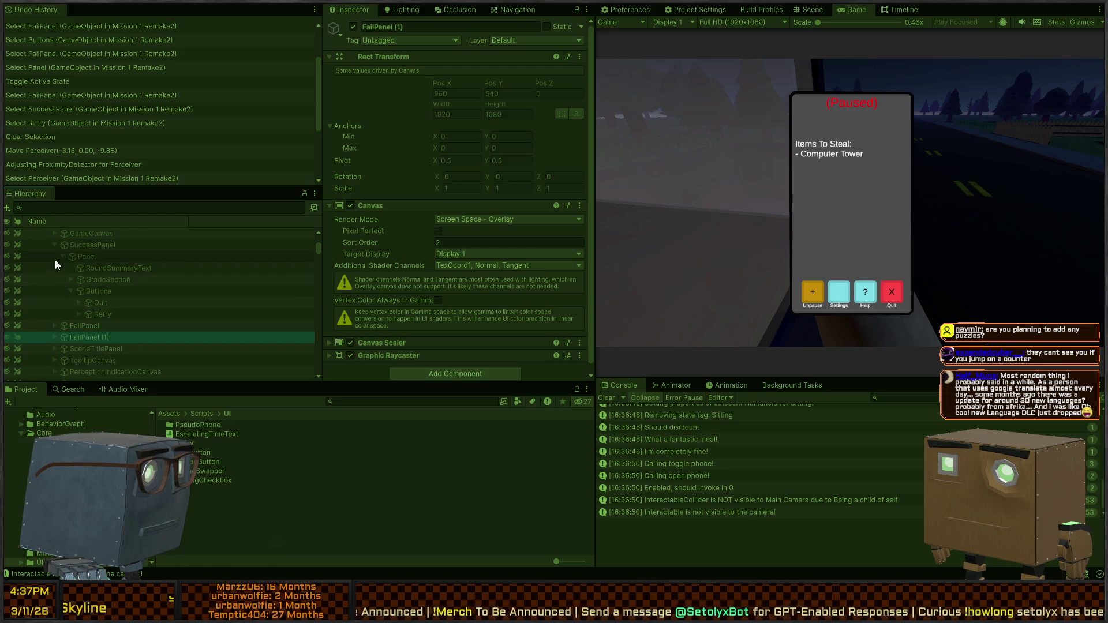
Collapse SuccessPanel and drag FailPanel (1) to the top of the Hierarchy
{"action": "left_click", "coordinate": [54, 244]}
{"action": "scroll", "coordinate": [167, 265], "scroll_direction": "up", "scroll_amount": 3}
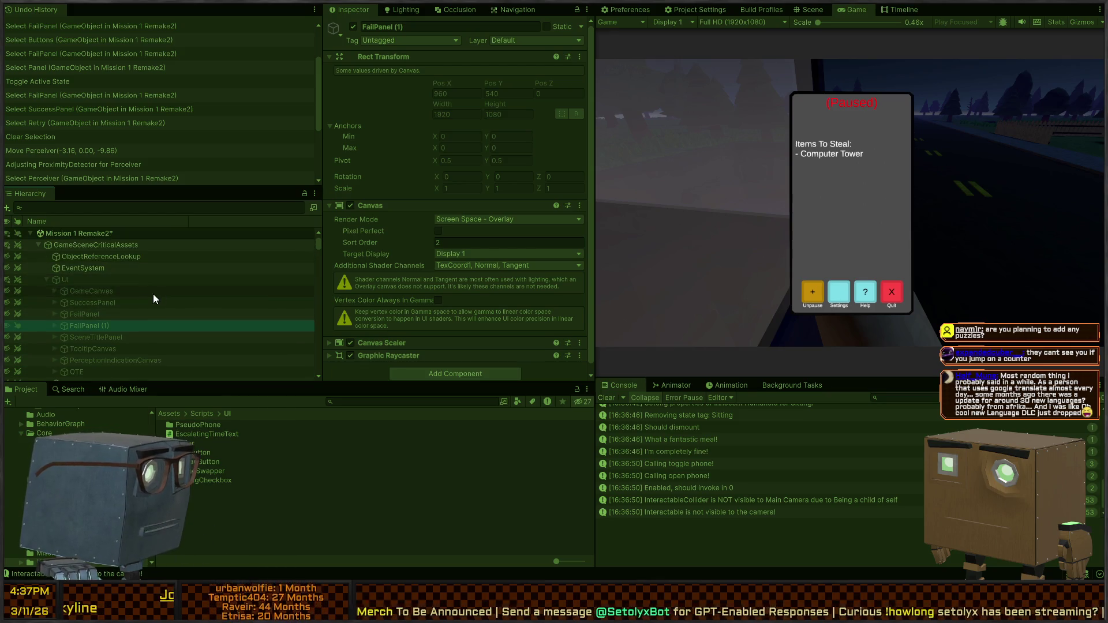
{"action": "mouse_move", "coordinate": [95, 324]}
{"action": "left_mouse_down"}
{"action": "mouse_move", "coordinate": [69, 295]}
{"action": "mouse_move", "coordinate": [71, 267]}
{"action": "mouse_move", "coordinate": [50, 265]}
{"action": "left_mouse_up"}
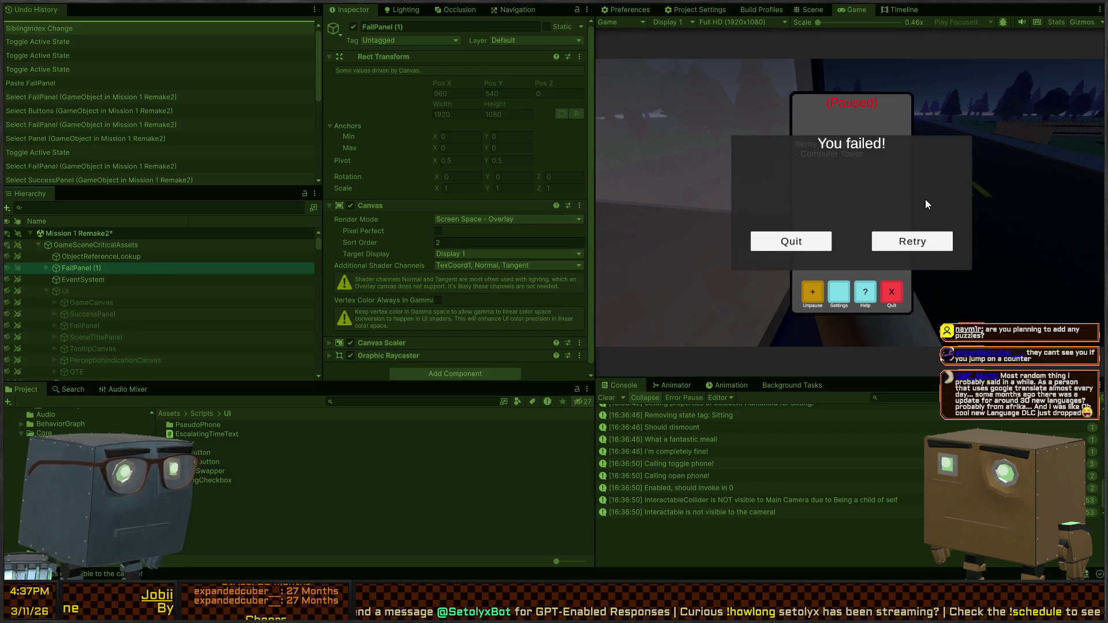
Click Retry in the fail dialog to reload the level, then view the Scene
{"action": "left_click", "coordinate": [953, 206]}
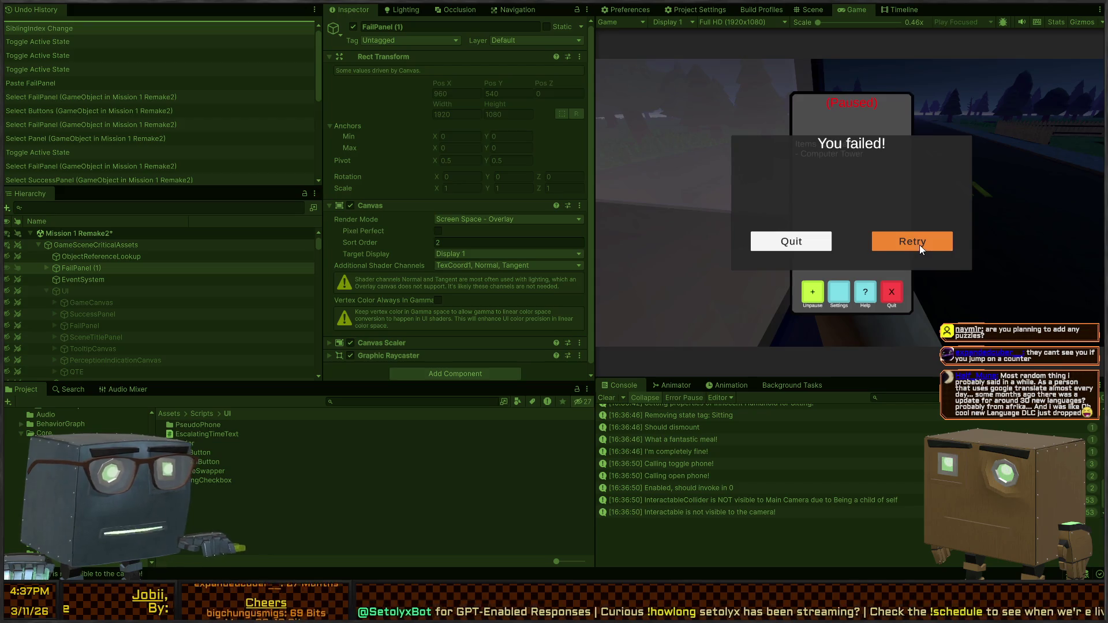
{"action": "left_click", "coordinate": [919, 243]}
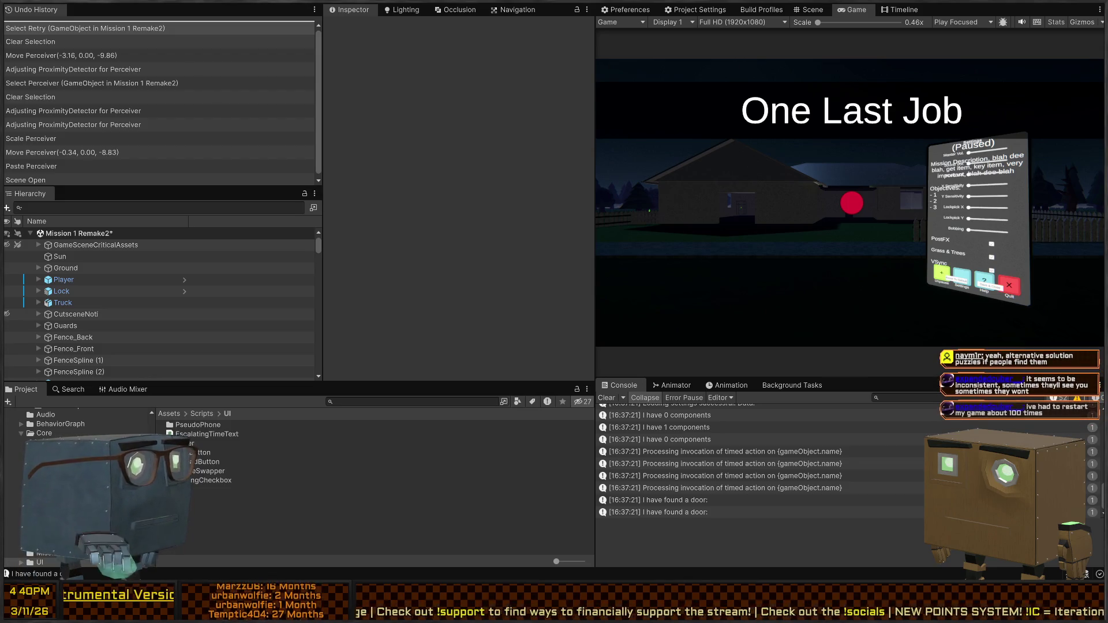
{"action": "left_click", "coordinate": [811, 10]}
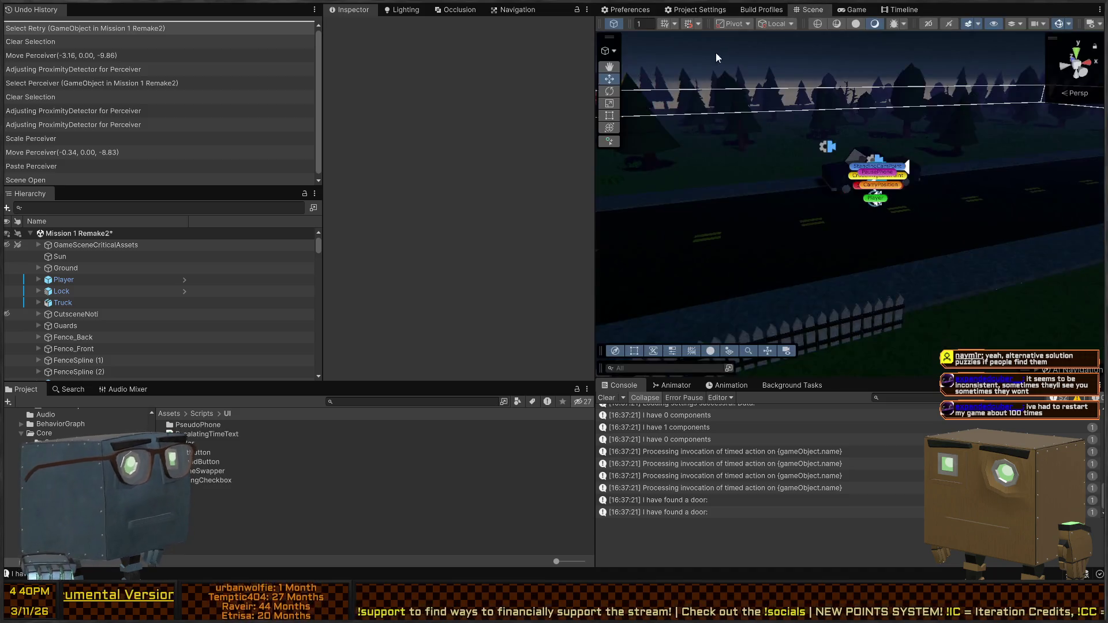
Play the level and walk the player with W from the house down the road toward a guard
{"action": "left_click", "coordinate": [854, 10]}
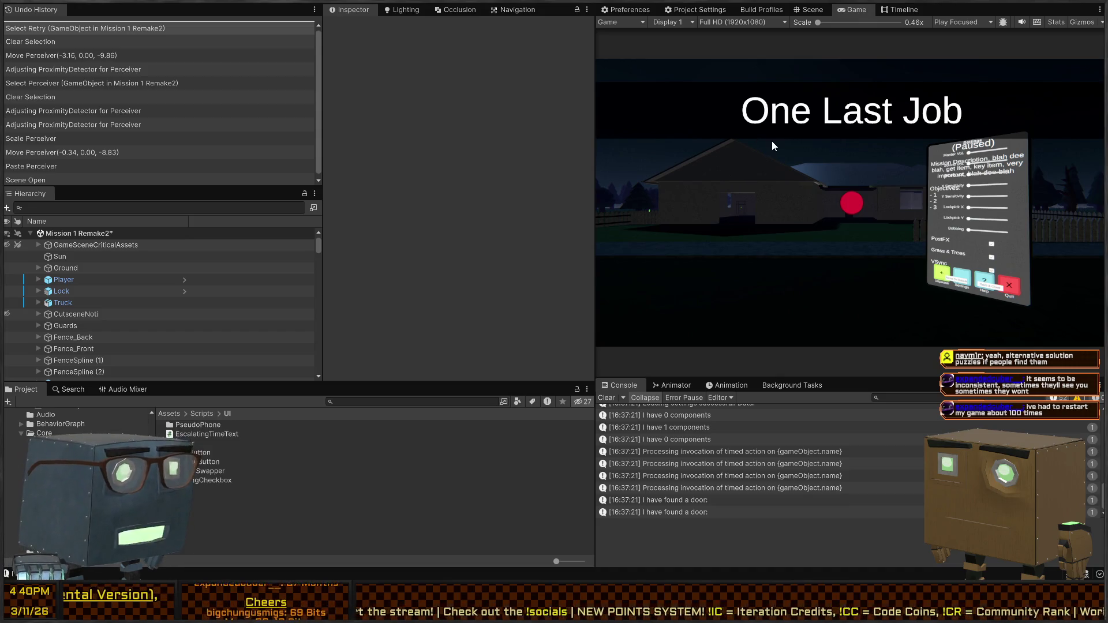
{"action": "key", "text": "ctrl+p"}
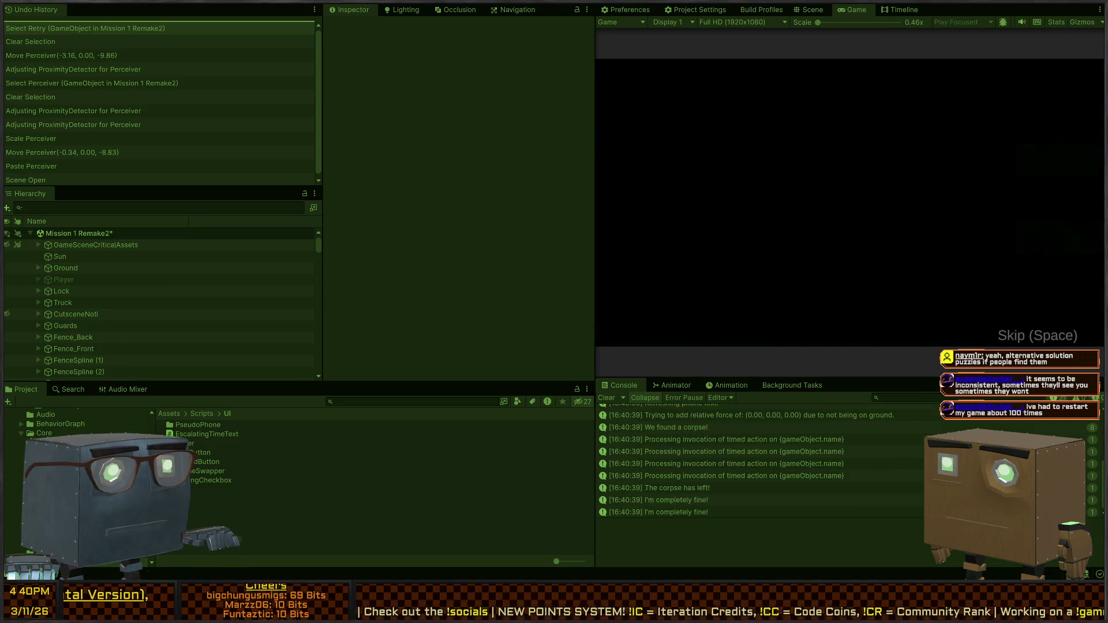
{"action": "key", "text": "w"}
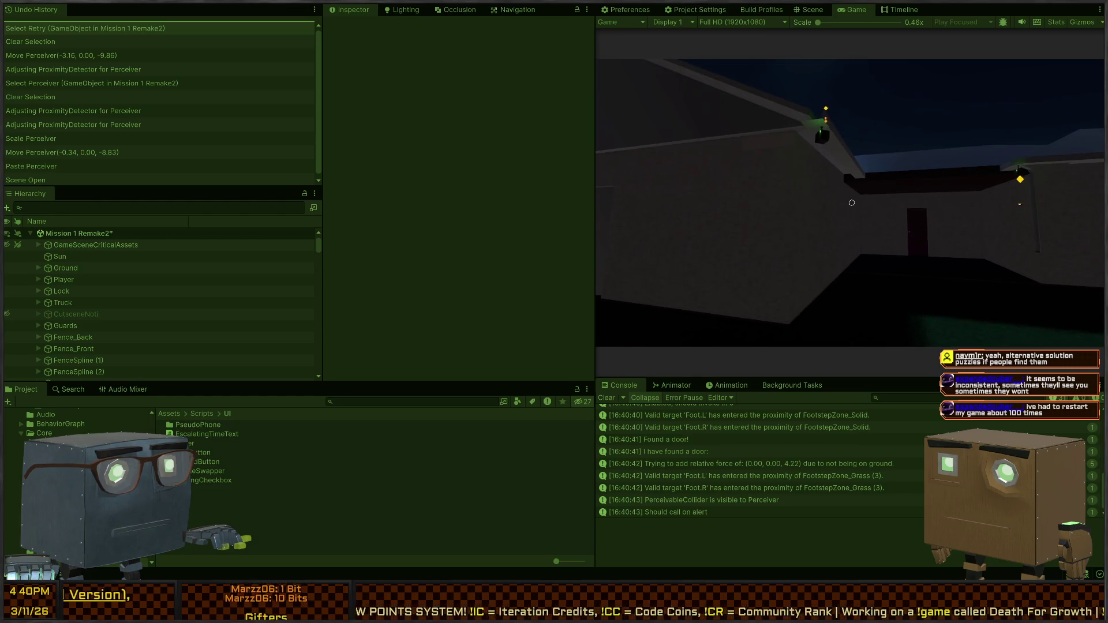
{"action": "key", "text": "w"}
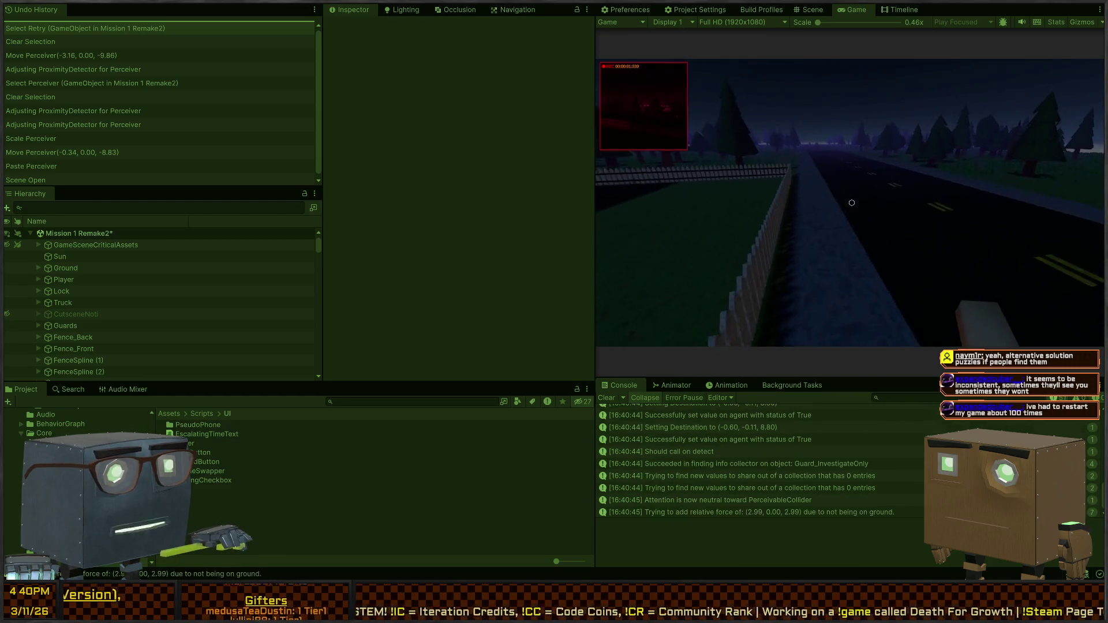
{"action": "key", "text": "w"}
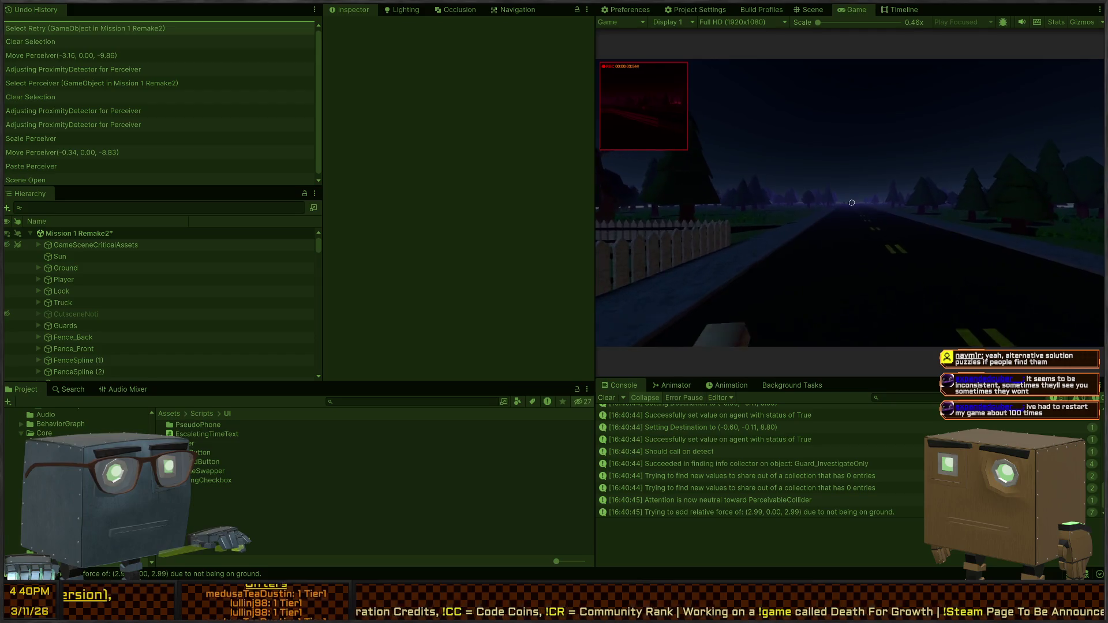
{"action": "key", "text": "w"}
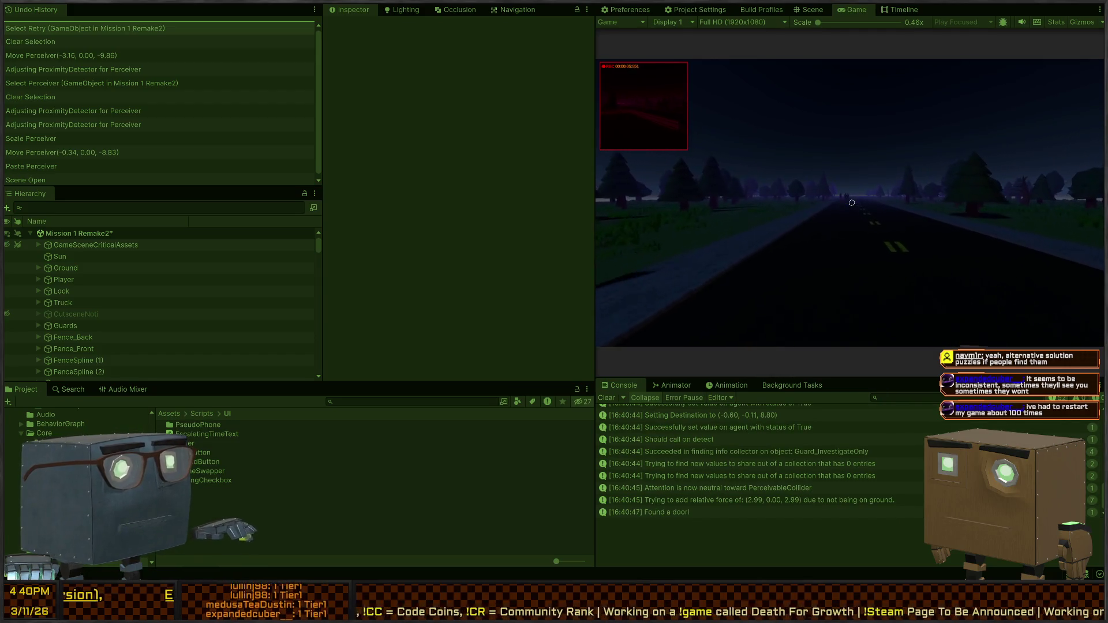
{"action": "key", "text": "w"}
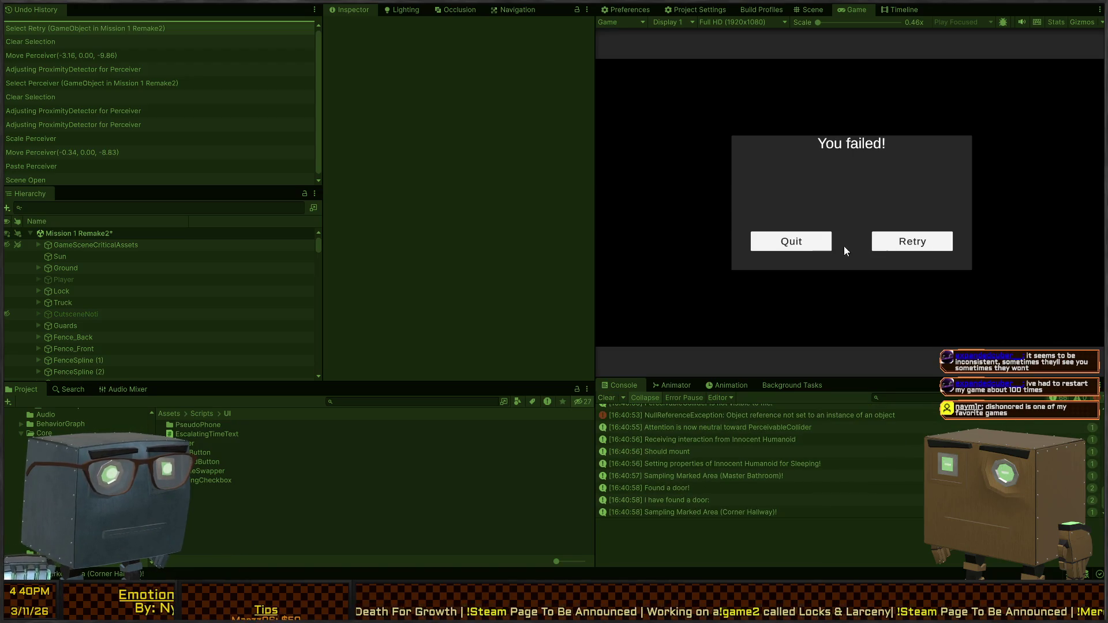
Click Retry on the fail screen, orbit the Scene view toward the buildings, and select the log entry
{"action": "left_click", "coordinate": [927, 239]}
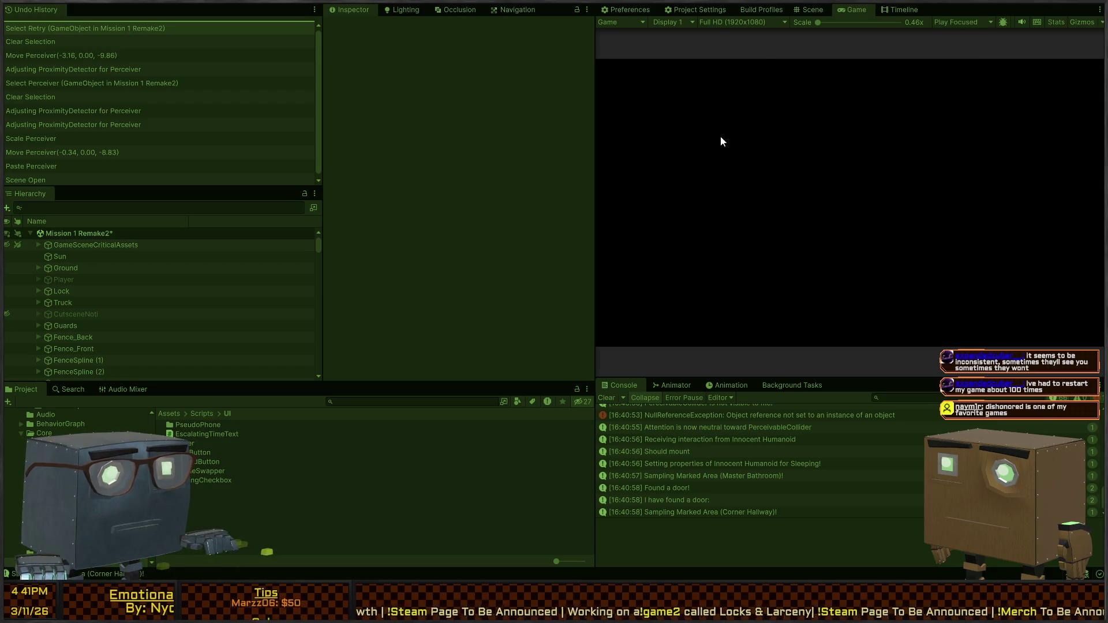
{"action": "left_click", "coordinate": [810, 10]}
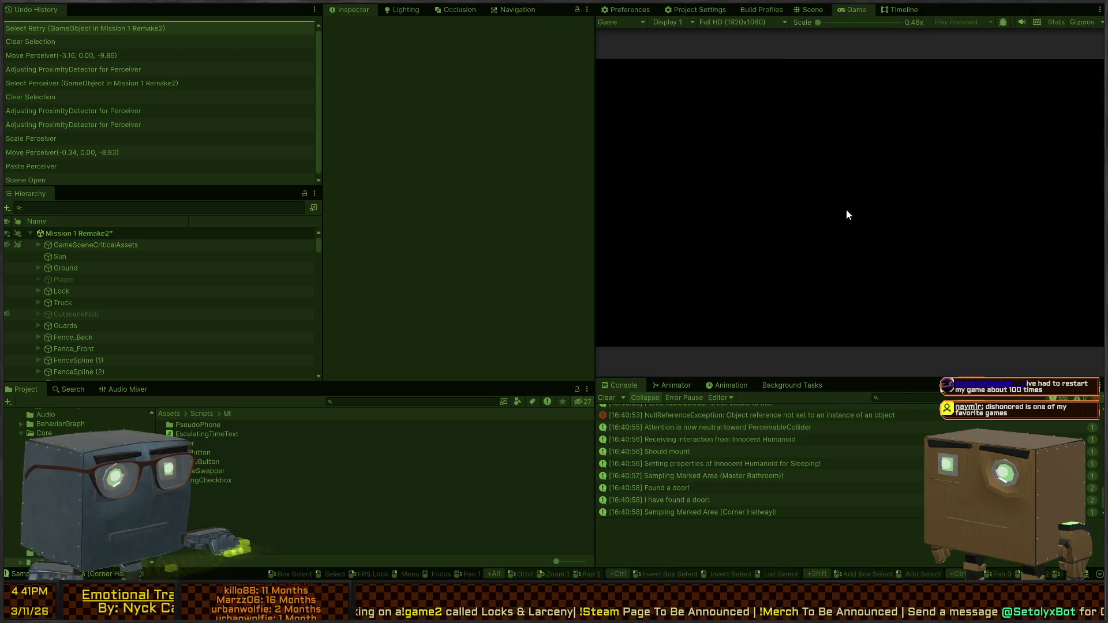
{"action": "left_click", "coordinate": [813, 11]}
{"action": "mouse_move", "coordinate": [808, 144]}
{"action": "left_mouse_down"}
{"action": "mouse_move", "coordinate": [664, 167]}
{"action": "mouse_move", "coordinate": [473, 161]}
{"action": "mouse_move", "coordinate": [702, 189]}
{"action": "left_mouse_up"}
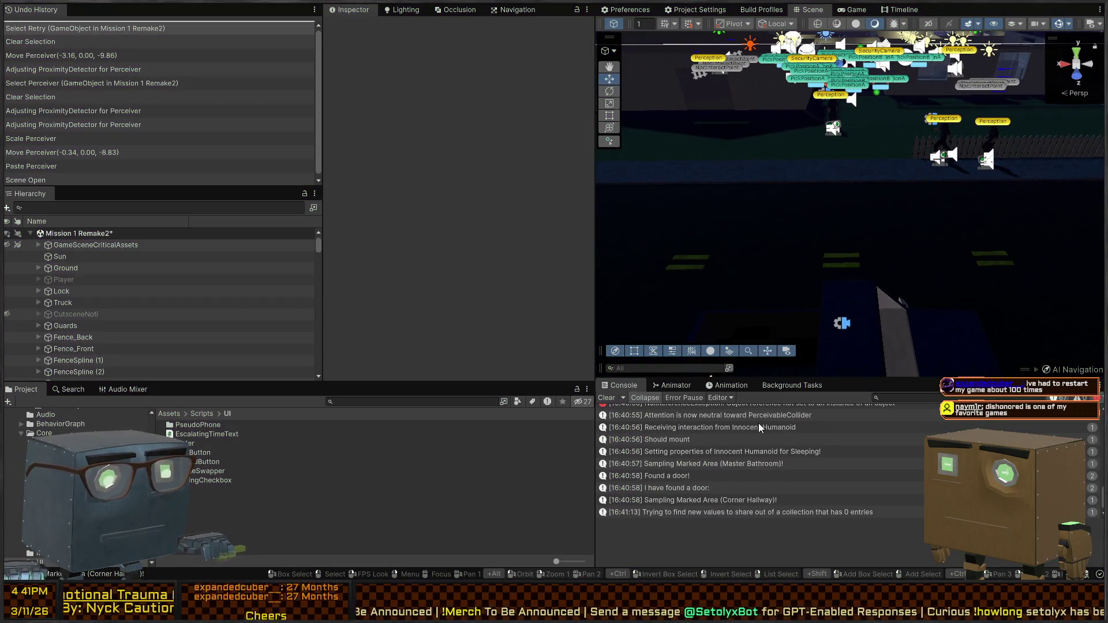
{"action": "left_click", "coordinate": [743, 415]}
Show the NullReferenceException's stack trace in the Console
{"action": "left_click", "coordinate": [756, 470]}
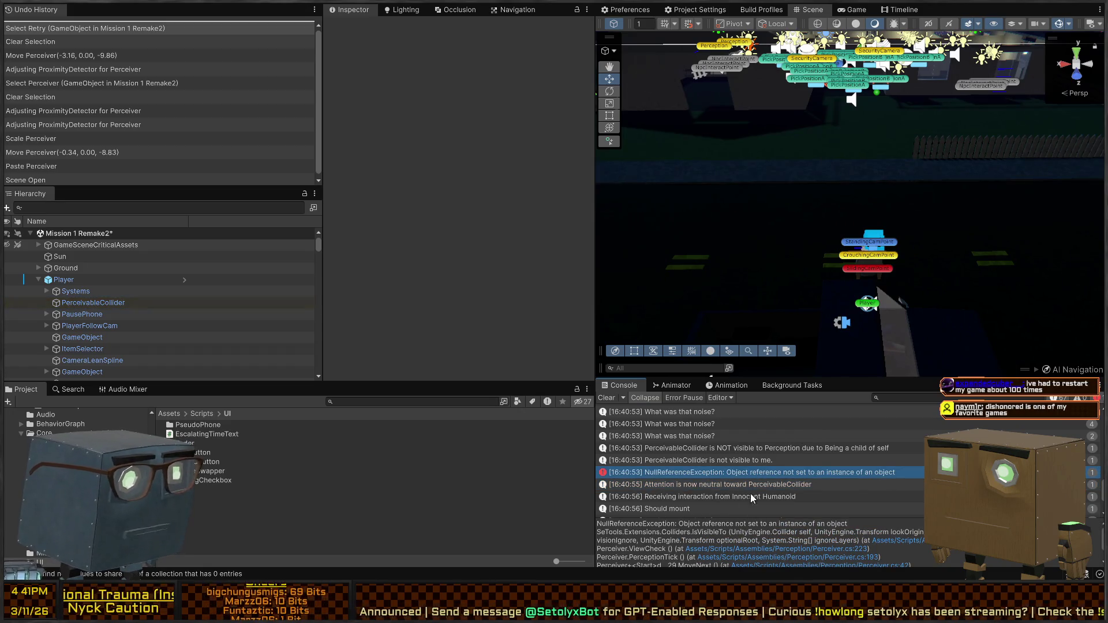
{"action": "scroll", "coordinate": [702, 467], "scroll_direction": "down", "scroll_amount": 2}
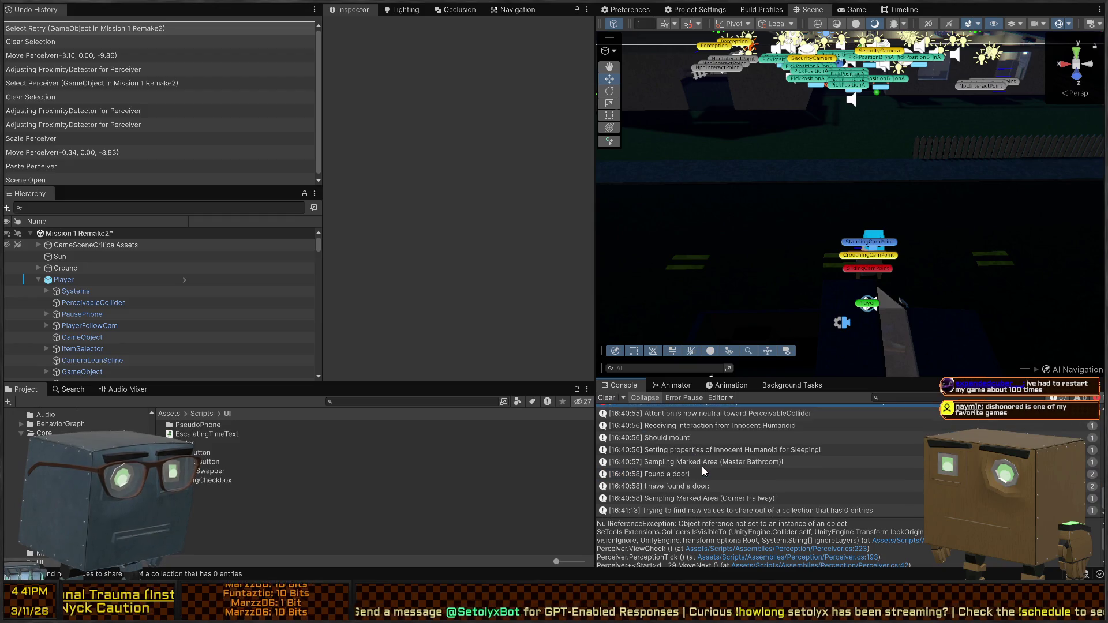
{"action": "scroll", "coordinate": [122, 293], "scroll_direction": "down", "scroll_amount": 3}
Search the Hierarchy for 'retr', select Retry, and ping its On Click target
{"action": "left_click", "coordinate": [102, 207]}
{"action": "type", "text": "retr"}
{"action": "left_click", "coordinate": [63, 242]}
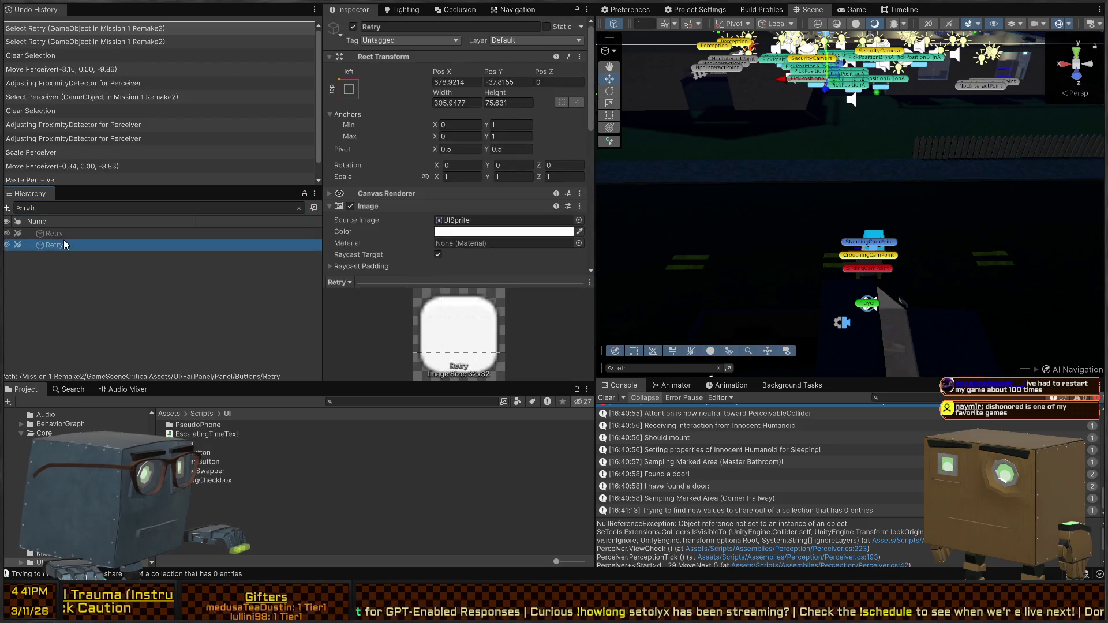
{"action": "scroll", "coordinate": [441, 180], "scroll_direction": "down", "scroll_amount": 5}
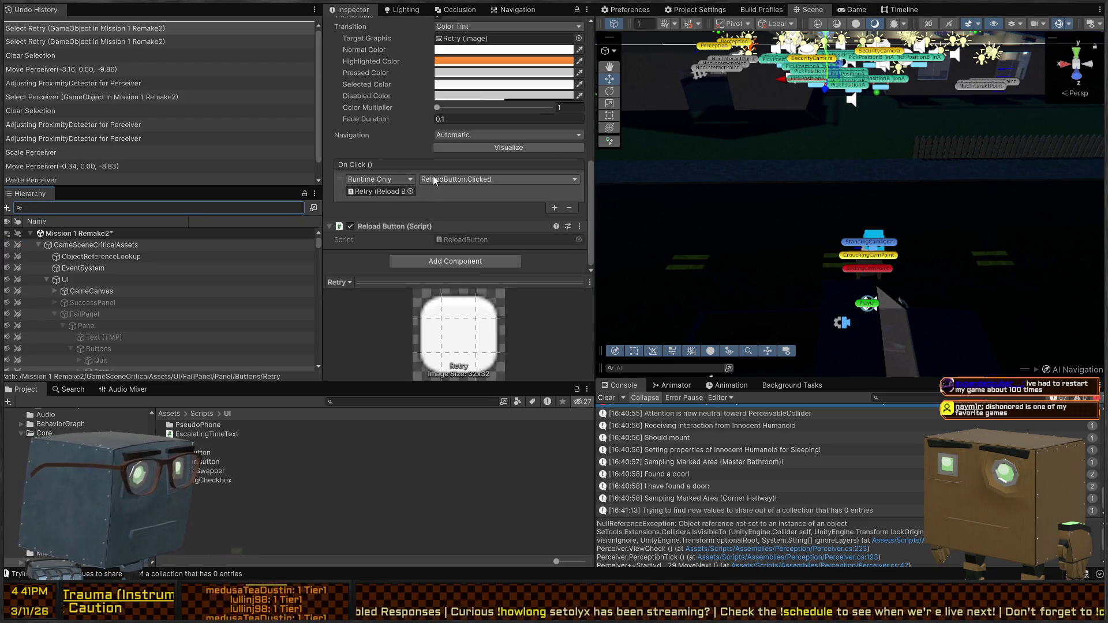
{"action": "left_click", "coordinate": [376, 191]}
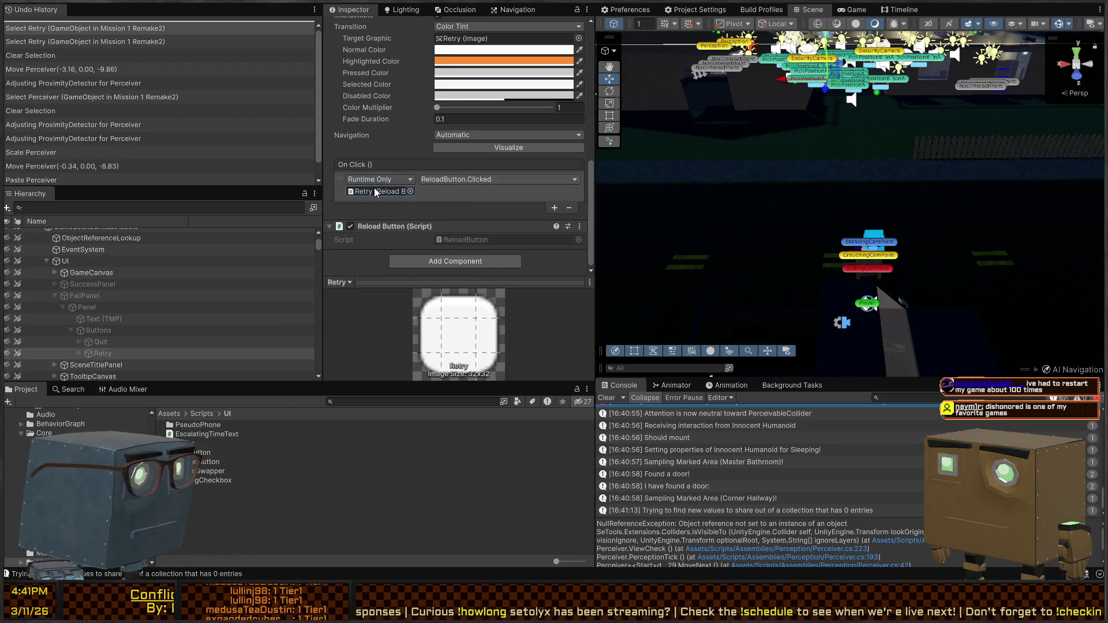
Select and expand the Retry button, then open its ReloadButton script
{"action": "left_click", "coordinate": [77, 353]}
{"action": "left_click", "coordinate": [94, 355]}
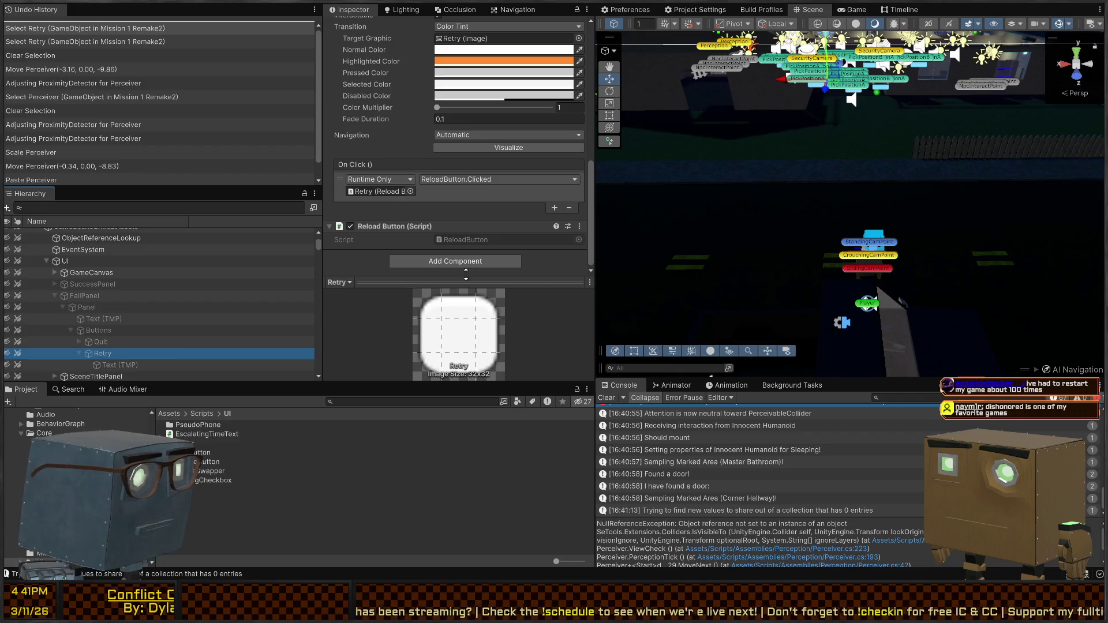
{"action": "left_click", "coordinate": [484, 240]}
{"action": "double_click", "coordinate": [484, 240]}
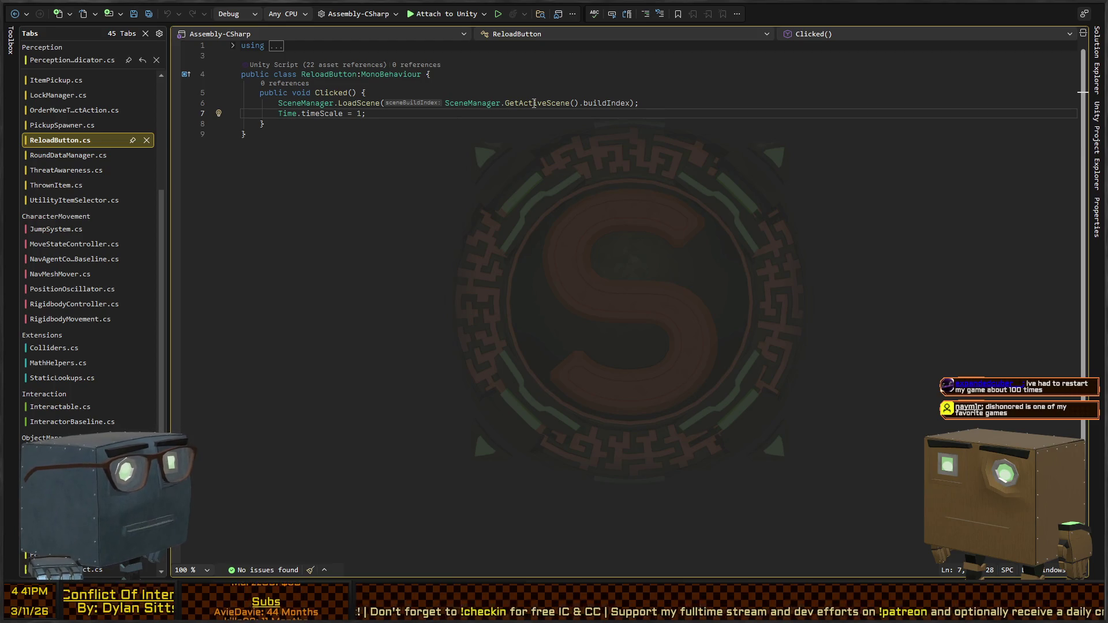
{"action": "key", "text": "alt+Tab"}
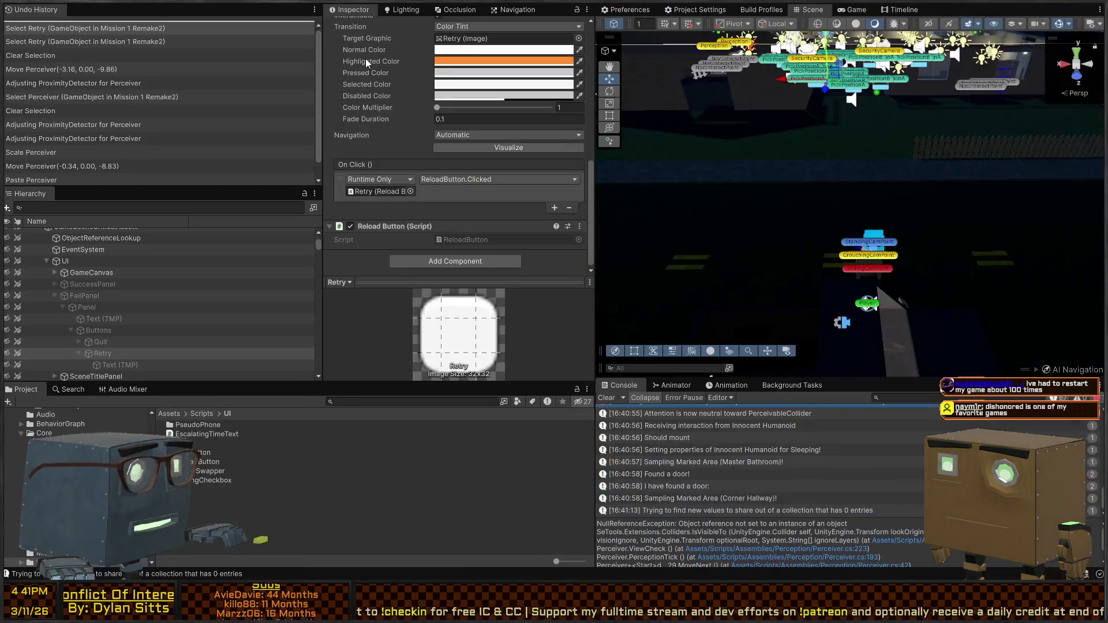
{"action": "left_click", "coordinate": [758, 10]}
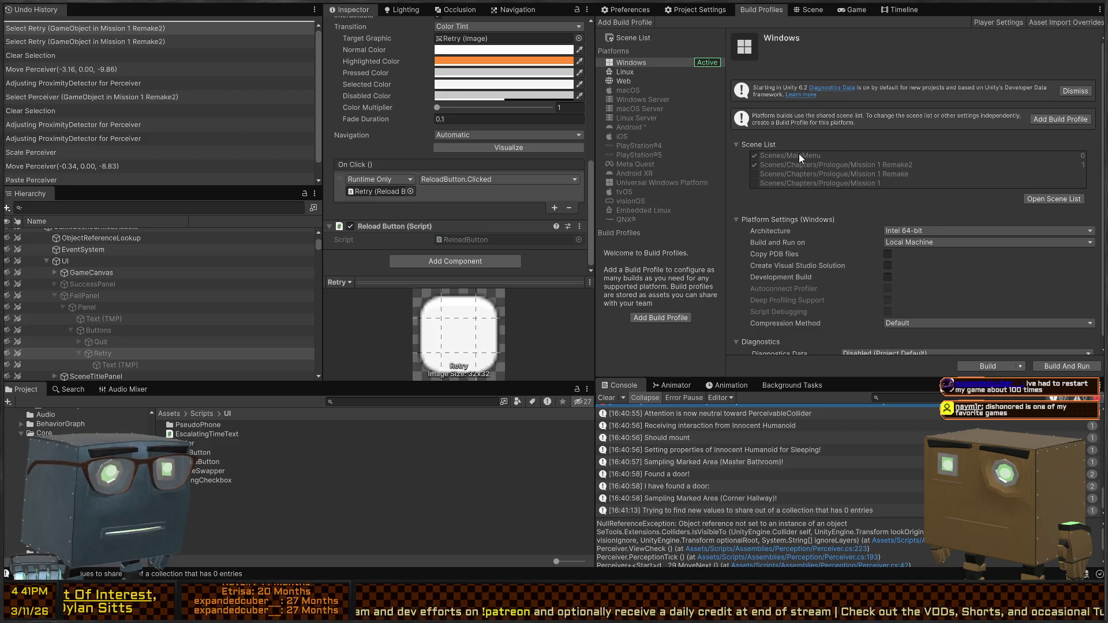
{"action": "key", "text": "alt+Tab"}
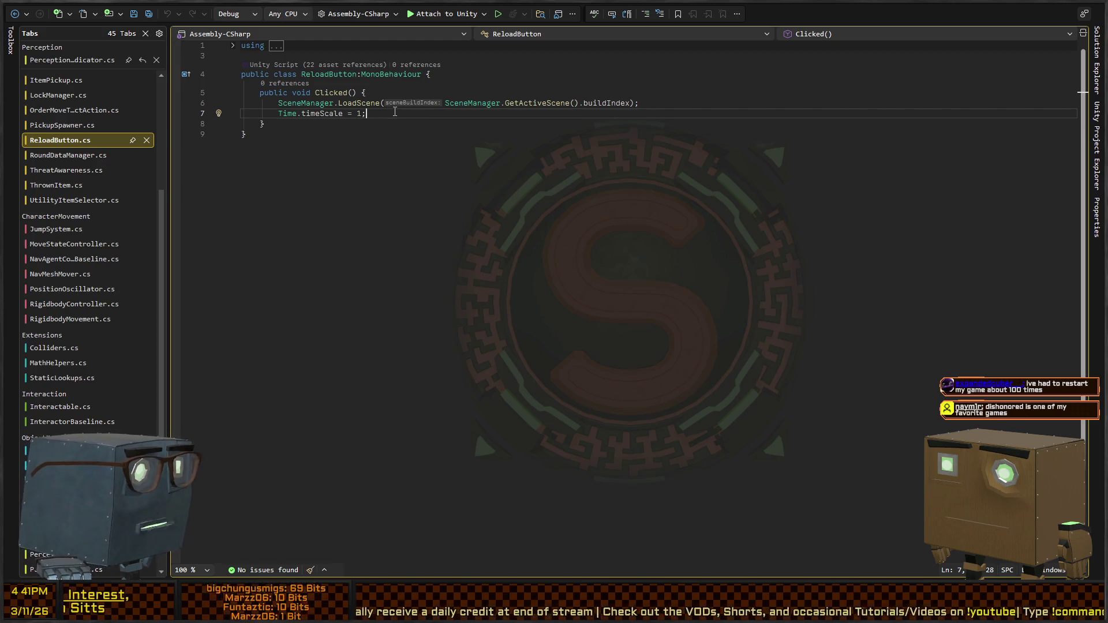
{"action": "key", "text": "alt+Tab"}
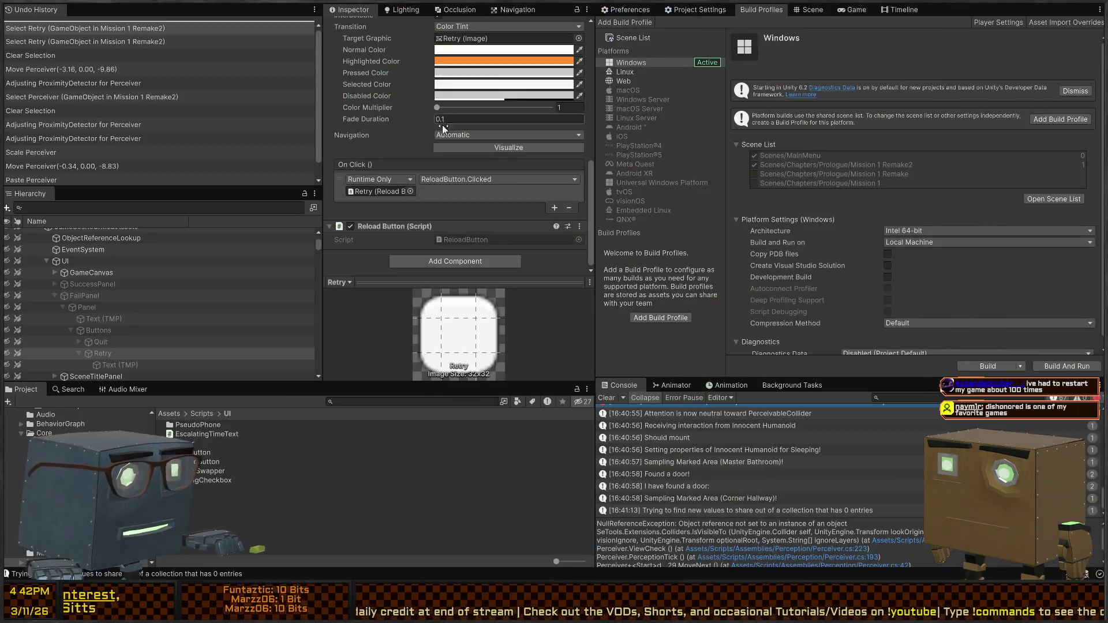
{"action": "left_click", "coordinate": [808, 11]}
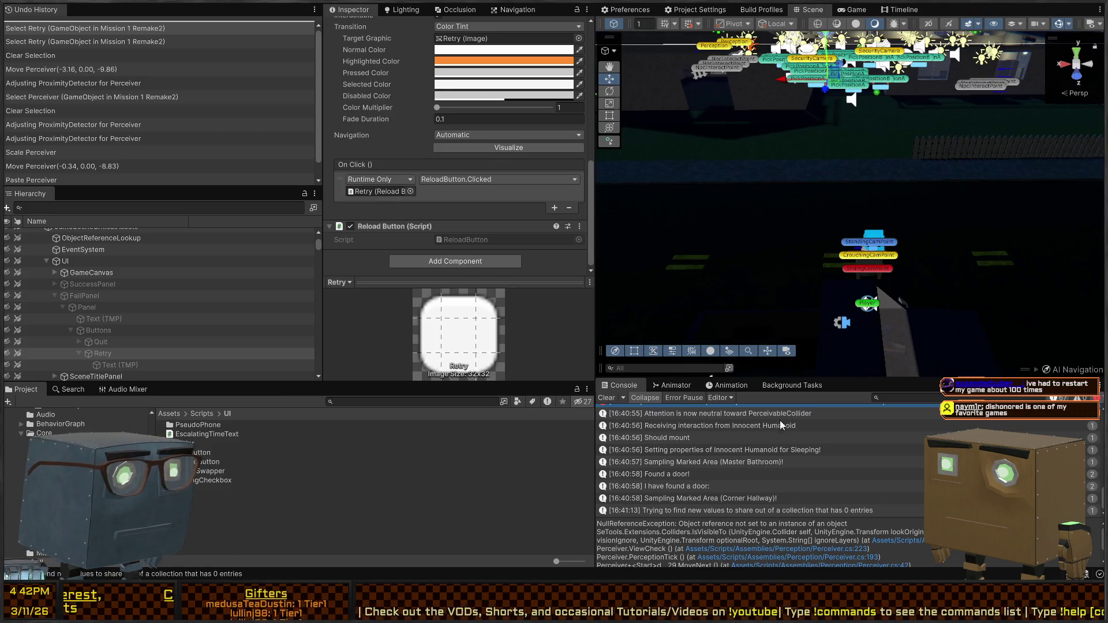
Play the level, skip the intro, and walk down the road with W until the guards catch you
{"action": "key", "text": "ctrl+p"}
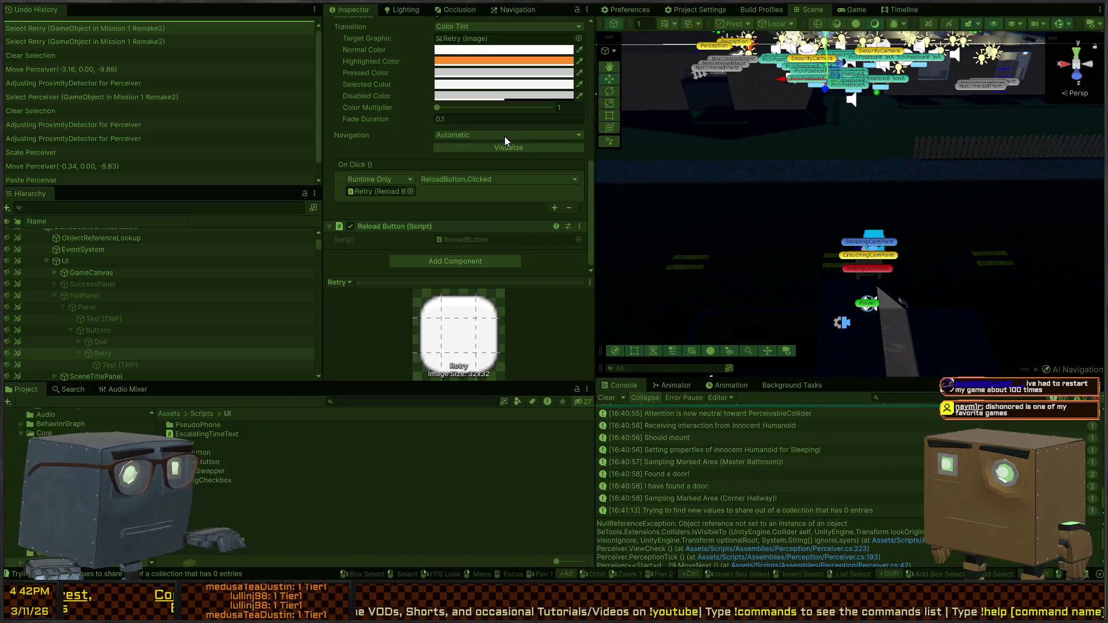
{"action": "key", "text": "space"}
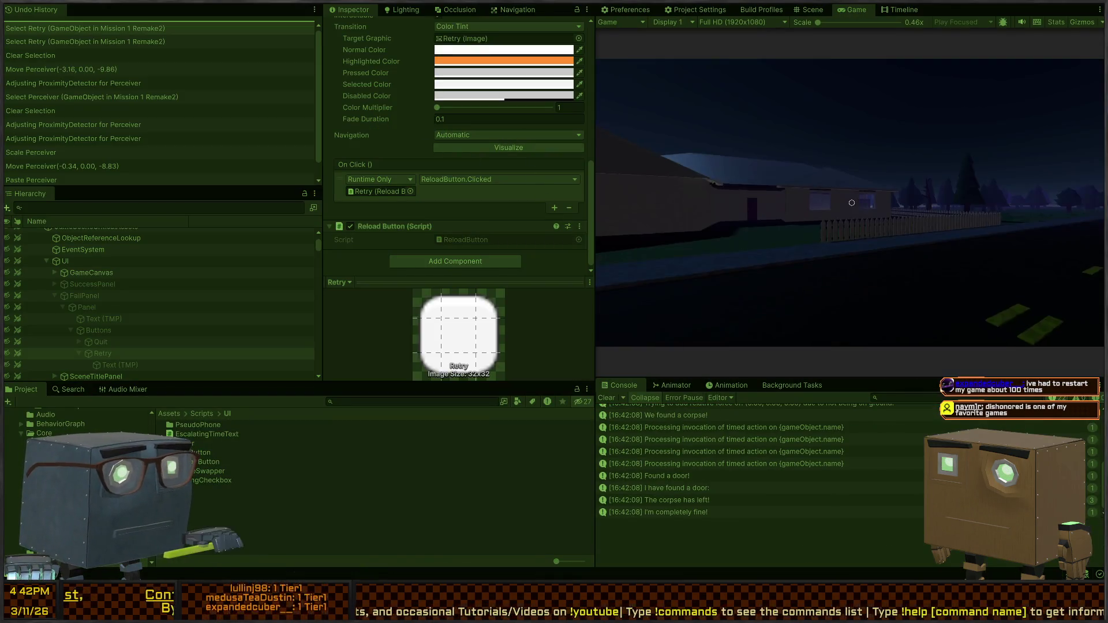
{"action": "key", "text": "w"}
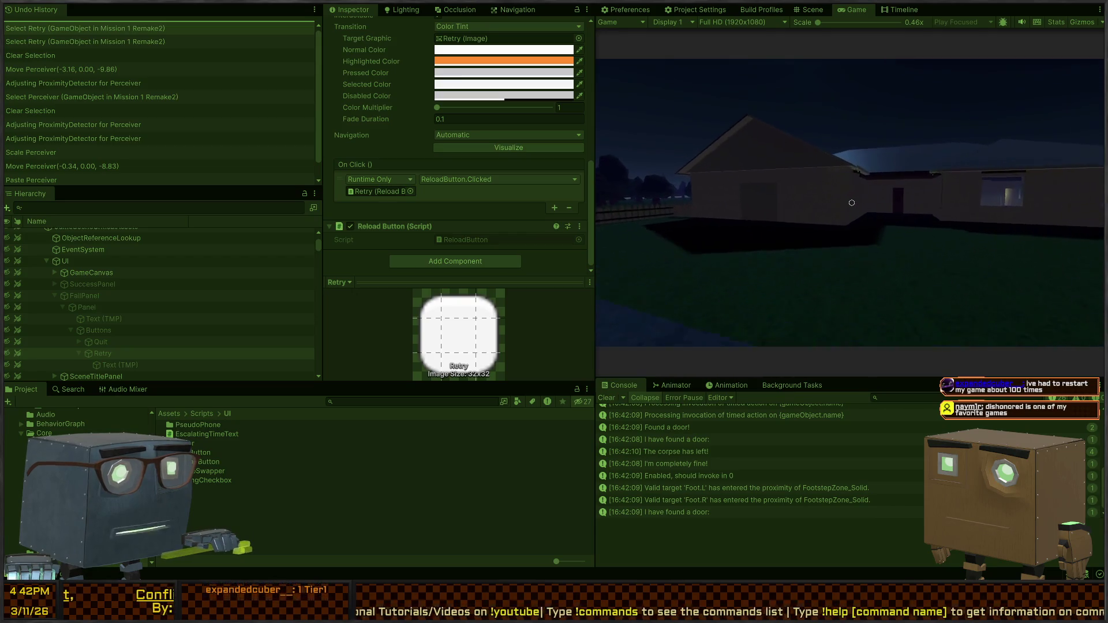
{"action": "key", "text": "w"}
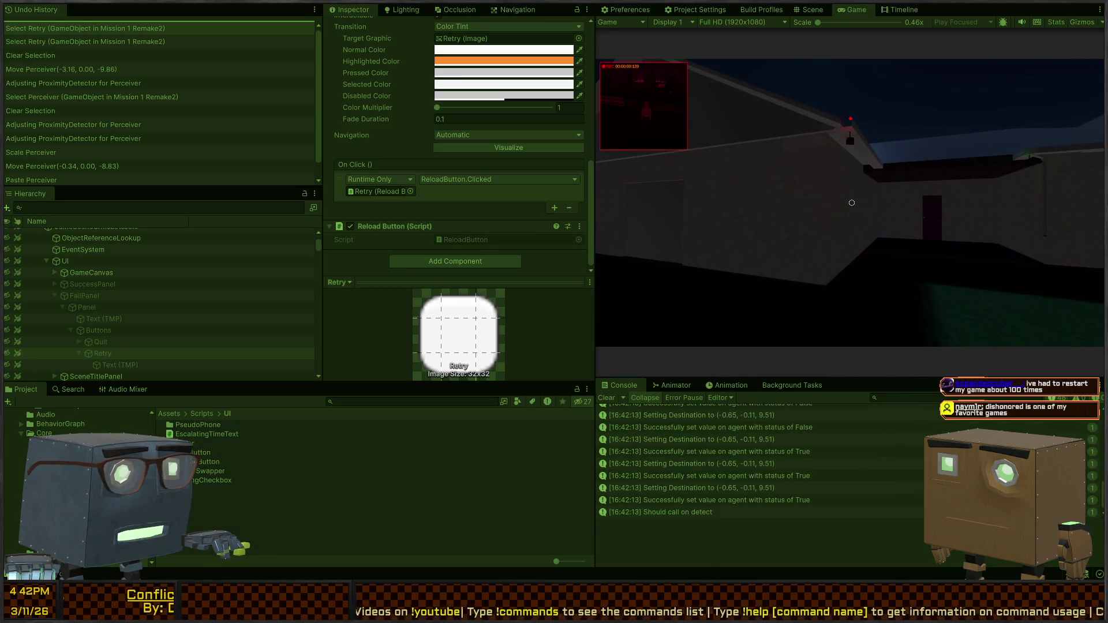
{"action": "key", "text": "w"}
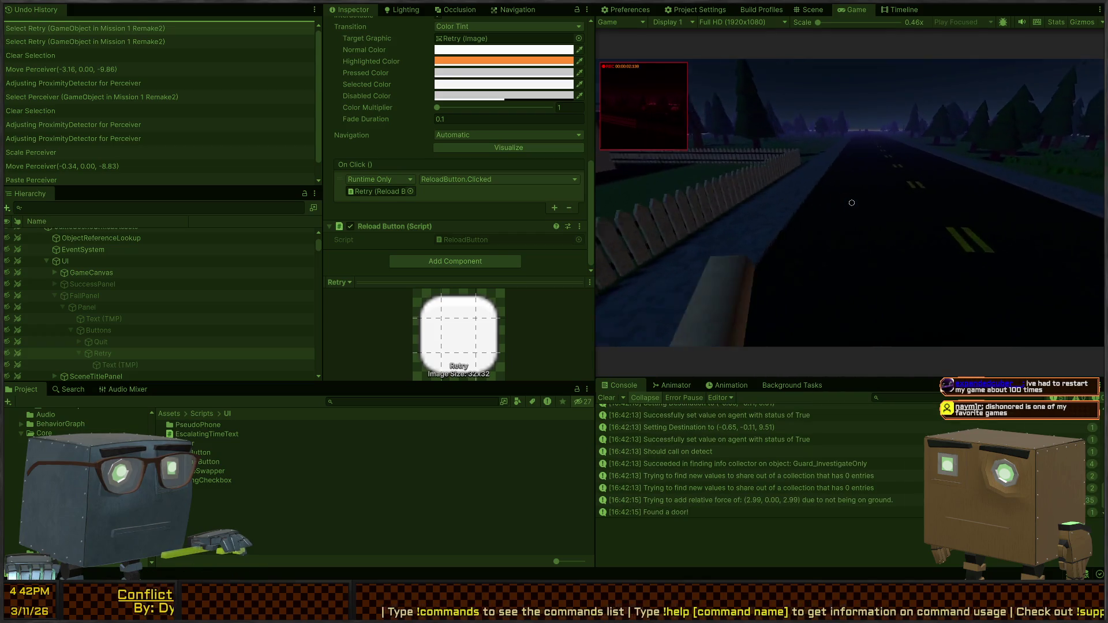
{"action": "key", "text": "w"}
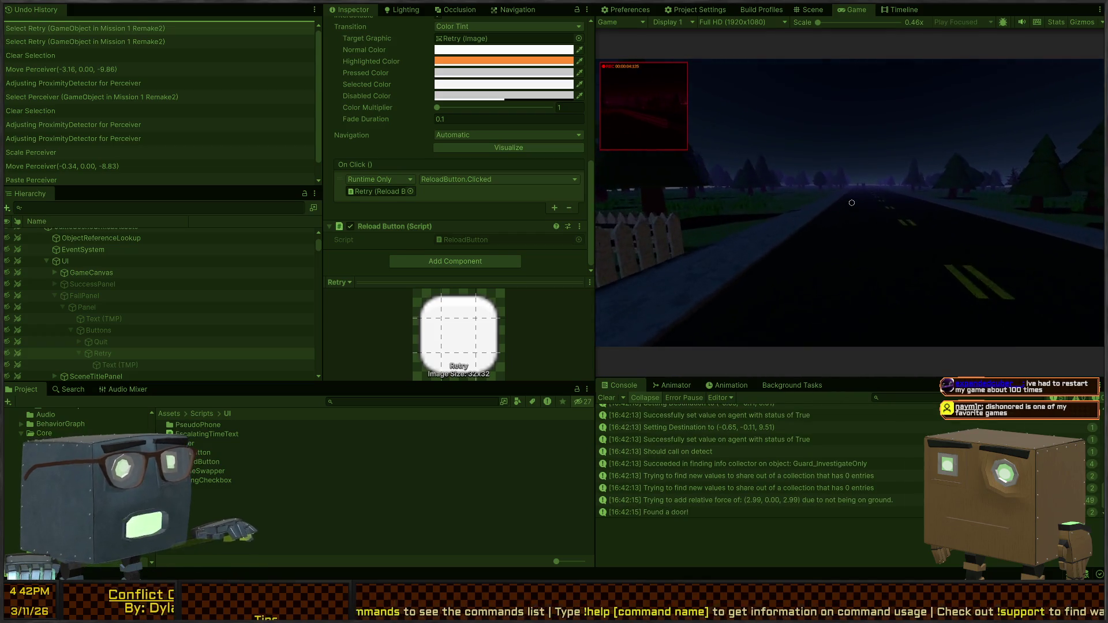
{"action": "key", "text": "w"}
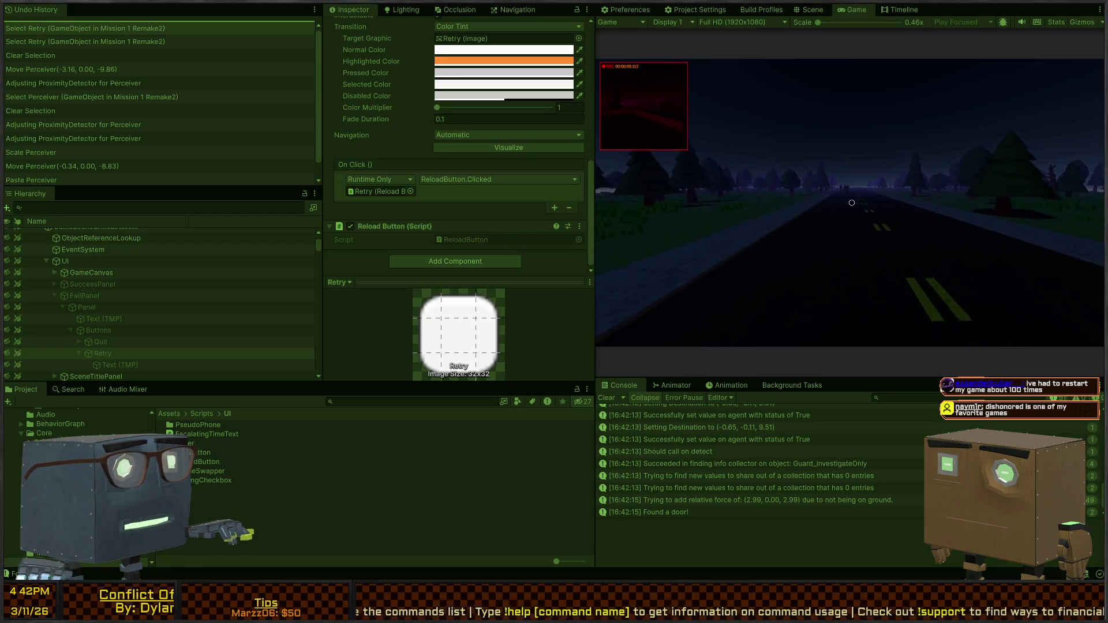
{"action": "key", "text": "w"}
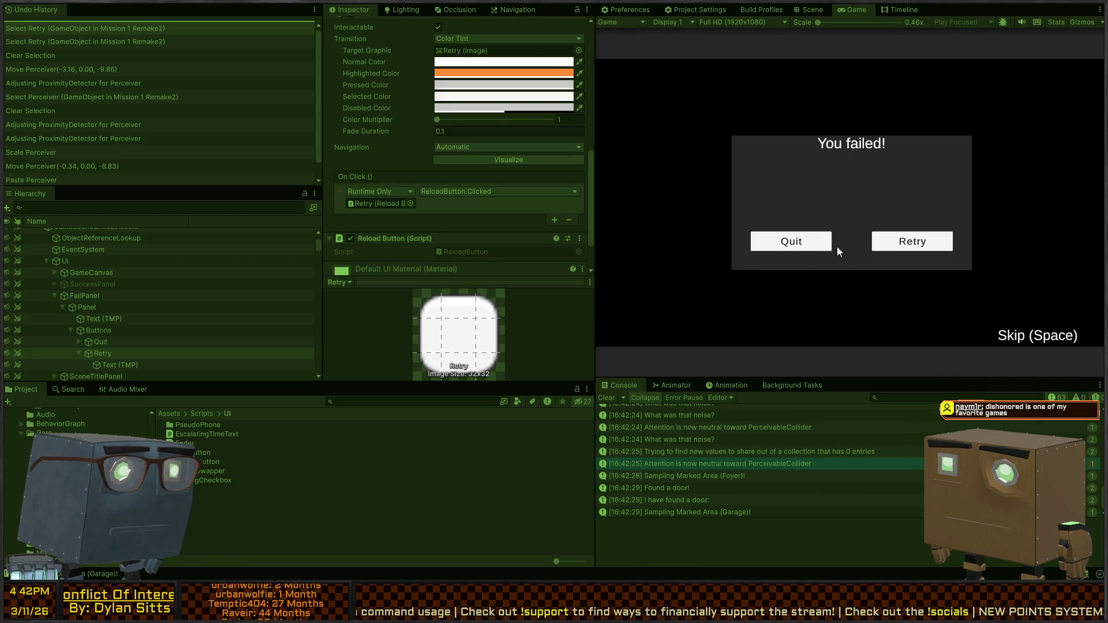
Click Retry on the fail panel to reload the scene, then stop the play-test
{"action": "left_click", "coordinate": [874, 250]}
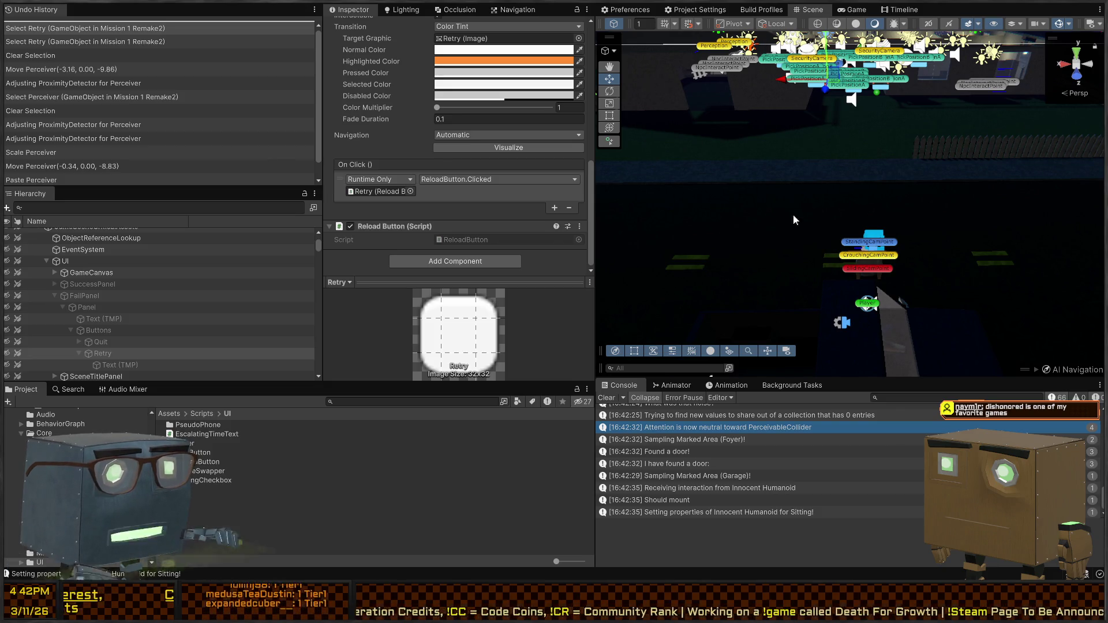
{"action": "key", "text": "ctrl+p"}
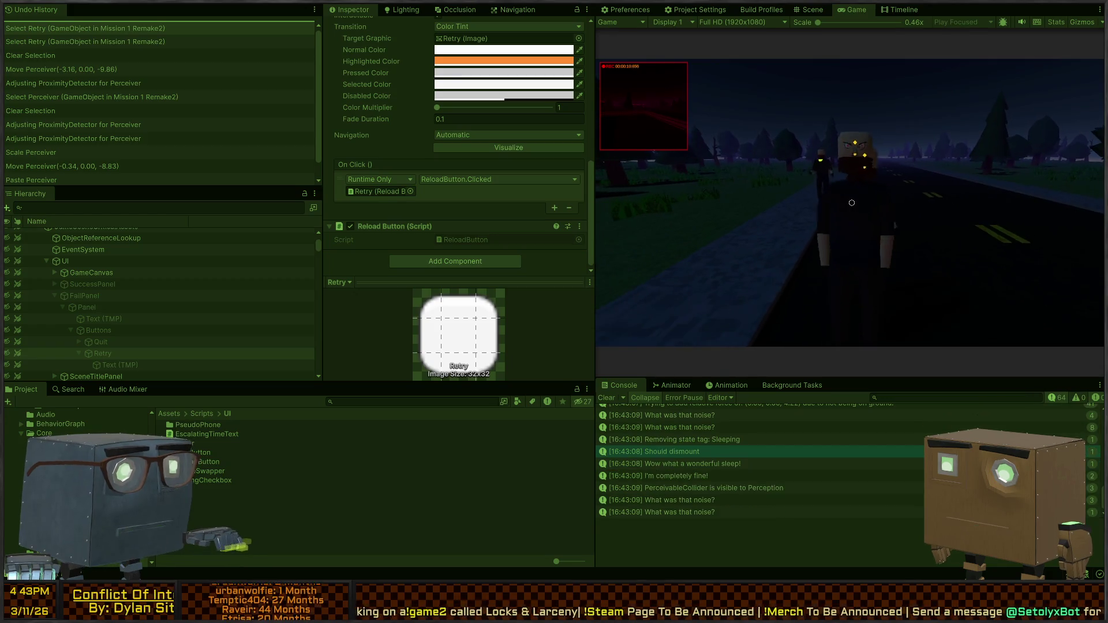
{"action": "key", "text": "ctrl+p"}
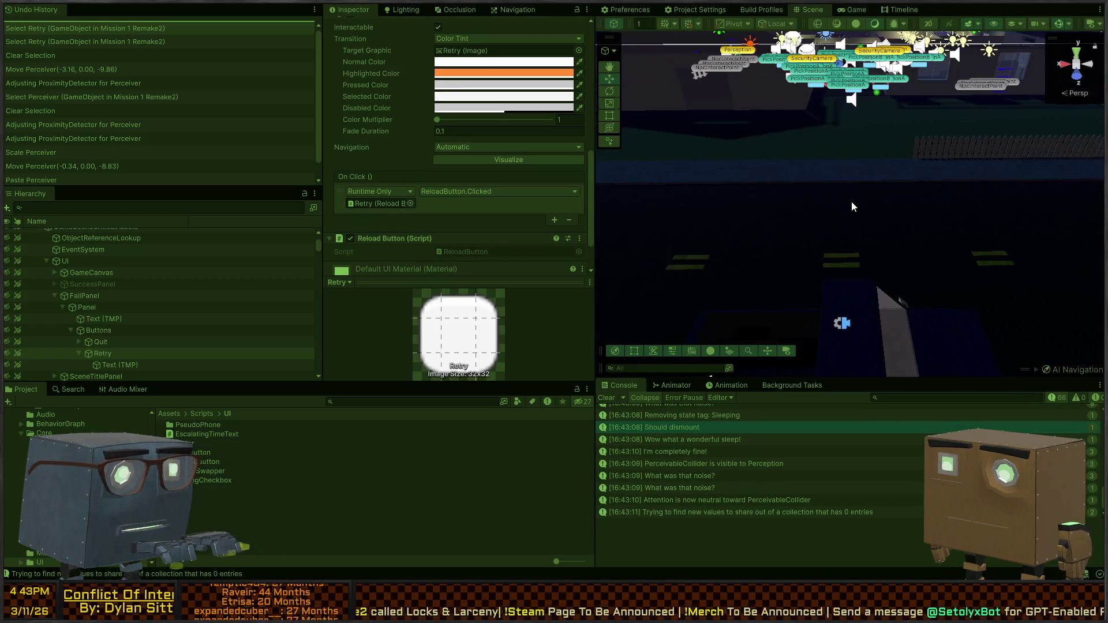
Fly the Scene camera over the road toward the characters and select the Foot.L bone
{"action": "mouse_move", "coordinate": [799, 209]}
{"action": "left_mouse_down"}
{"action": "mouse_move", "coordinate": [949, 195]}
{"action": "mouse_move", "coordinate": [774, 248]}
{"action": "mouse_move", "coordinate": [811, 262]}
{"action": "mouse_move", "coordinate": [840, 227]}
{"action": "left_mouse_up"}
{"action": "key", "text": "w"}
{"action": "key", "text": "s"}
{"action": "left_click", "coordinate": [825, 230]}
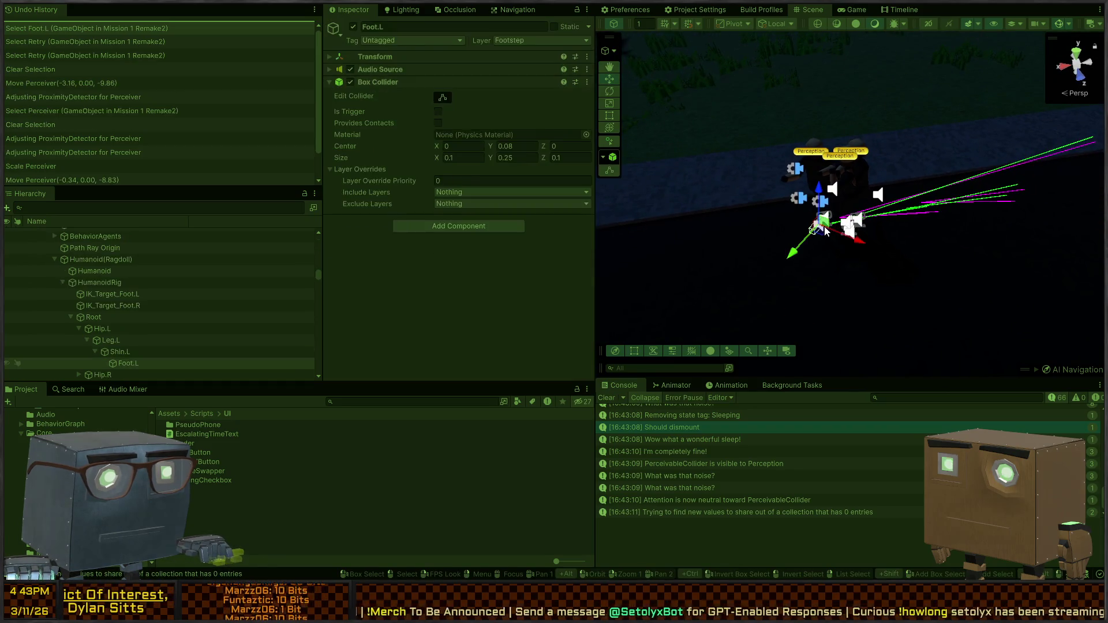
Select Player, review its physics and script components, and glance at the Game view
{"action": "scroll", "coordinate": [133, 286], "scroll_direction": "up", "scroll_amount": 10}
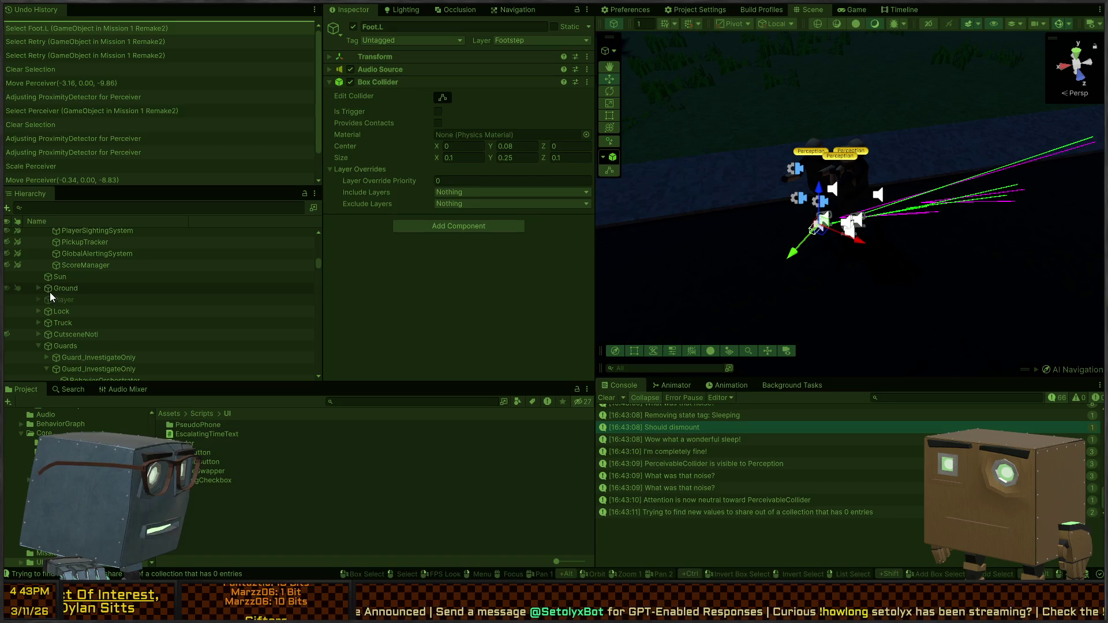
{"action": "left_click", "coordinate": [57, 298]}
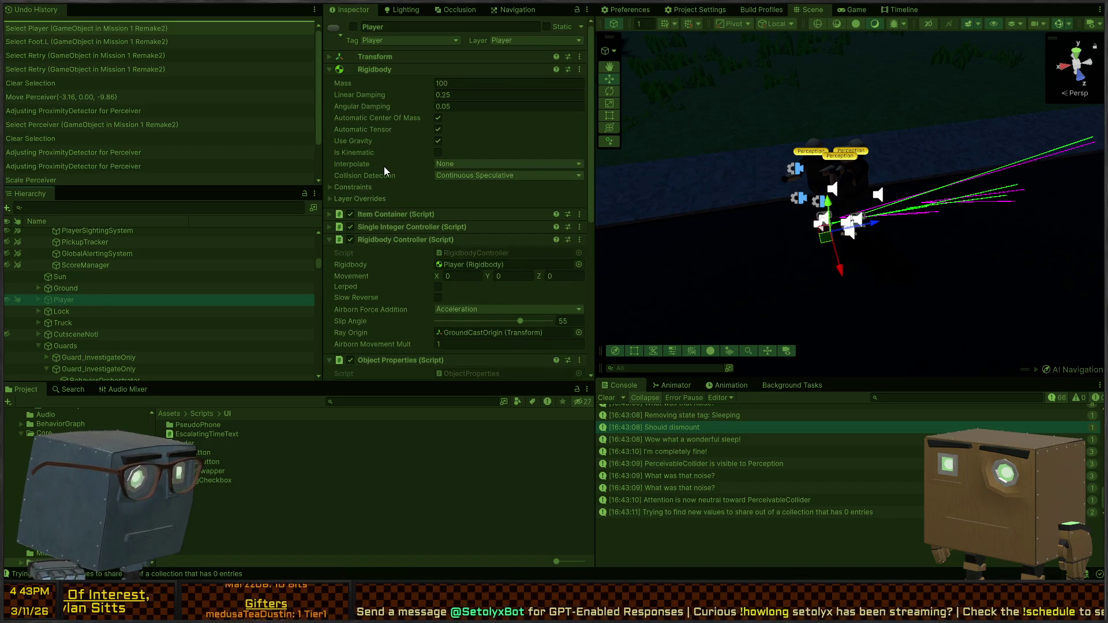
{"action": "scroll", "coordinate": [383, 166], "scroll_direction": "down", "scroll_amount": 5}
{"action": "left_click", "coordinate": [857, 10]}
{"action": "left_click", "coordinate": [813, 9]}
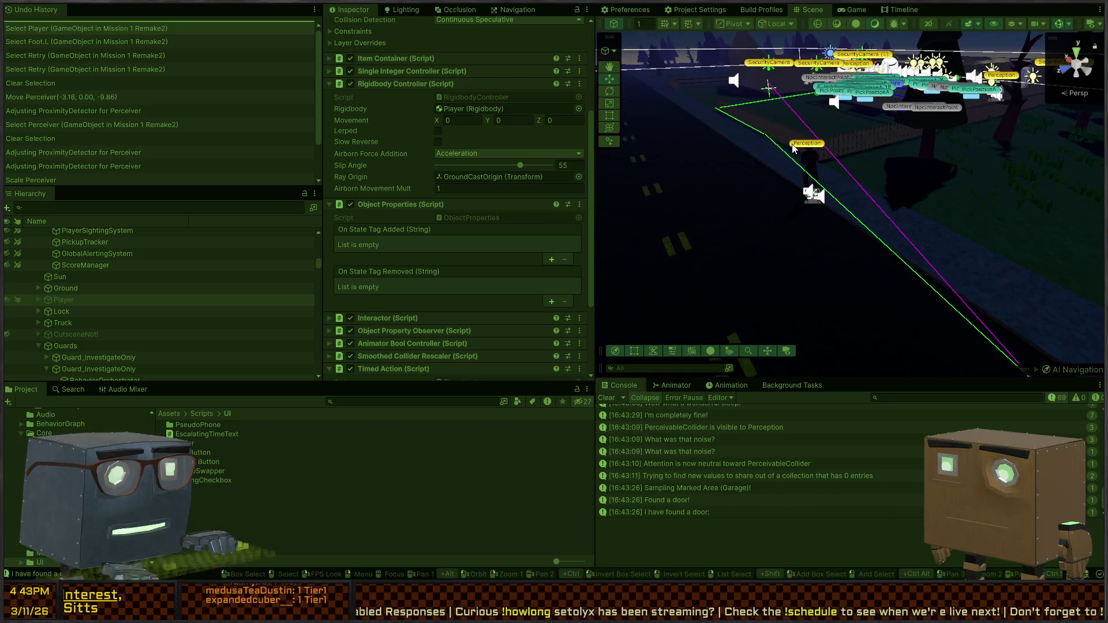
{"action": "left_click", "coordinate": [855, 10]}
{"action": "left_click", "coordinate": [810, 10]}
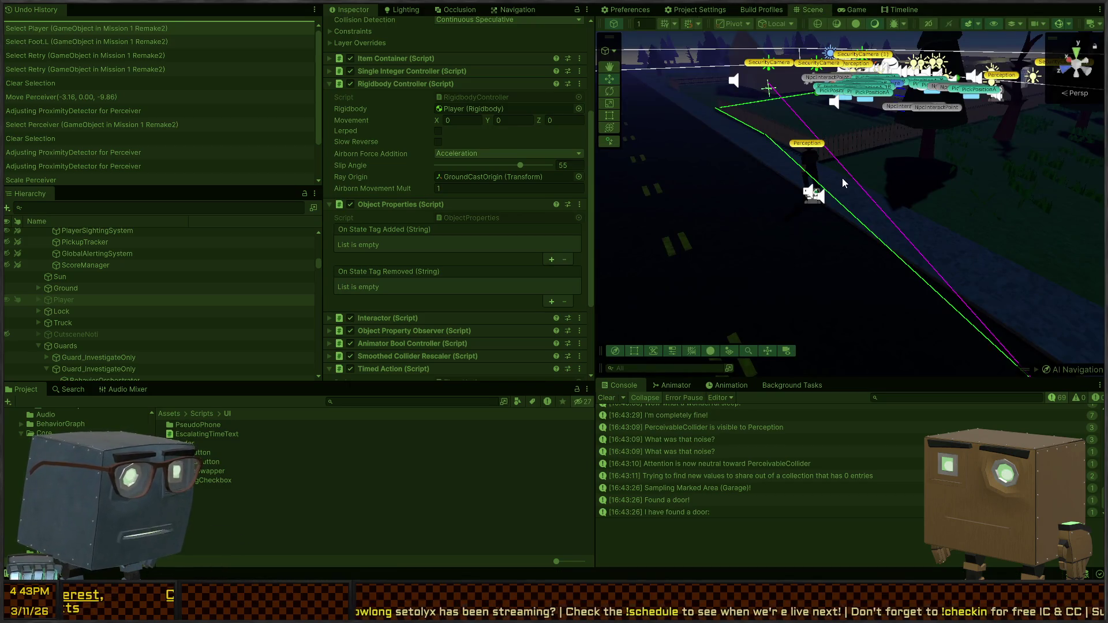
Select Player, Lock and Truck and turn the Scene view down the road
{"action": "left_click_drag", "start_coordinate": [865, 156], "coordinate": [970, 249]}
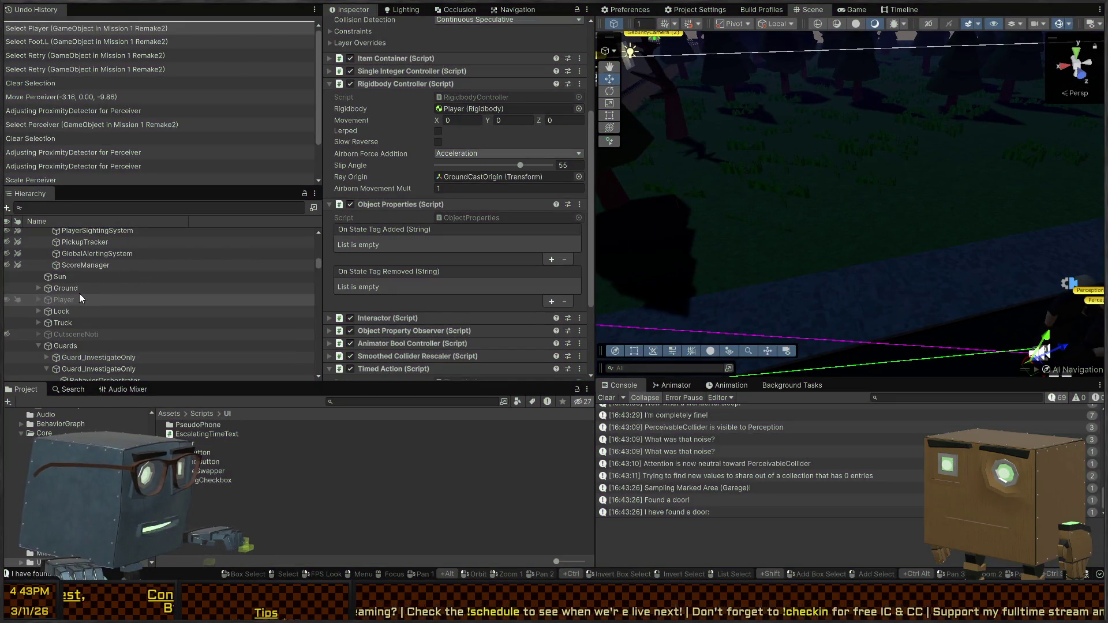
{"action": "left_click", "coordinate": [64, 300]}
{"action": "left_click_drag", "start_coordinate": [779, 196], "coordinate": [927, 127]}
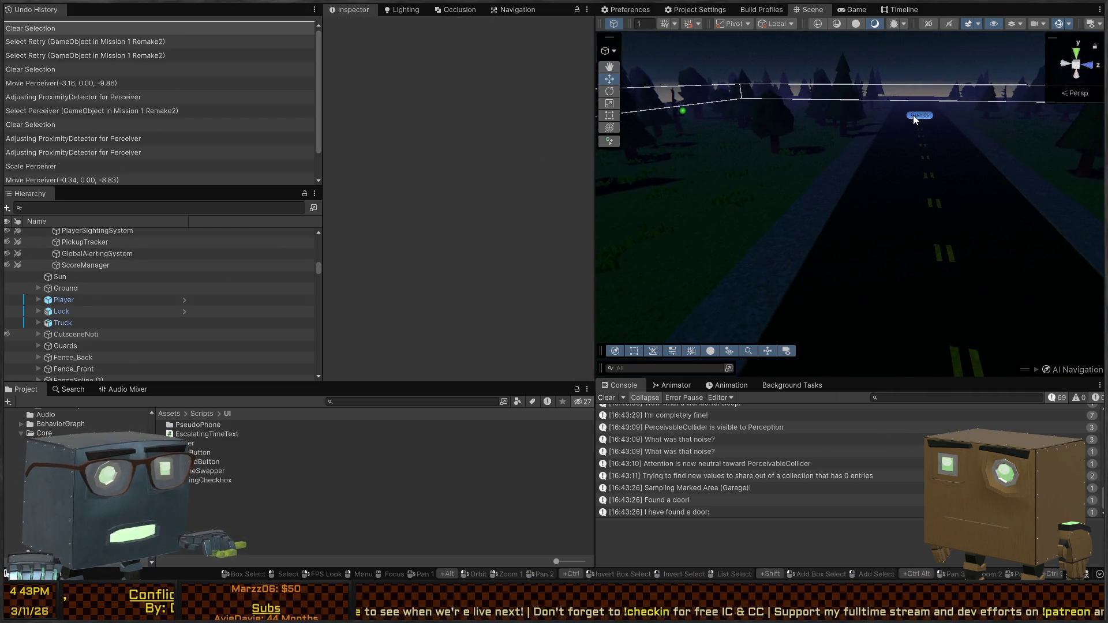
Frame the Guards group, expand it, and open the first Guard_InvestigateOnly in Prefab Mode
{"action": "left_click", "coordinate": [914, 115]}
{"action": "key", "text": "f"}
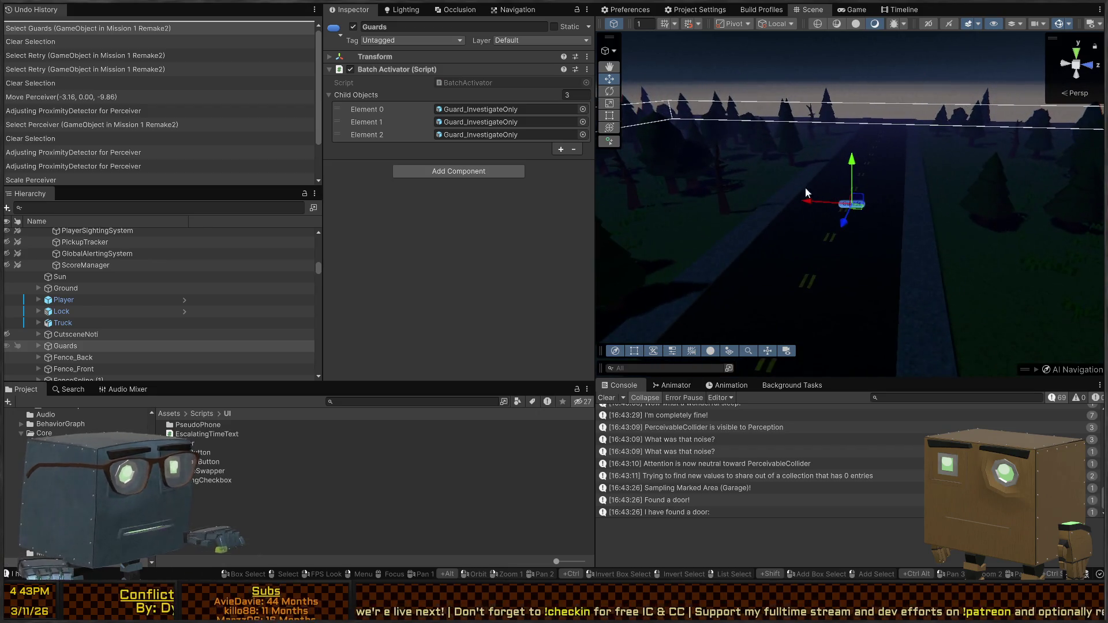
{"action": "scroll", "coordinate": [80, 334], "scroll_direction": "down", "scroll_amount": 3}
{"action": "left_click", "coordinate": [40, 284]}
{"action": "left_click", "coordinate": [72, 295]}
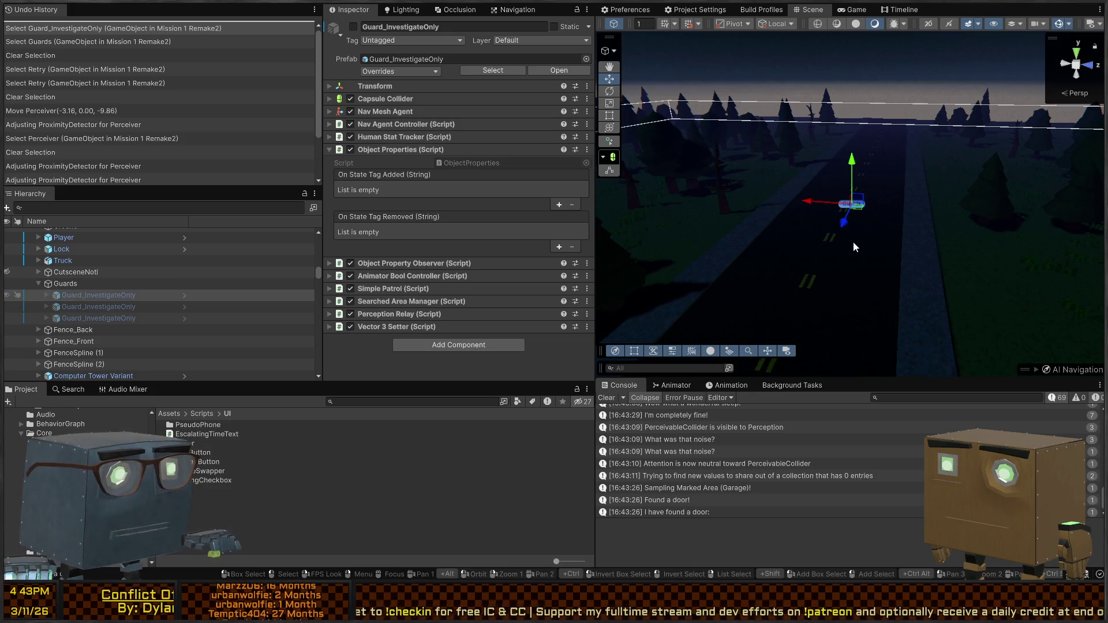
{"action": "left_click", "coordinate": [119, 307]}
{"action": "left_click", "coordinate": [124, 296]}
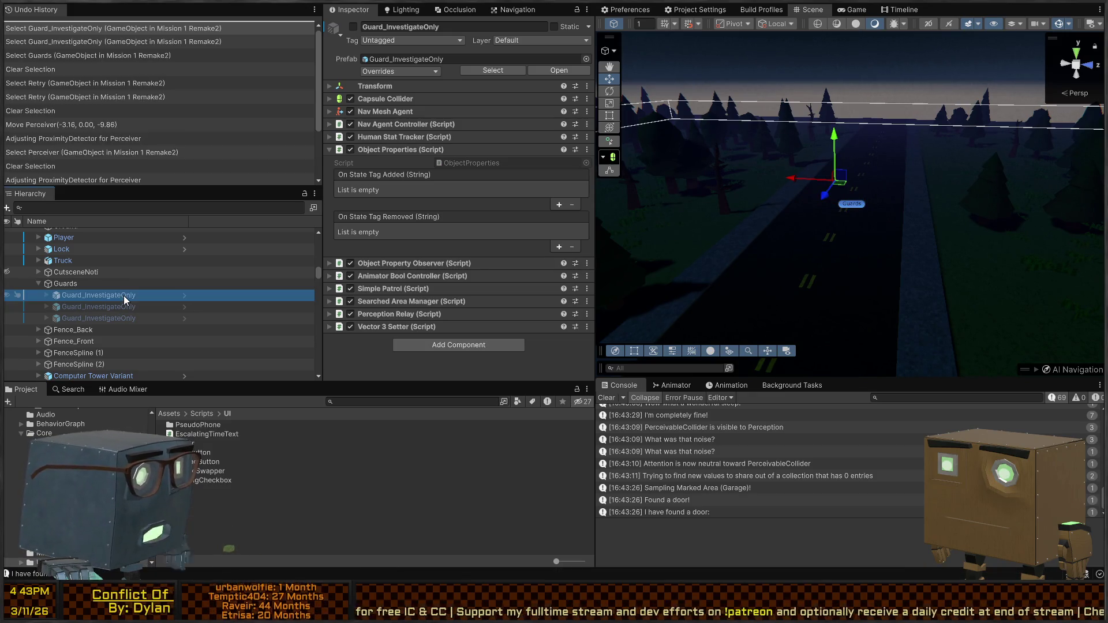
{"action": "left_click", "coordinate": [182, 296]}
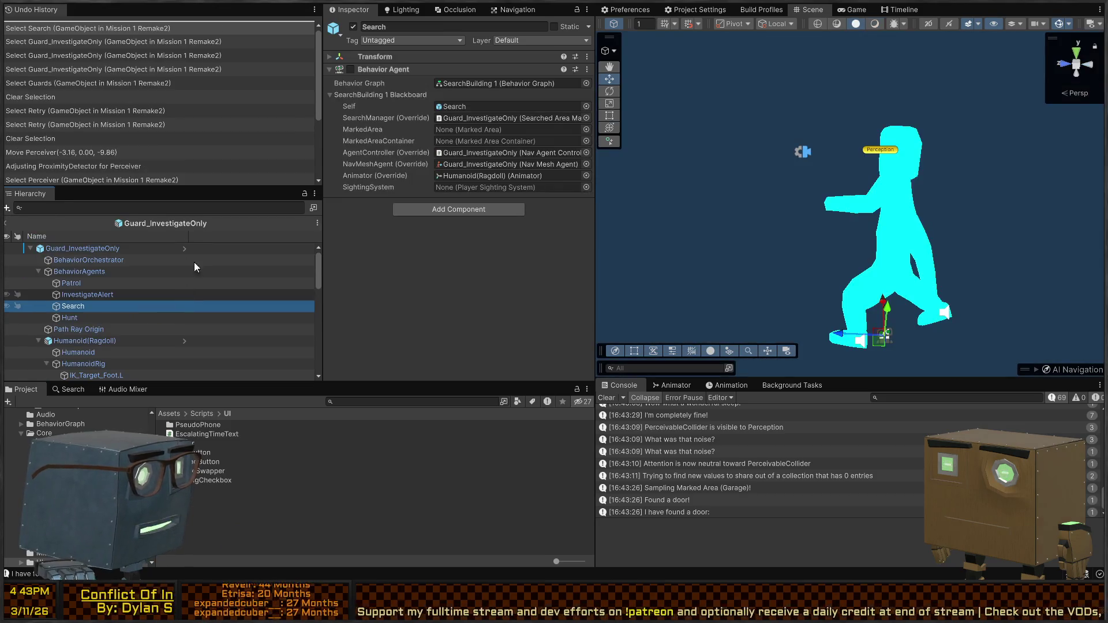
Review the guard's BehaviorAgents, BehaviorOrchestrator and Patrol objects, then its prefab root
{"action": "left_click", "coordinate": [74, 271]}
{"action": "left_click", "coordinate": [79, 263]}
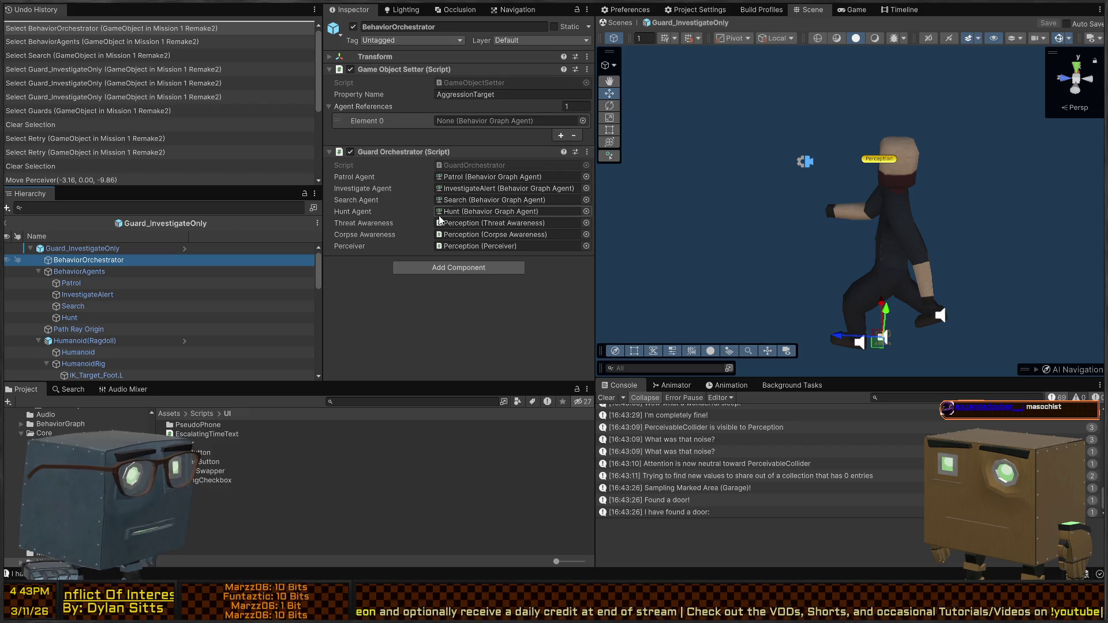
{"action": "left_click", "coordinate": [94, 274]}
{"action": "left_click", "coordinate": [92, 284]}
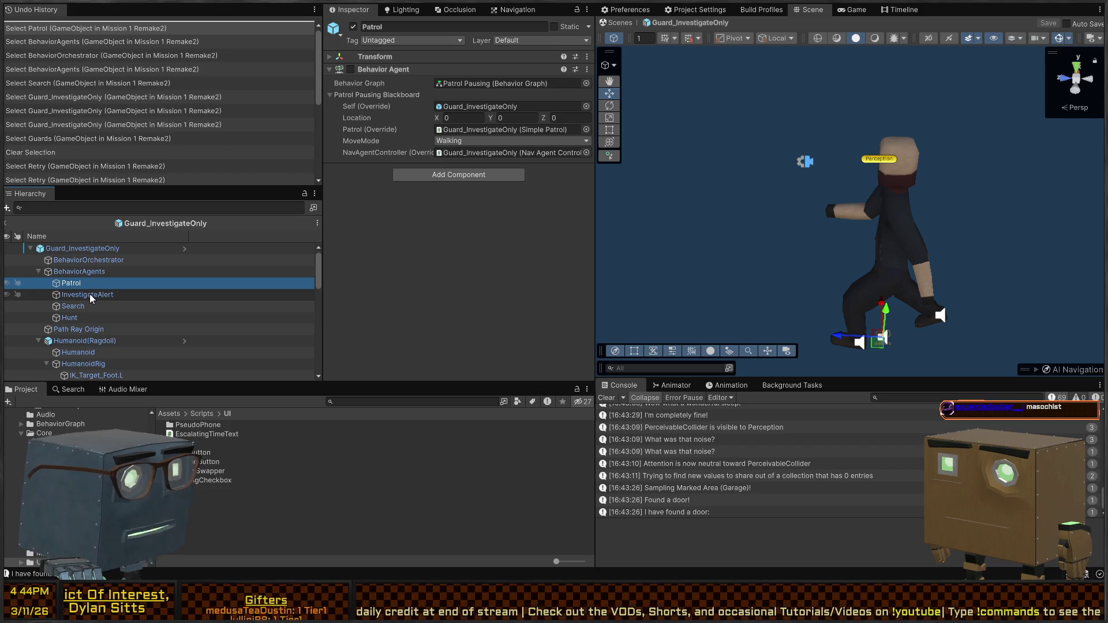
{"action": "left_click", "coordinate": [871, 162]}
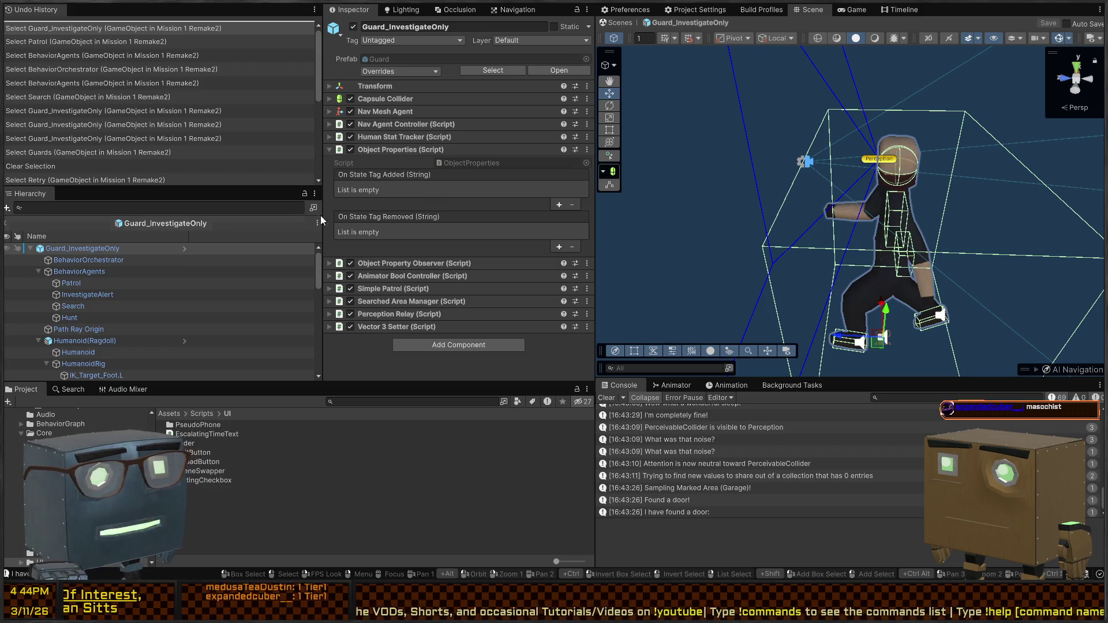
{"action": "scroll", "coordinate": [79, 301], "scroll_direction": "down", "scroll_amount": 3}
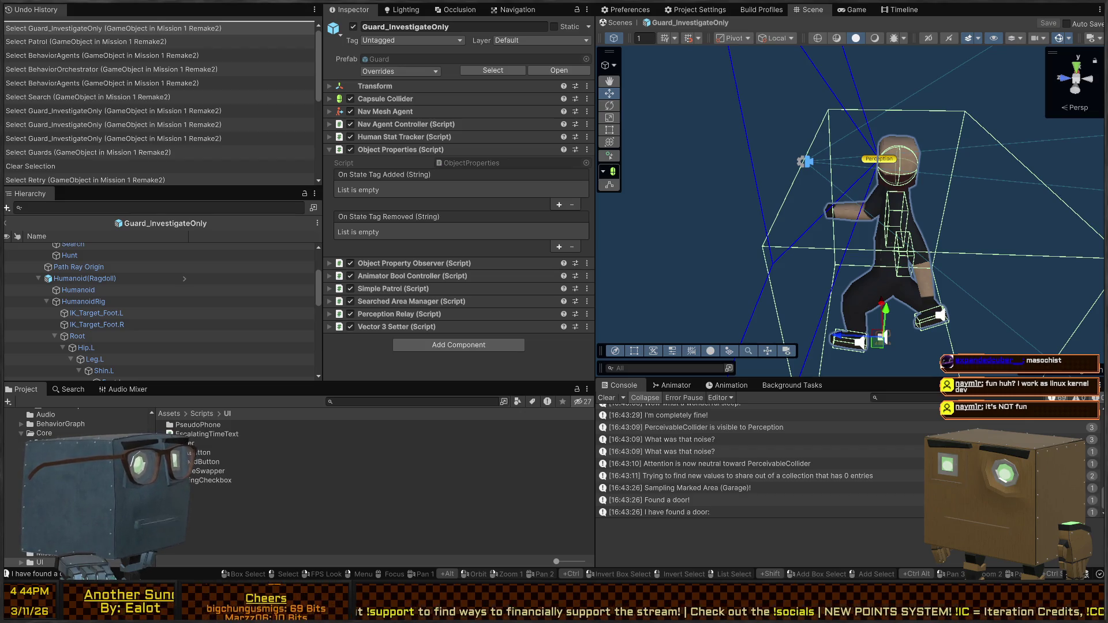
Select the guard's Neck > Perception object and begin editing the Perceiver's Curious Speed of 2
{"action": "left_click_drag", "start_coordinate": [985, 190], "coordinate": [985, 190]}
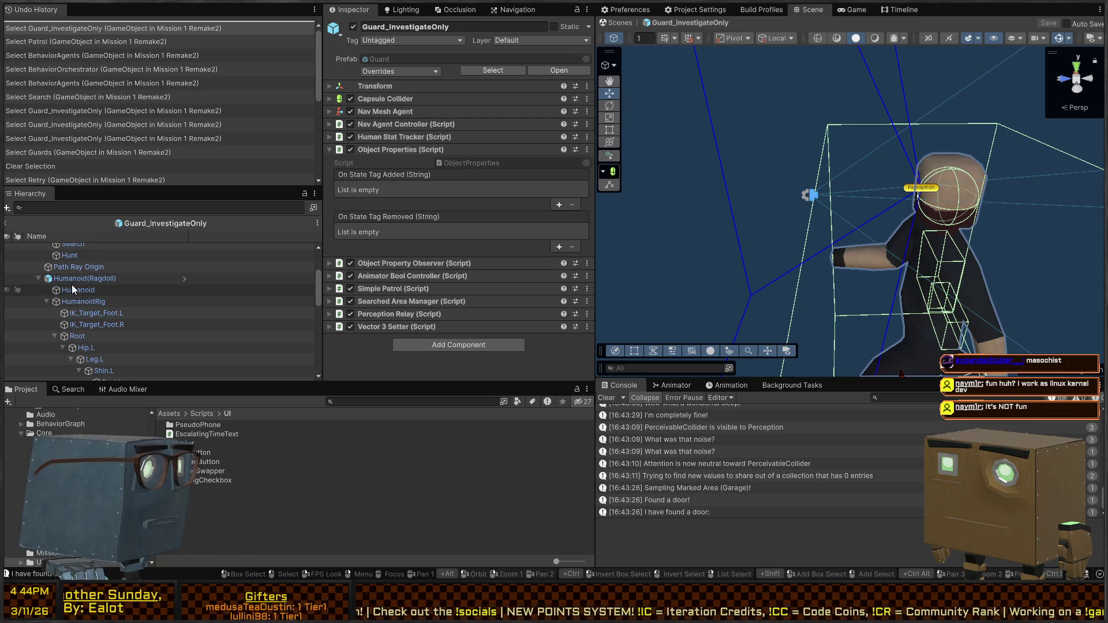
{"action": "scroll", "coordinate": [93, 289], "scroll_direction": "down", "scroll_amount": 5}
{"action": "scroll", "coordinate": [112, 295], "scroll_direction": "down", "scroll_amount": 5}
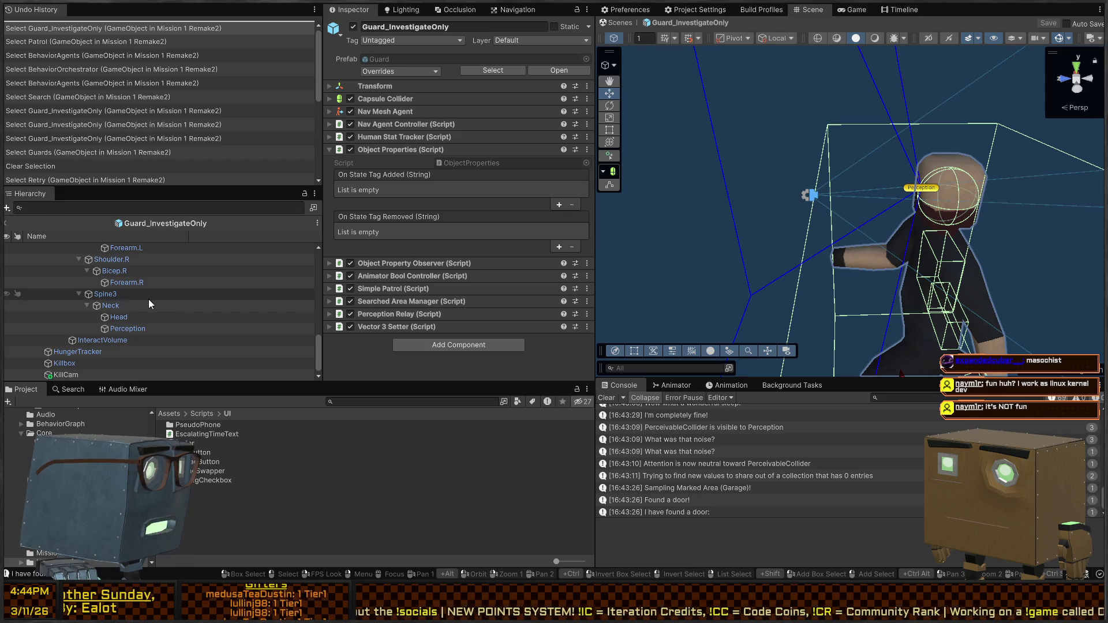
{"action": "left_click", "coordinate": [123, 331]}
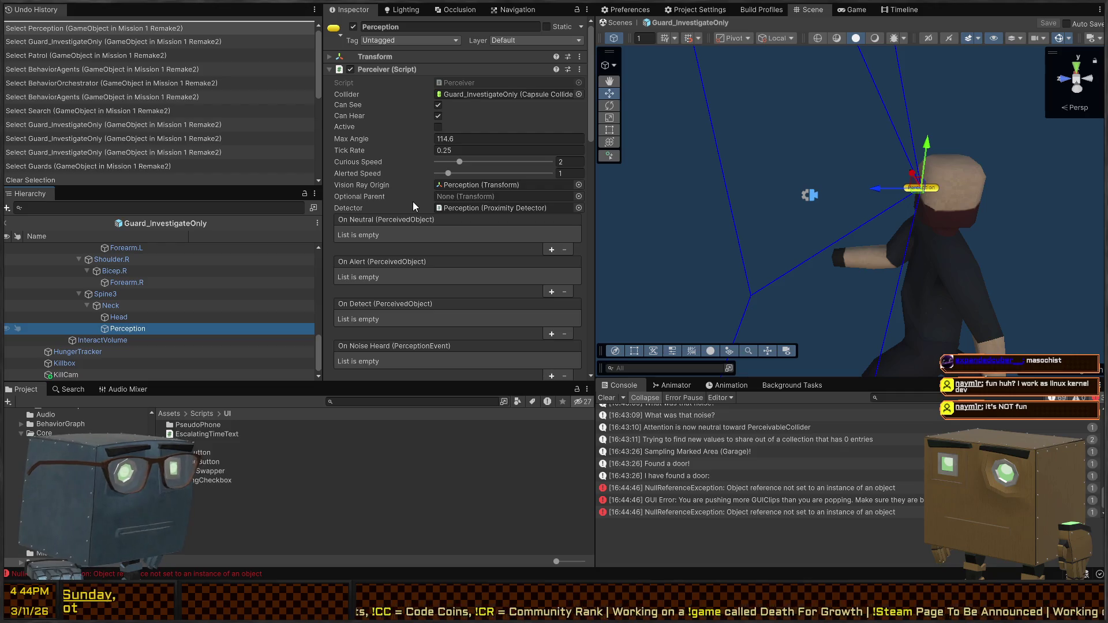
{"action": "left_click", "coordinate": [566, 162]}
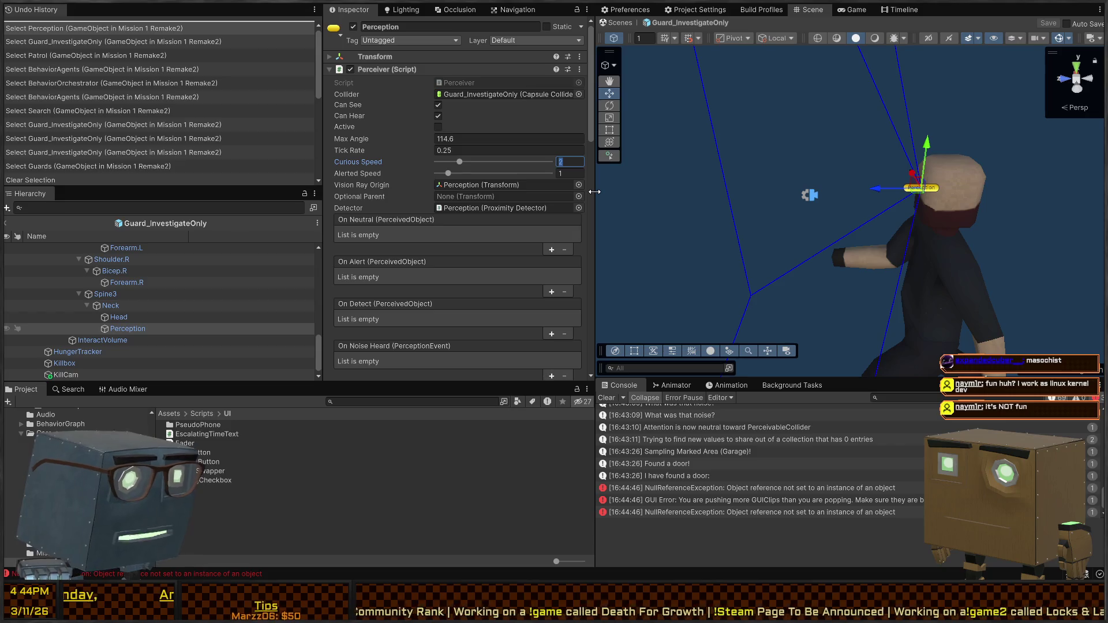